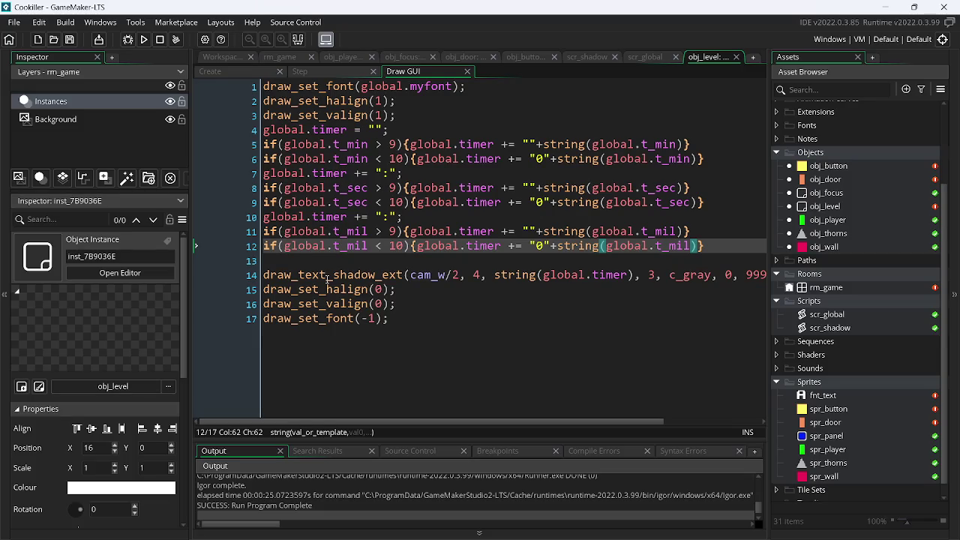
- Insert a blank line after line 3 of the Draw GUI code, then switch to the Create event
{"action": "left_click", "coordinate": [441, 119]}
{"action": "key", "text": "Return"}
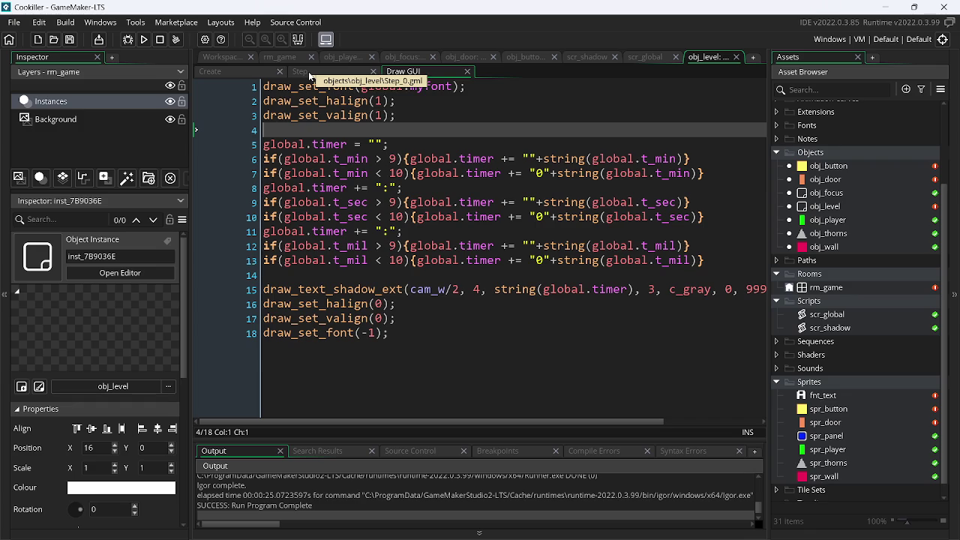
{"action": "left_click", "coordinate": [250, 71]}
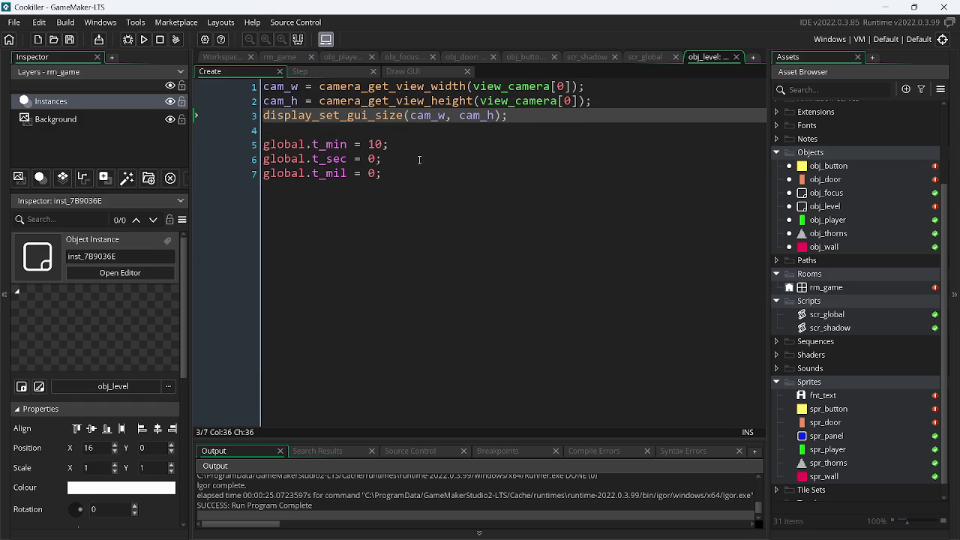
- Change global.t_min in the Create event from 10 to 0
{"action": "left_click", "coordinate": [381, 144]}
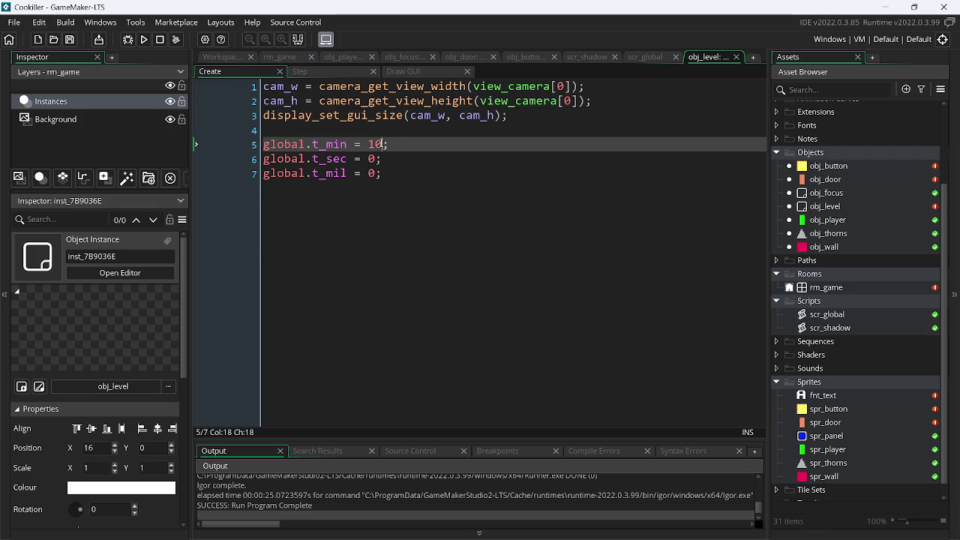
{"action": "key", "text": "BackSpace"}
{"action": "key", "text": "BackSpace"}
{"action": "type", "text": "00"}
{"action": "key", "text": "BackSpace"}
- Set global.t_sec to 4 and run the game to watch the countdown
{"action": "key", "text": "Down"}
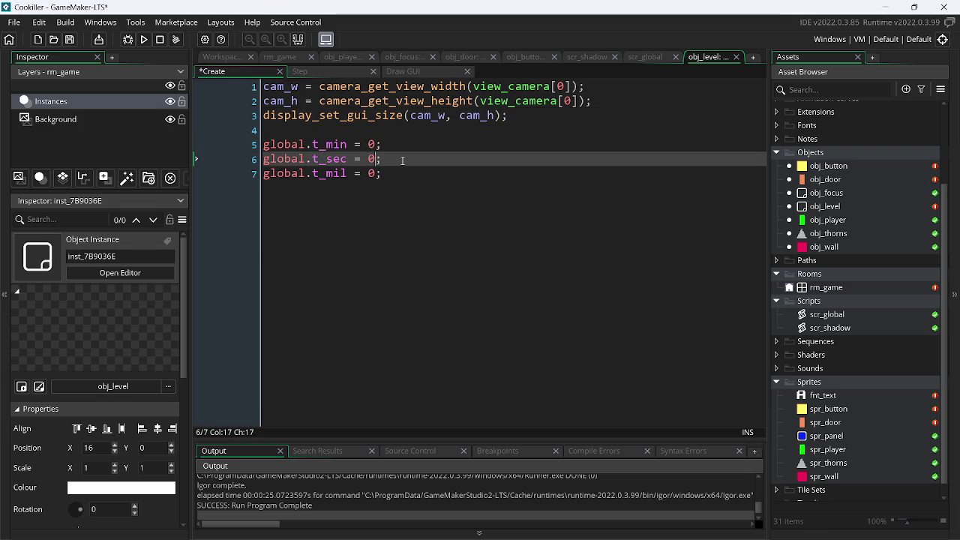
{"action": "key", "text": "BackSpace"}
{"action": "type", "text": "50"}
{"action": "key", "text": "BackSpace"}
{"action": "key", "text": "BackSpace"}
{"action": "type", "text": "10"}
{"action": "key", "text": "BackSpace"}
{"action": "left_click", "coordinate": [142, 40]}
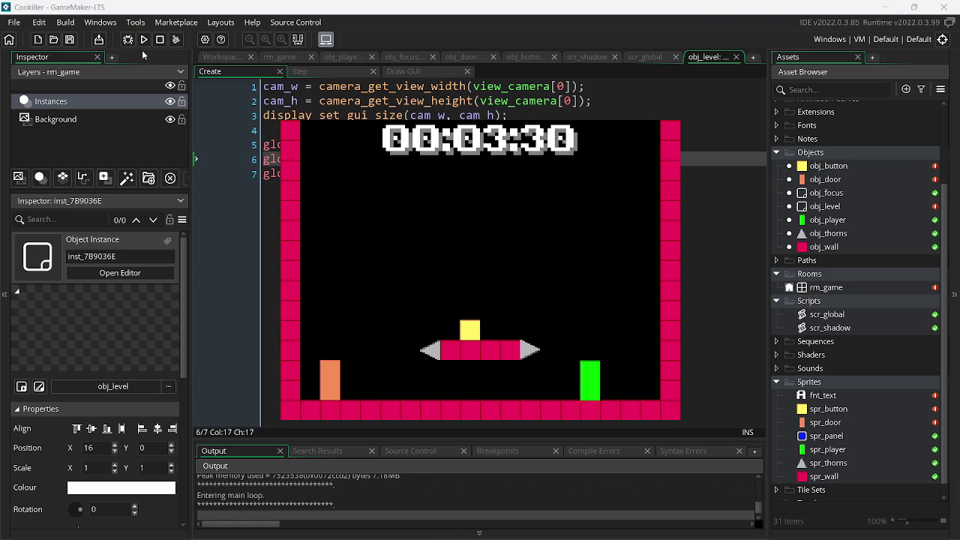
- Dismiss the FIM DE JOGO message, stop the game, and bring up the Step event code
{"action": "key", "text": "Left"}
{"action": "key", "text": "Right"}
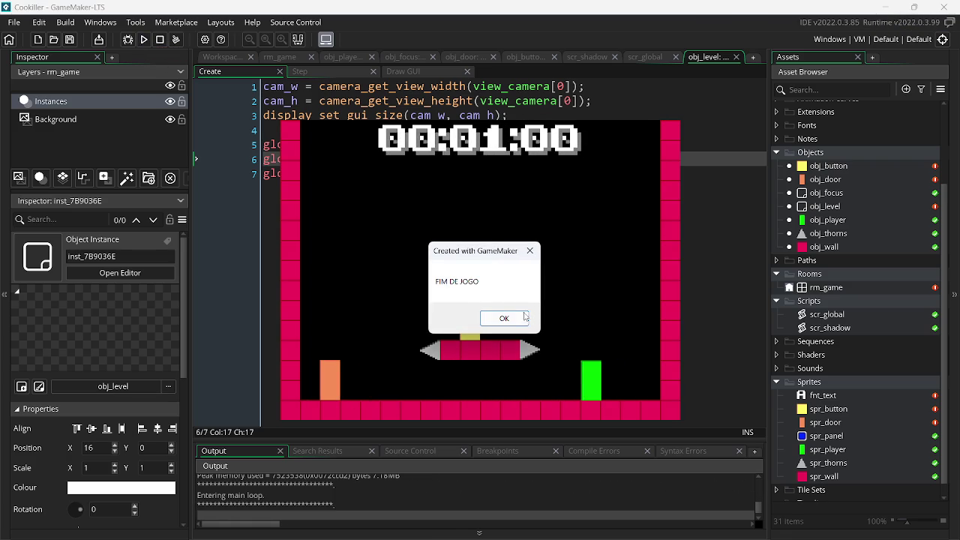
{"action": "left_click", "coordinate": [525, 315]}
{"action": "left_click", "coordinate": [160, 39]}
{"action": "left_click", "coordinate": [296, 73]}
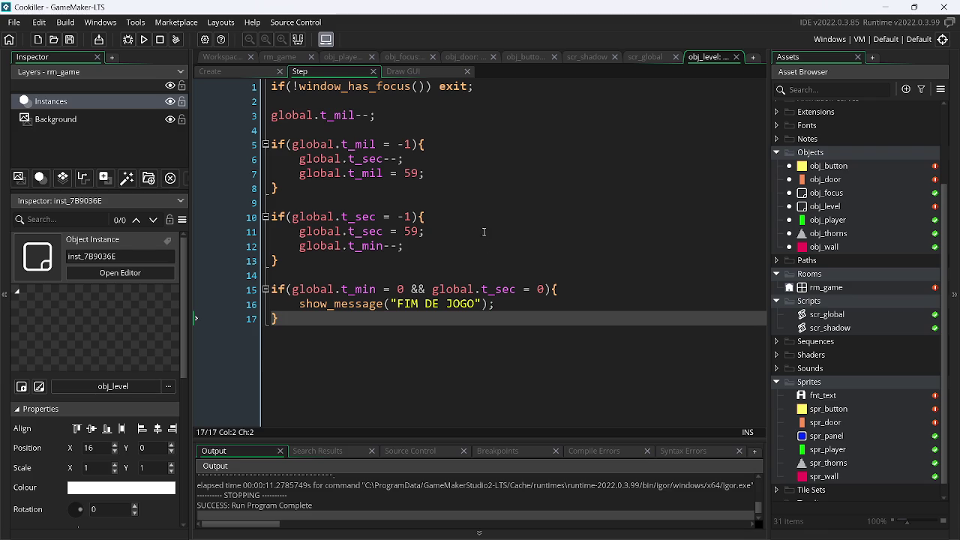
- Append '&& global.t_mil = 0' to the line 15 end check, save, and rerun the game
{"action": "left_click", "coordinate": [545, 288]}
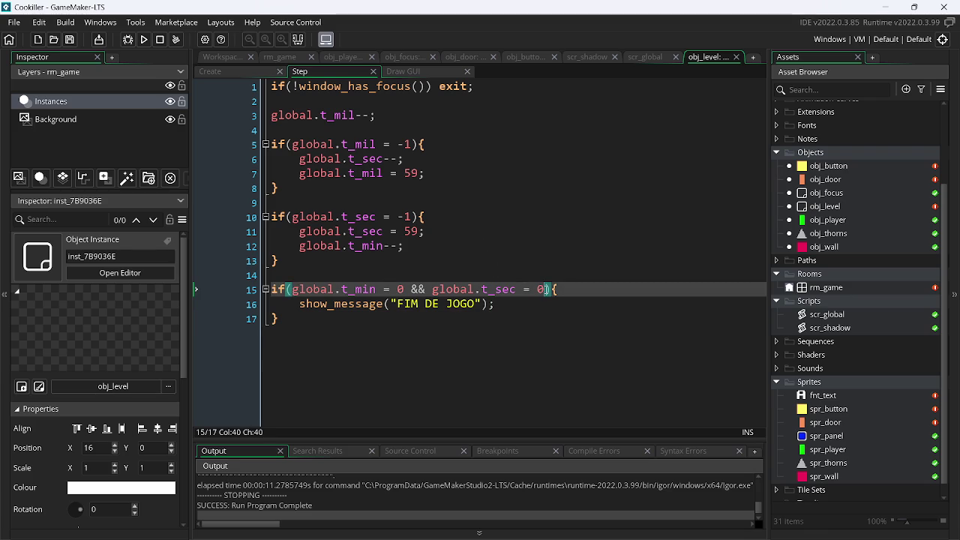
{"action": "type", "text": "&& gl"}
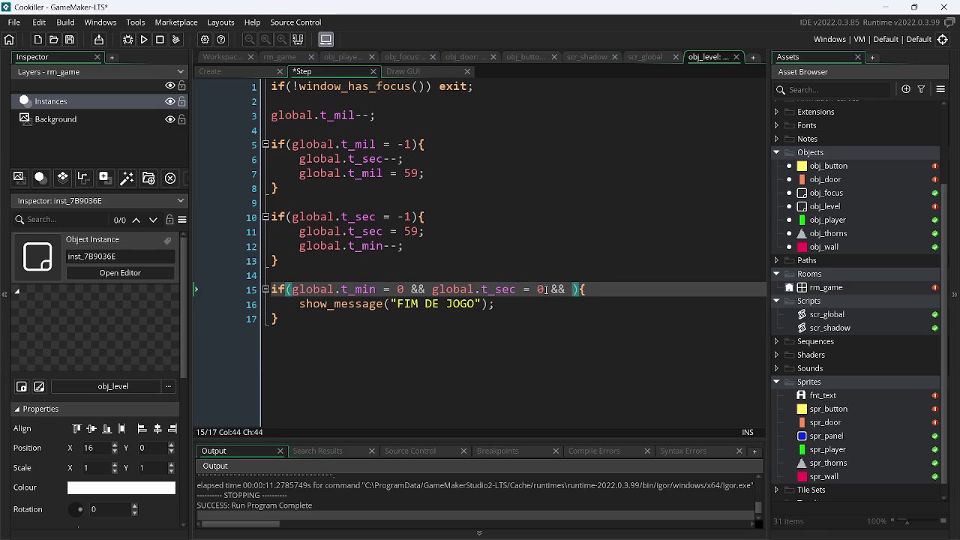
{"action": "type", "text": "obal."}
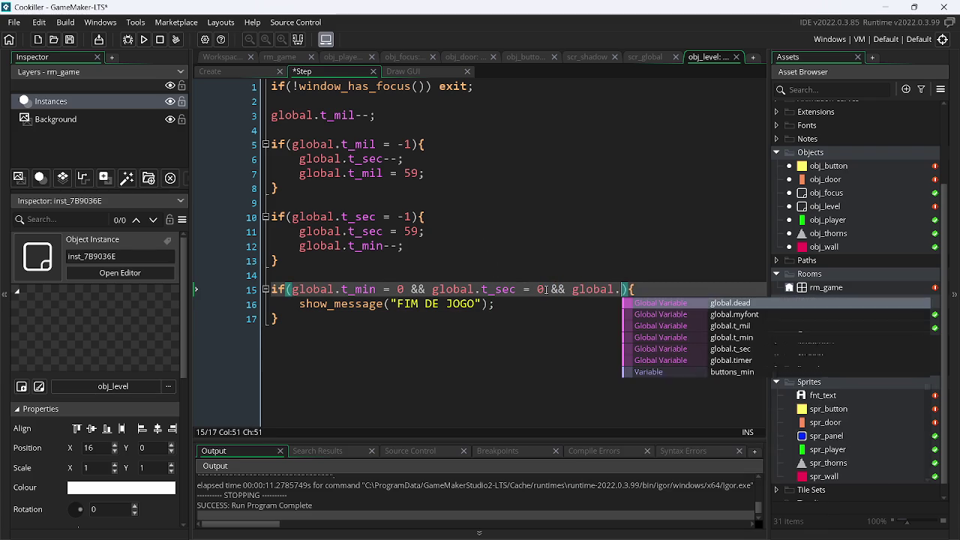
{"action": "type", "text": "t_mil"}
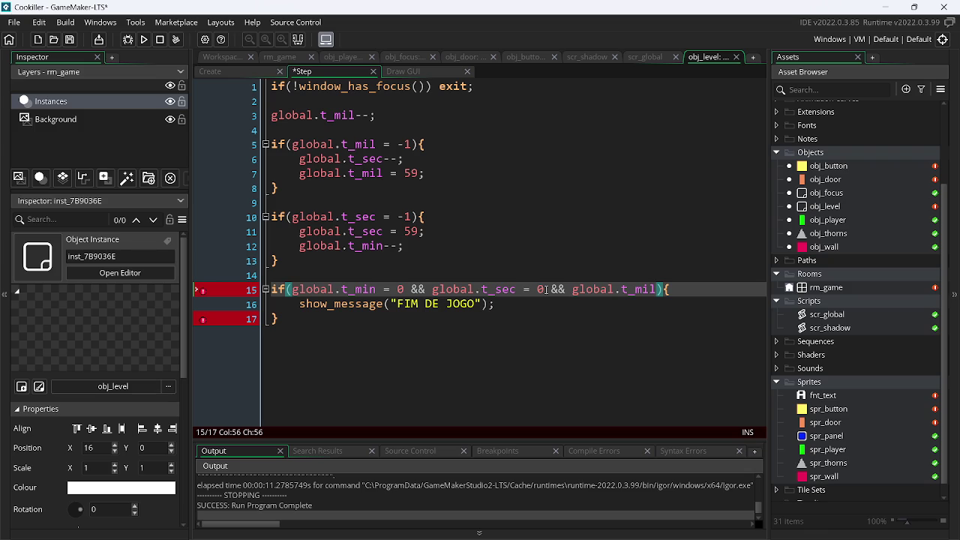
{"action": "type", "text": " = 0"}
{"action": "key", "text": "ctrl+s"}
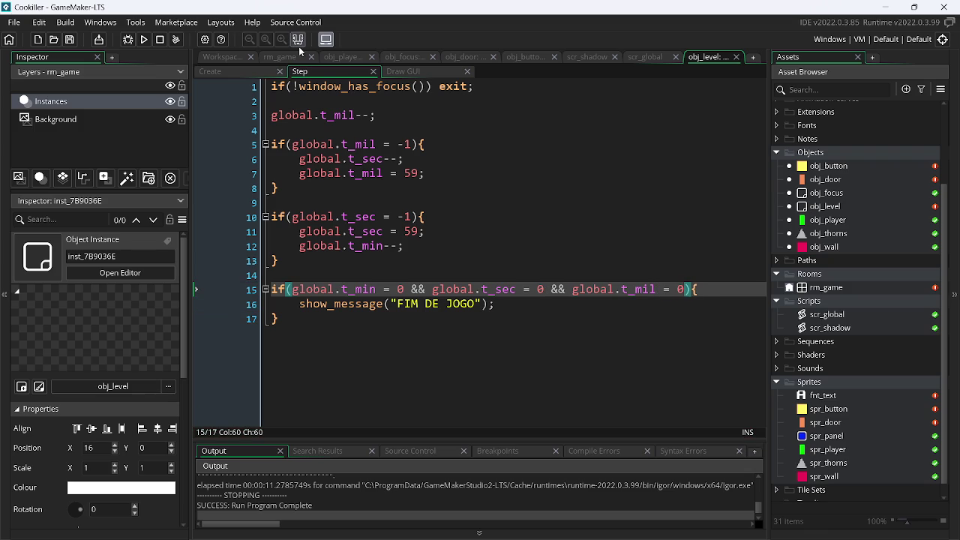
{"action": "left_click", "coordinate": [145, 40]}
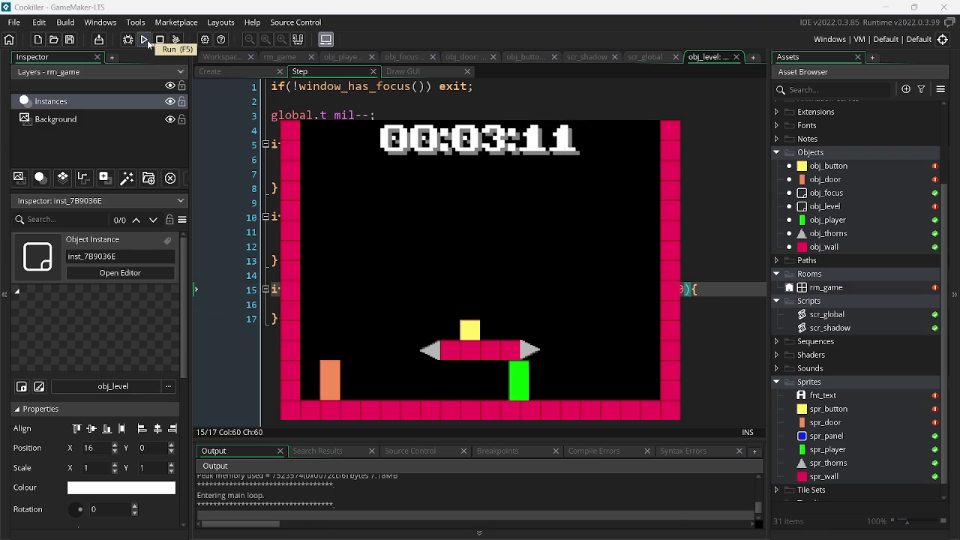
- Play until FIM DE JOGO appears, dismiss it, and stop the game
{"action": "key", "text": "Left"}
{"action": "key", "text": "Right"}
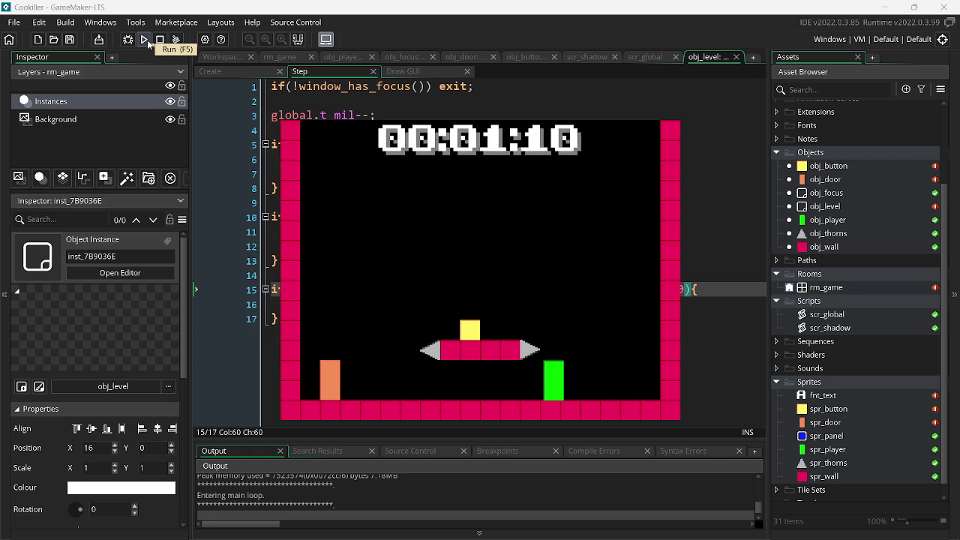
{"action": "key", "text": "Left"}
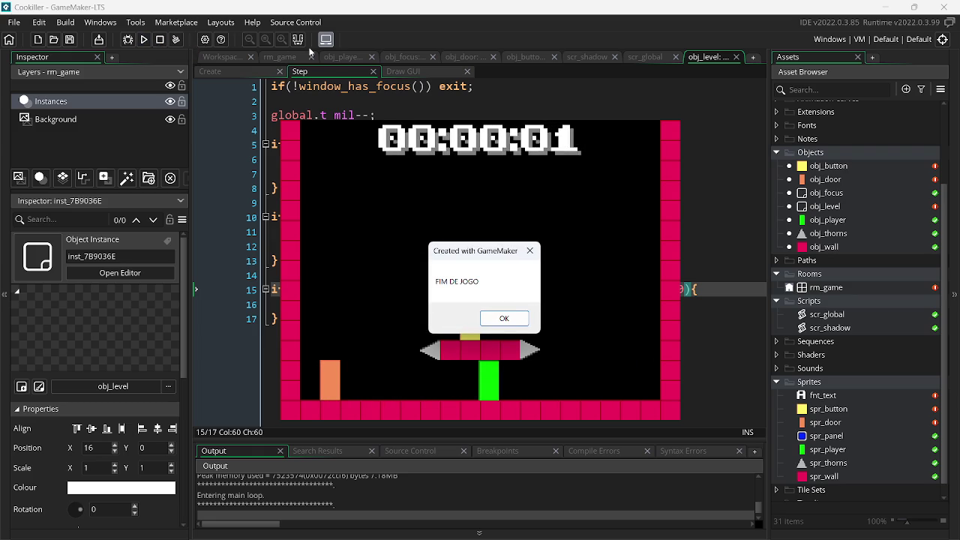
{"action": "left_click", "coordinate": [504, 319]}
{"action": "key", "text": "Left"}
{"action": "key", "text": "Right"}
{"action": "key", "text": "Left"}
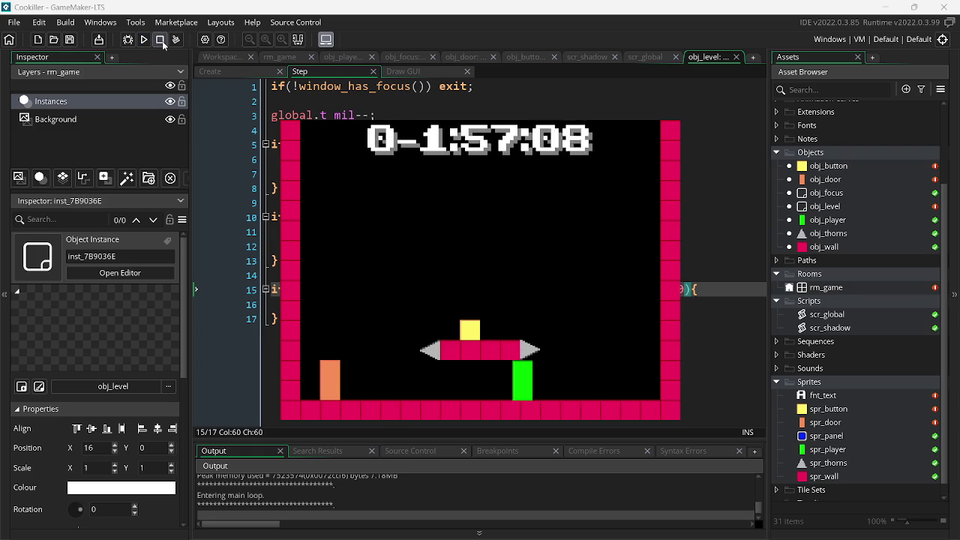
{"action": "left_click", "coordinate": [159, 39]}
- Change the t_mil comparison on line 15 to 'global.t_mil <= 0' and run again
{"action": "left_click", "coordinate": [673, 292]}
{"action": "key", "text": "Left"}
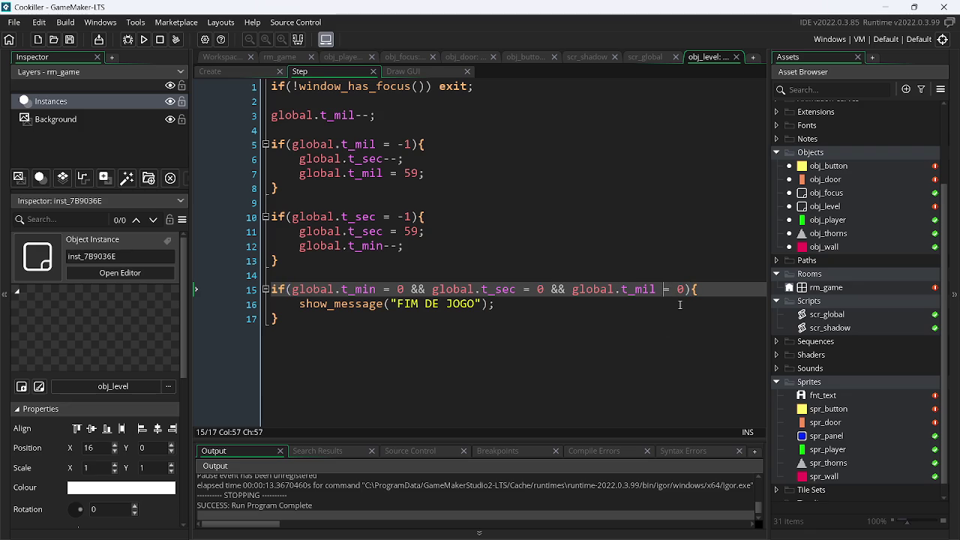
{"action": "type", "text": "<"}
{"action": "left_click", "coordinate": [147, 41]}
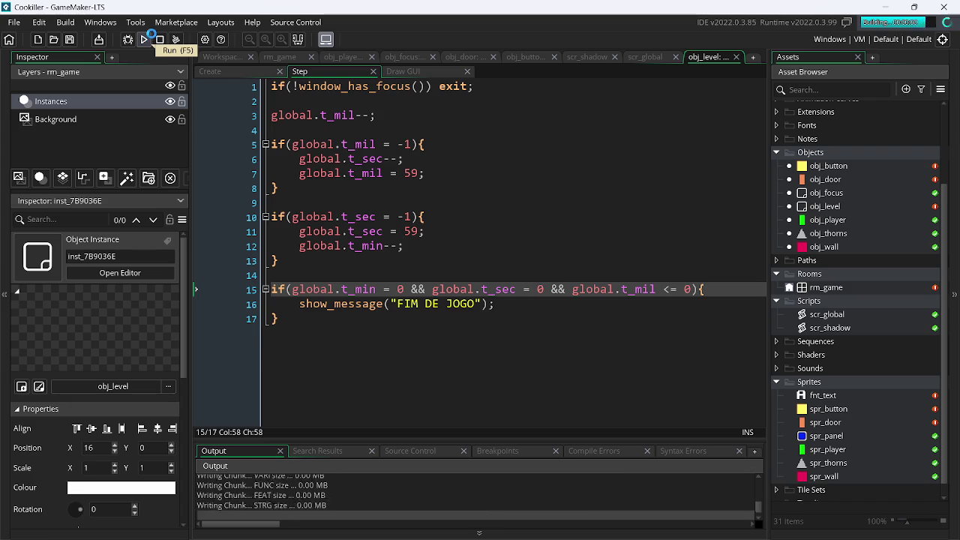
- Retest to FIM DE JOGO, dismiss it, watch the timer go negative, then close the game with Alt+F4
{"action": "key", "text": "Left"}
{"action": "key", "text": "Right"}
{"action": "key", "text": "Left"}
{"action": "left_click", "coordinate": [505, 319]}
{"action": "key", "text": "Right"}
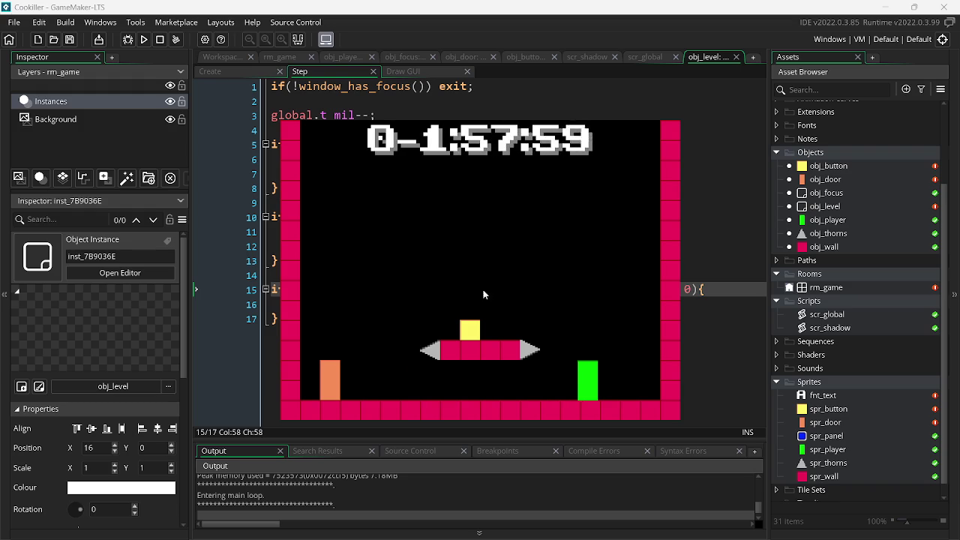
{"action": "key", "text": "Left"}
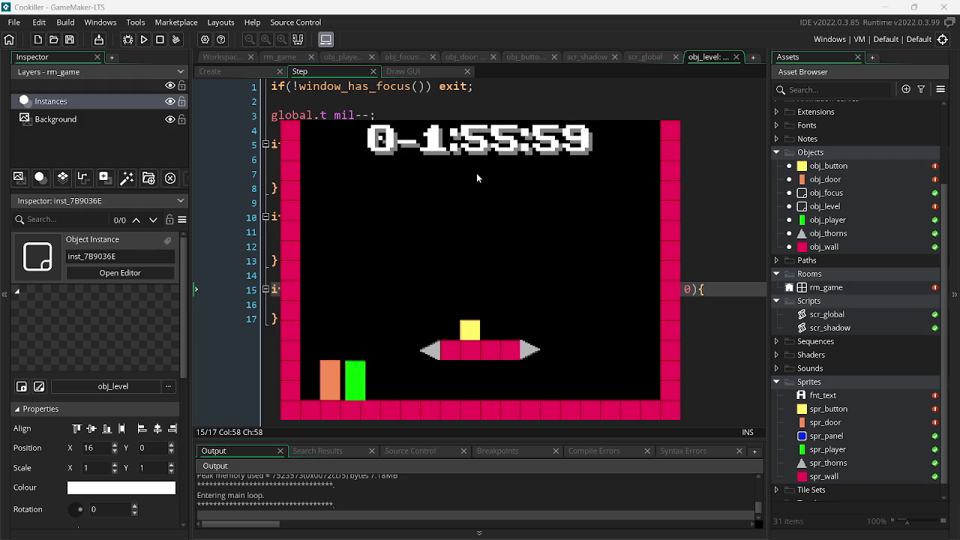
{"action": "key", "text": "alt+F4"}
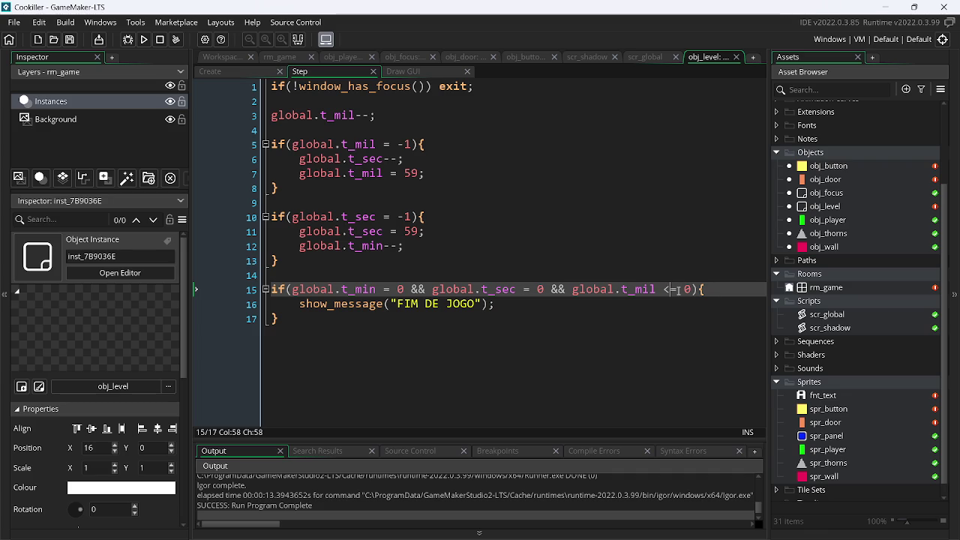
- Retype the '<' in the t_mil check and save the Step code
{"action": "key", "text": "BackSpace"}
{"action": "type", "text": "<"}
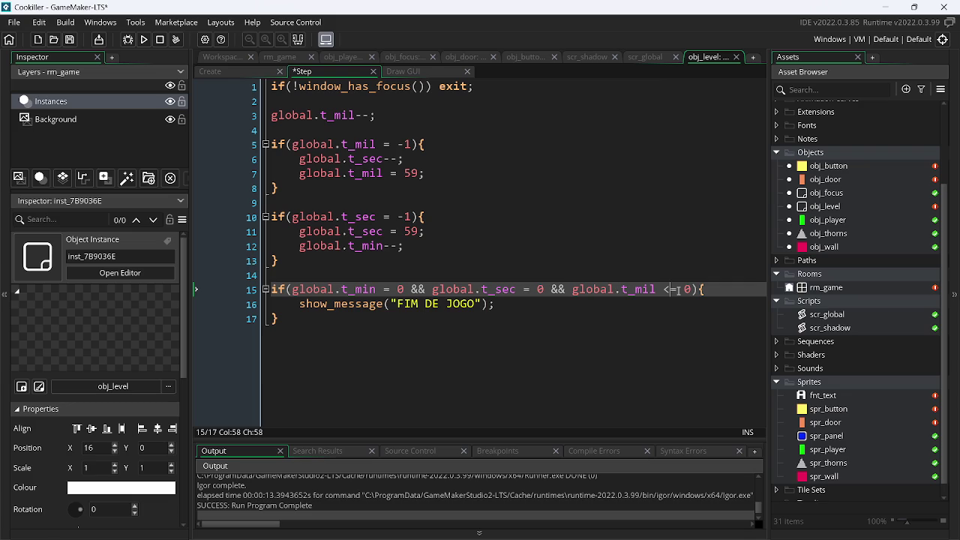
{"action": "key", "text": "ctrl+s"}
- In the Create event set t_sec to 0 and t_min to 10, then run the game
{"action": "left_click", "coordinate": [217, 71]}
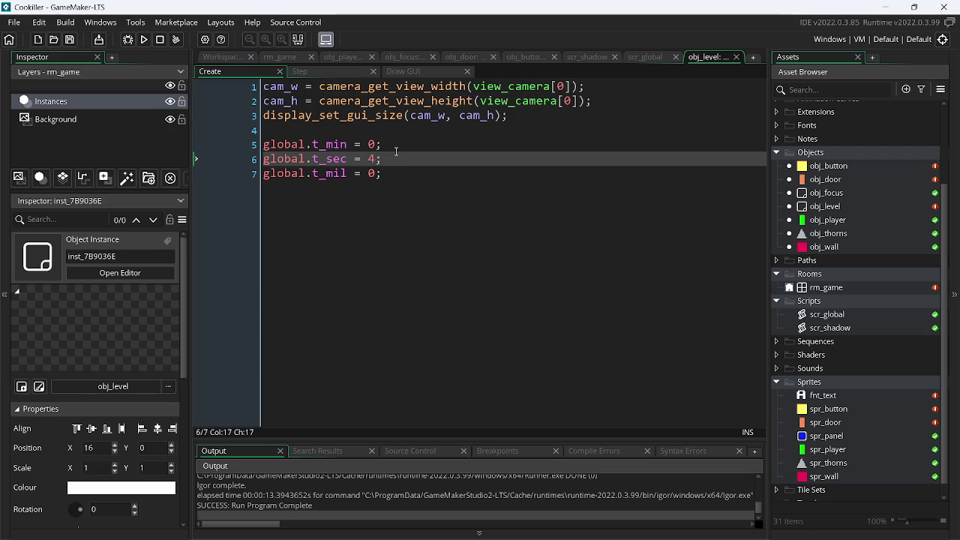
{"action": "key", "text": "BackSpace"}
{"action": "type", "text": "0"}
{"action": "key", "text": "Up"}
{"action": "key", "text": "Left"}
{"action": "type", "text": "1"}
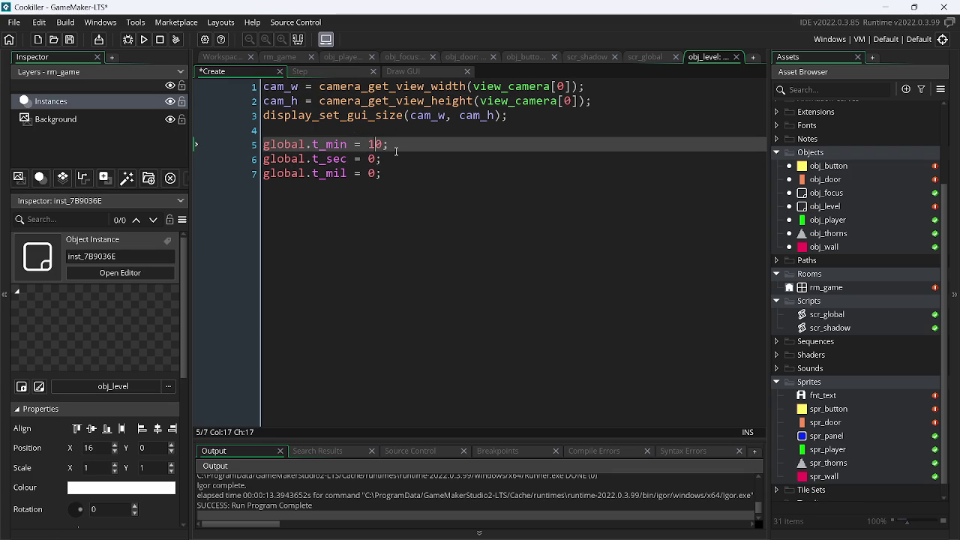
{"action": "left_click", "coordinate": [143, 43]}
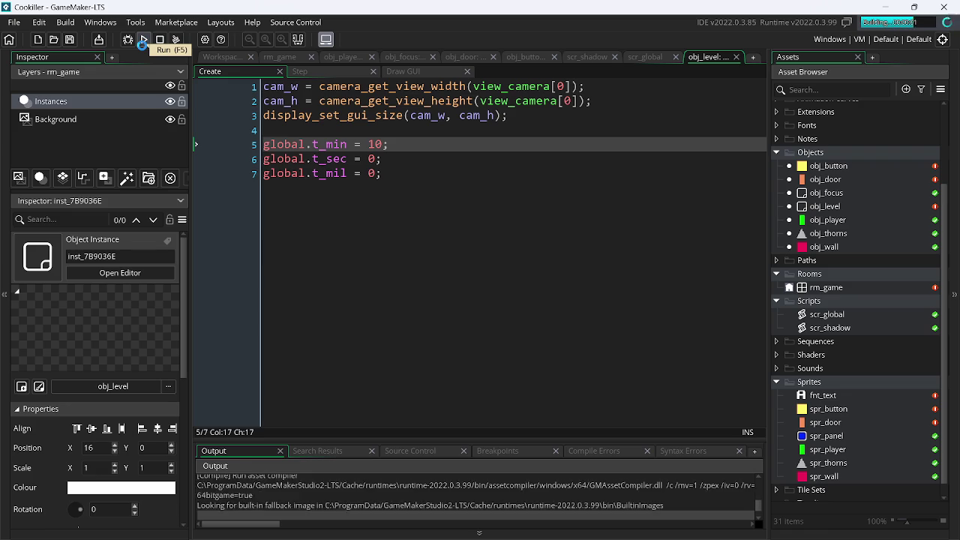
{"action": "key", "text": "Left"}
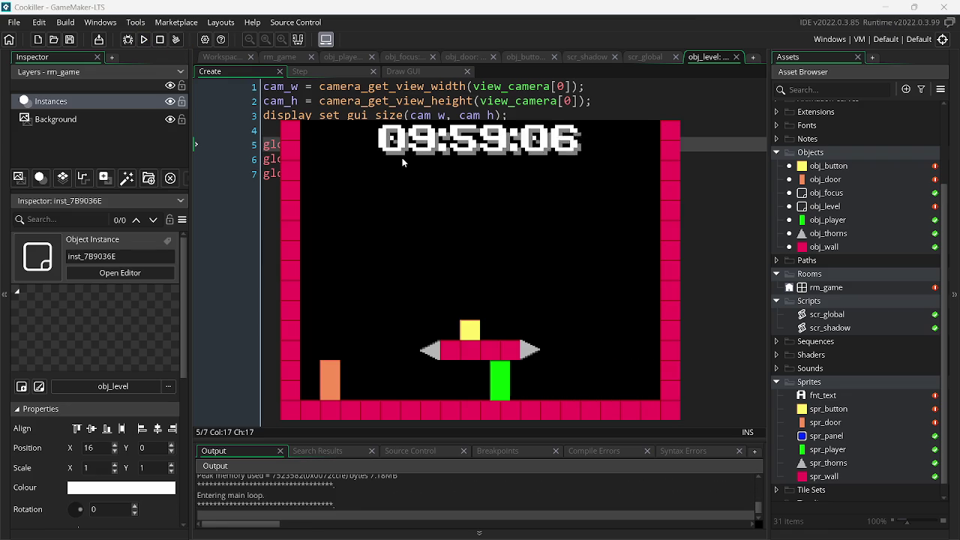
- Play-test the level, running left and right and jumping while the timer counts down
{"action": "key", "text": "Up"}
{"action": "key", "text": "Right"}
{"action": "key", "text": "Left"}
{"action": "key", "text": "Up"}
{"action": "key", "text": "Right"}
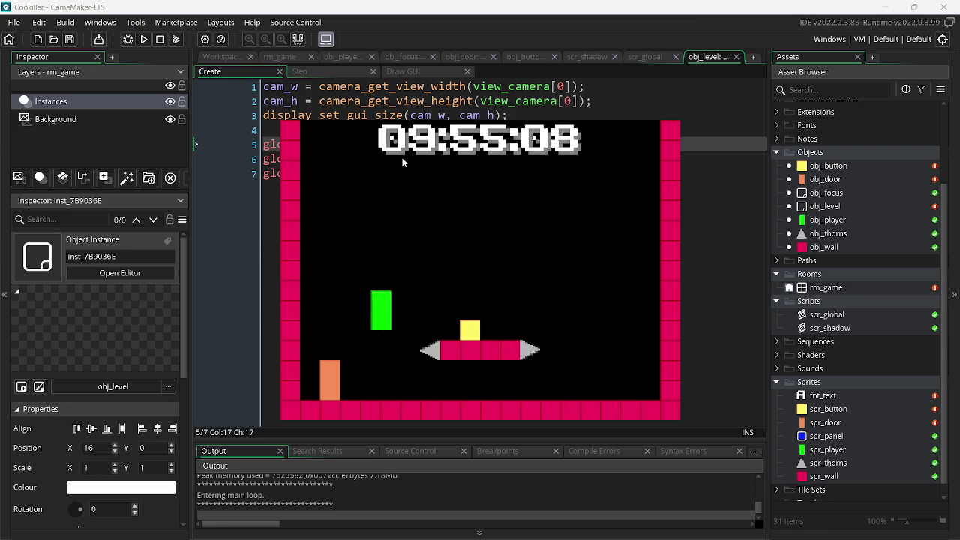
{"action": "key", "text": "Left"}
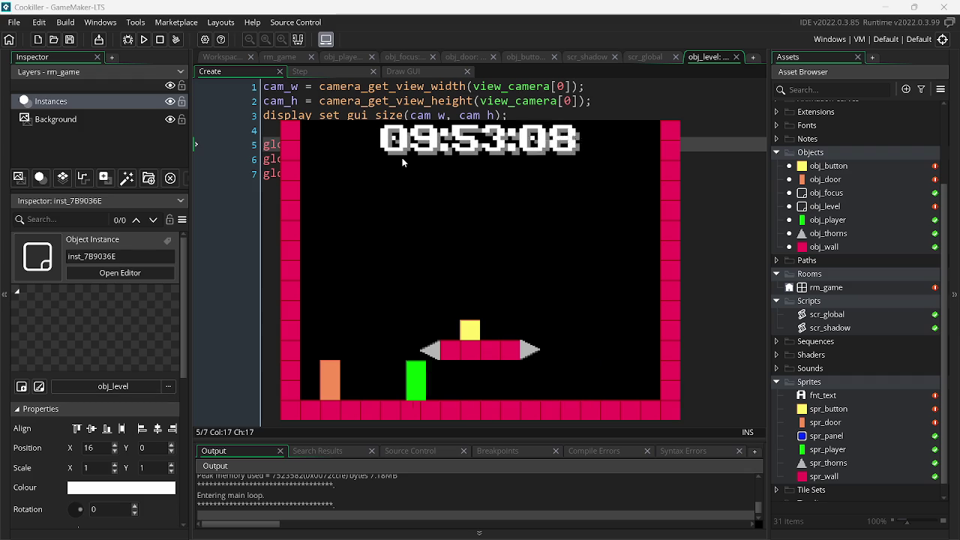
{"action": "key", "text": "Right"}
{"action": "key", "text": "Up"}
{"action": "key", "text": "Up"}
{"action": "key", "text": "Left"}
{"action": "key", "text": "Right"}
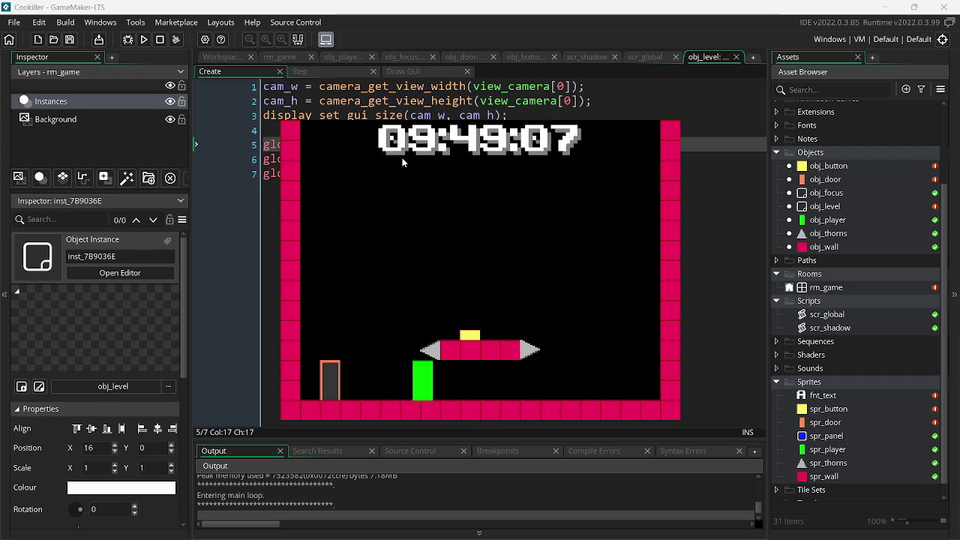
{"action": "key", "text": "Left"}
{"action": "key", "text": "Right"}
- Screenshot the game window, dismiss the notification, and keep moving the player
{"action": "key", "text": "super+shift+s"}
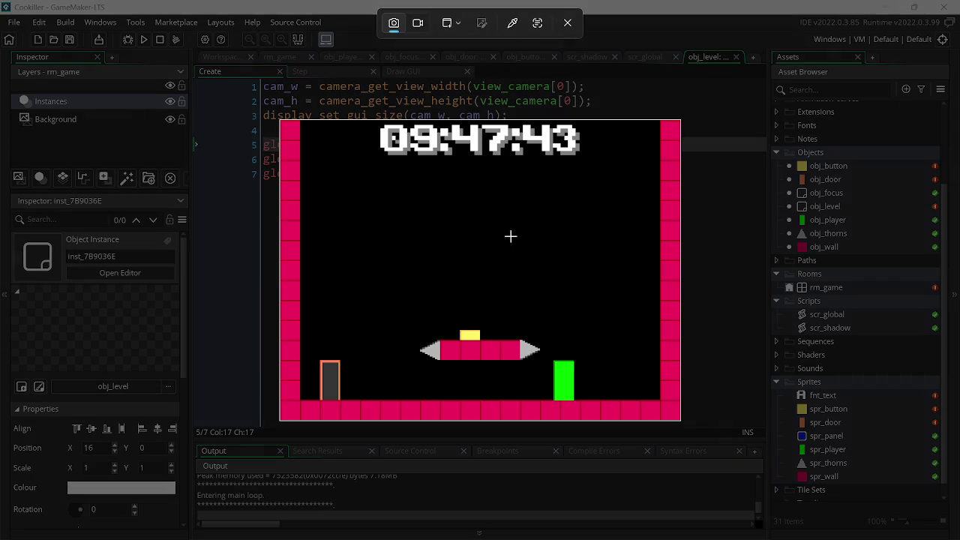
{"action": "left_click", "coordinate": [517, 243]}
{"action": "key", "text": "Left"}
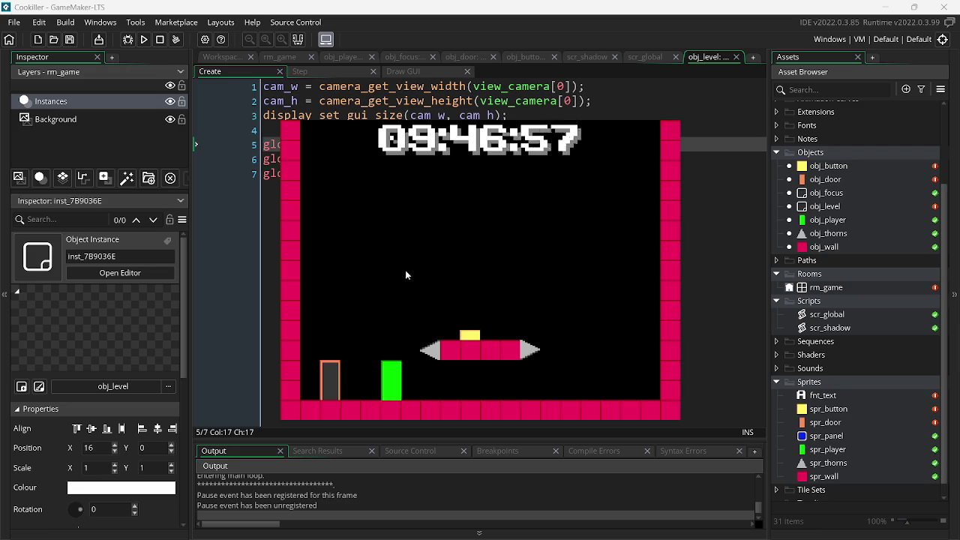
{"action": "key", "text": "Right"}
{"action": "left_click", "coordinate": [933, 447]}
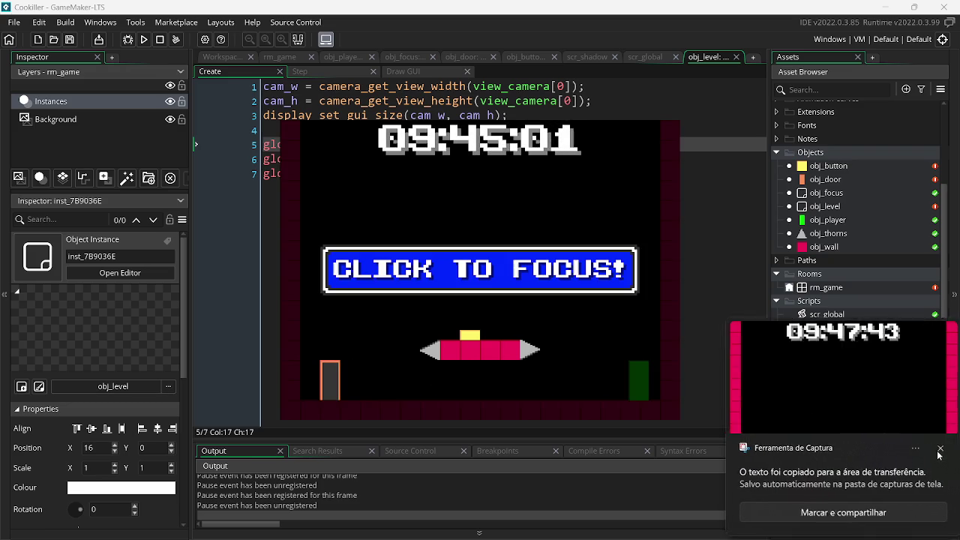
{"action": "left_click", "coordinate": [608, 298]}
{"action": "key", "text": "Left"}
{"action": "key", "text": "Right"}
- Switch from the game to the Chrome window with Google Translate
{"action": "key", "text": "alt+Tab"}
{"action": "mouse_move", "coordinate": [729, 274]}
{"action": "key", "text": "Tab"}
{"action": "key", "text": "Tab"}
{"action": "key", "text": "Tab"}
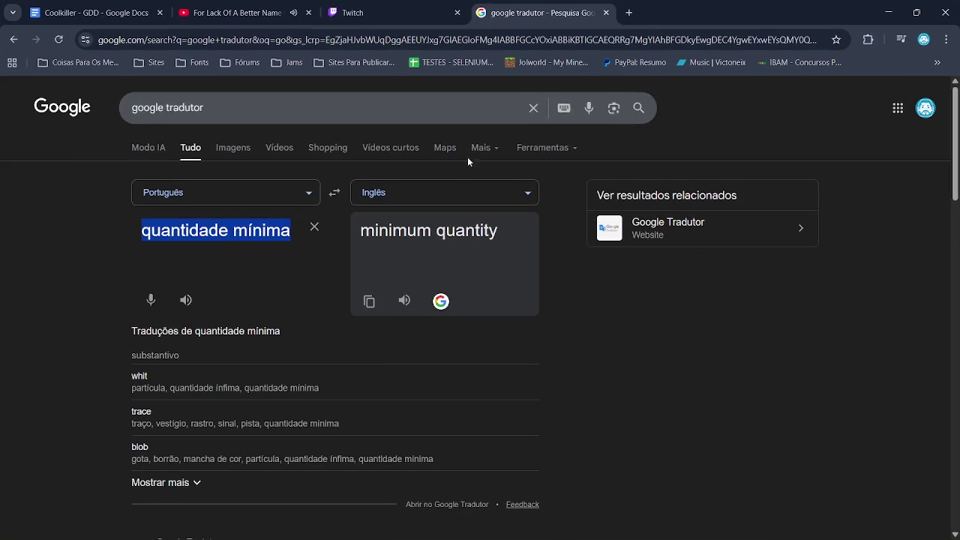
- Glance at the Twitch and YouTube tabs, then start a new browser tab
{"action": "left_click", "coordinate": [432, 11]}
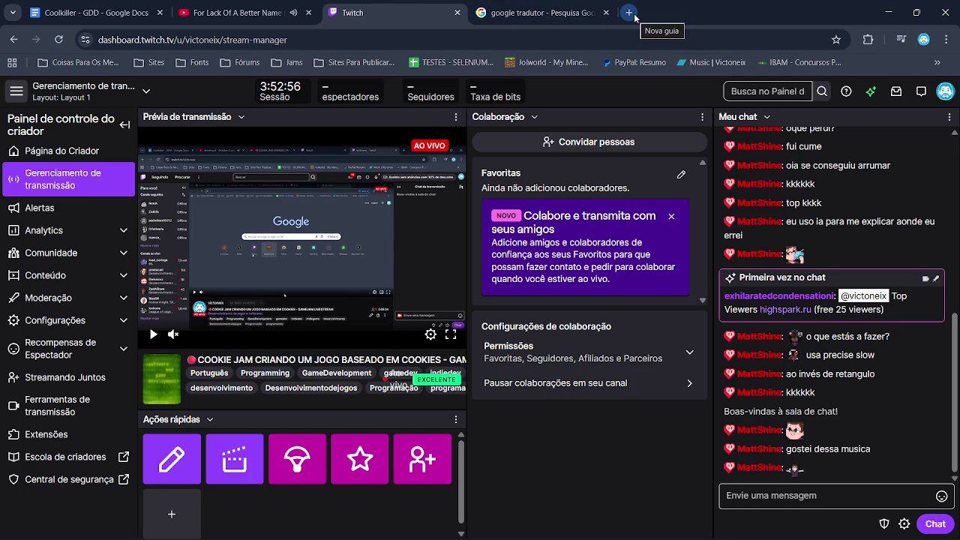
{"action": "left_click", "coordinate": [293, 6]}
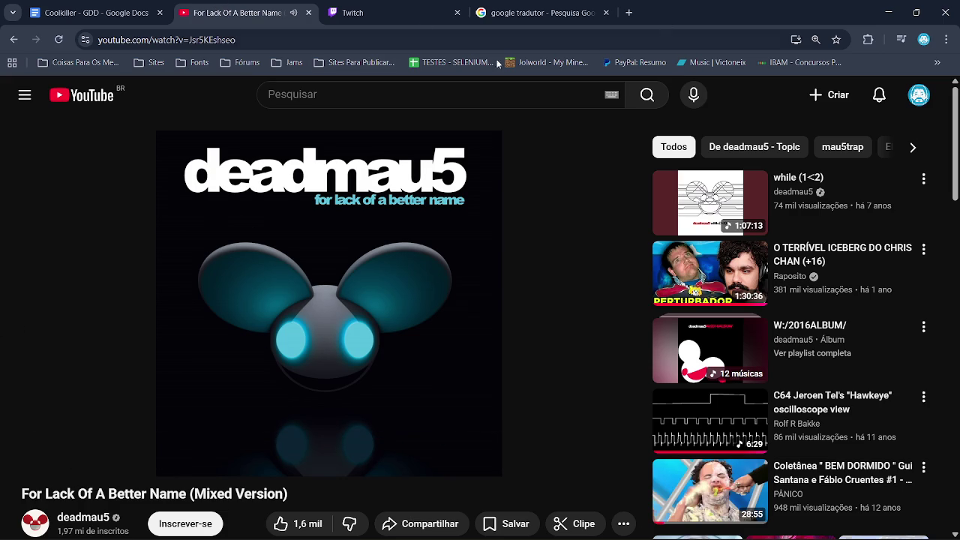
{"action": "left_click", "coordinate": [629, 5]}
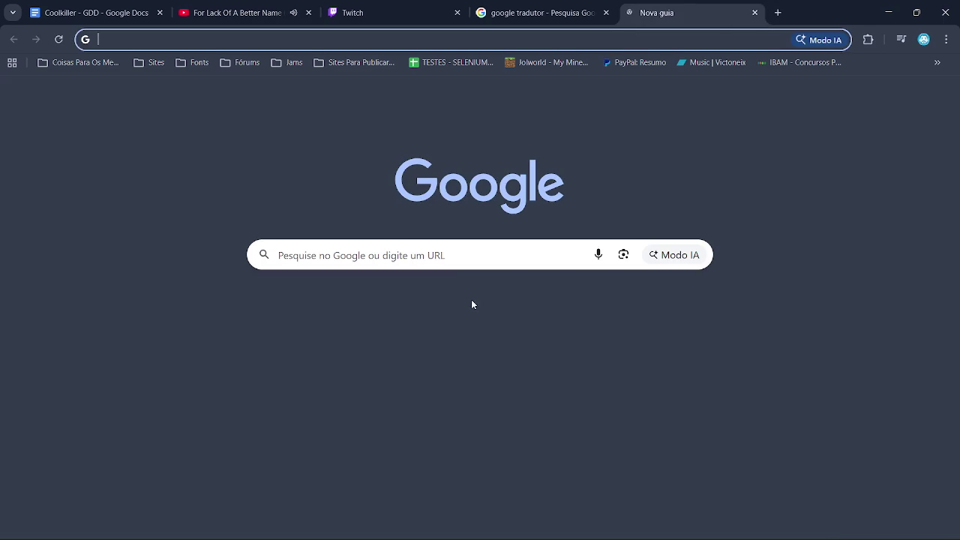
- Google 'cheng color gamemaker', take the 'change color gamemaker' correction, and open the 'change one colour of sprite' thread
{"action": "left_click", "coordinate": [425, 253]}
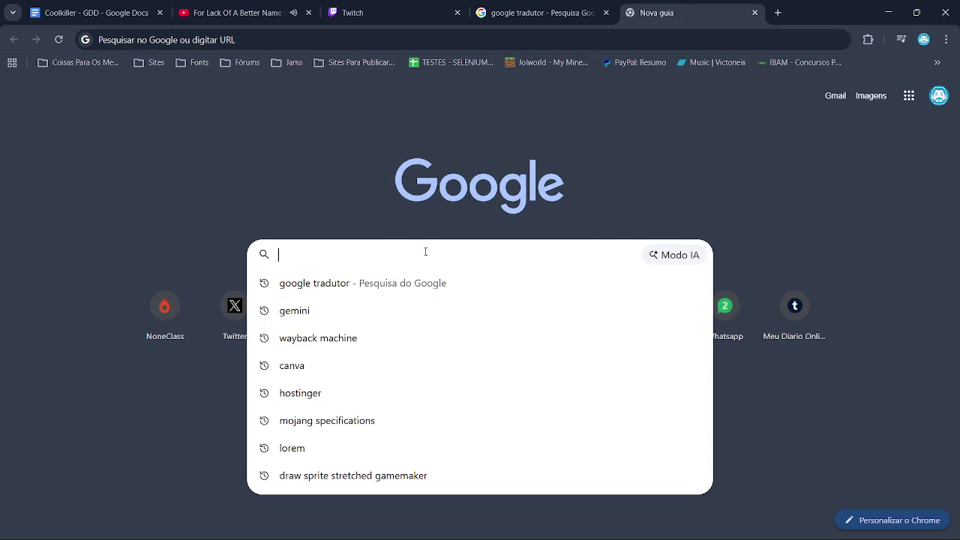
{"action": "type", "text": "cheng"}
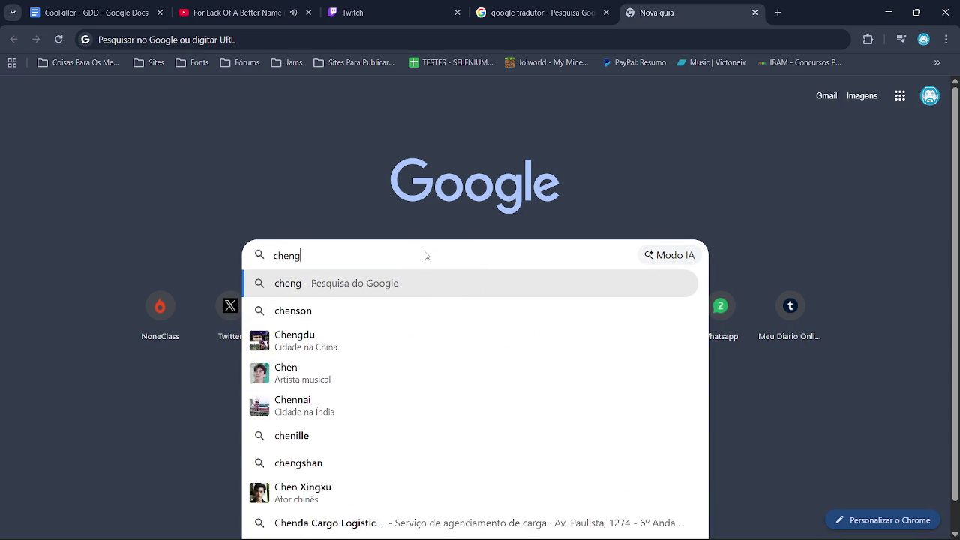
{"action": "type", "text": " color g"}
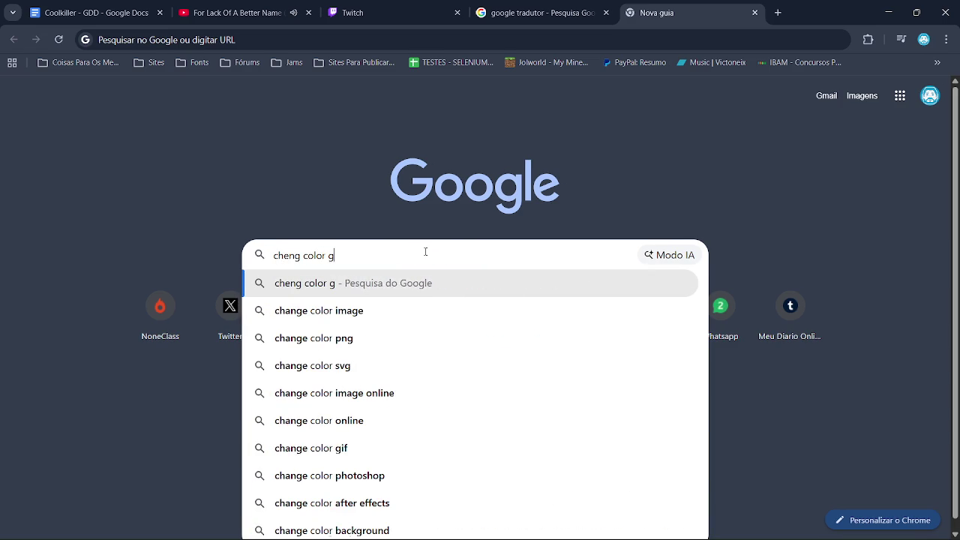
{"action": "type", "text": "amemaker"}
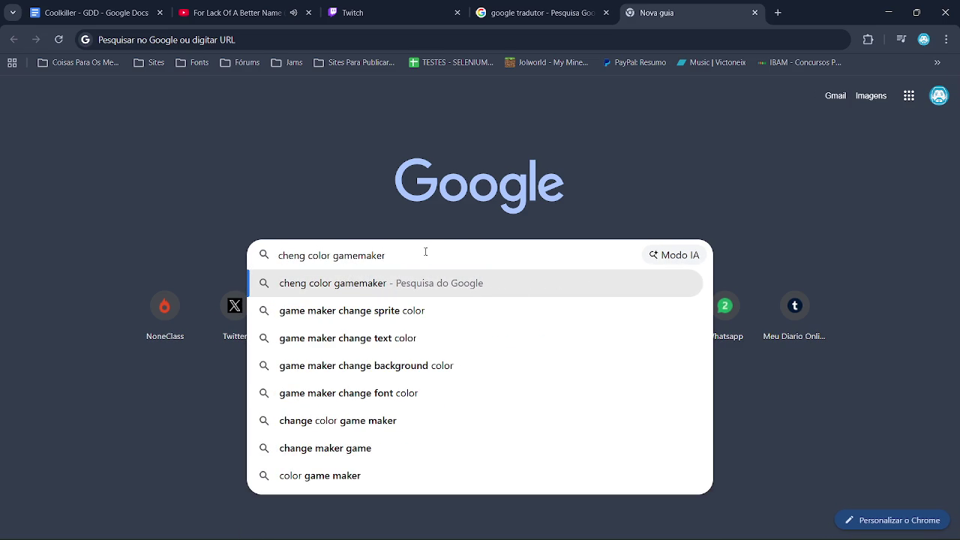
{"action": "key", "text": "Return"}
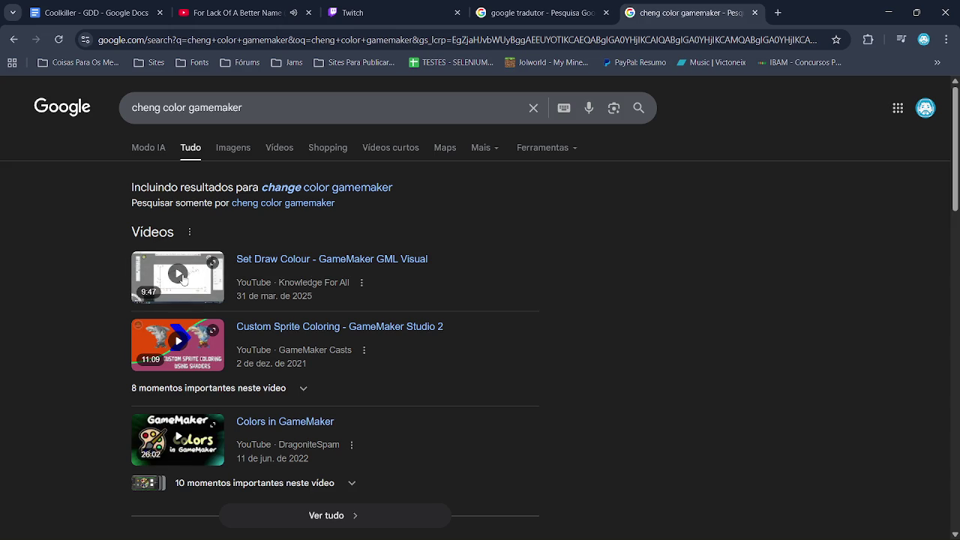
{"action": "left_click", "coordinate": [305, 189]}
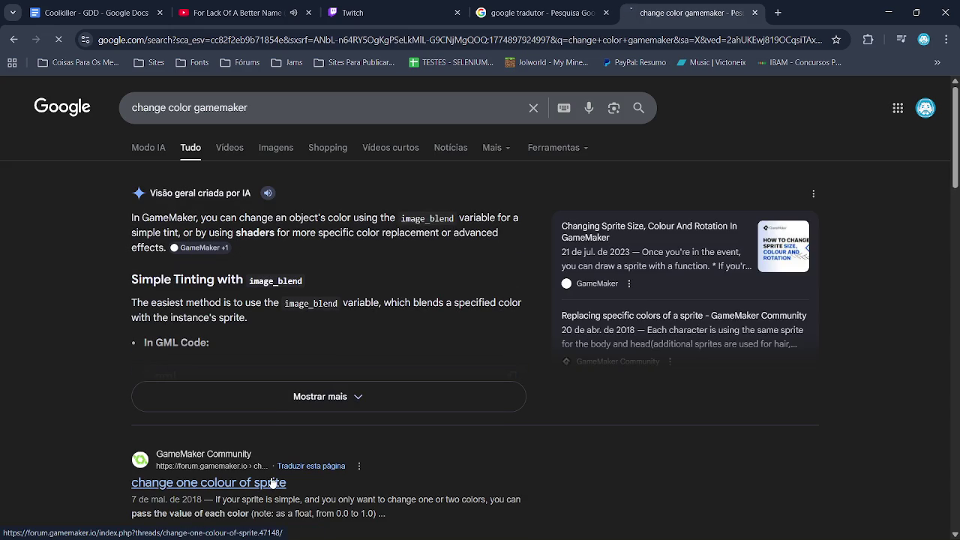
{"action": "left_click", "coordinate": [272, 481]}
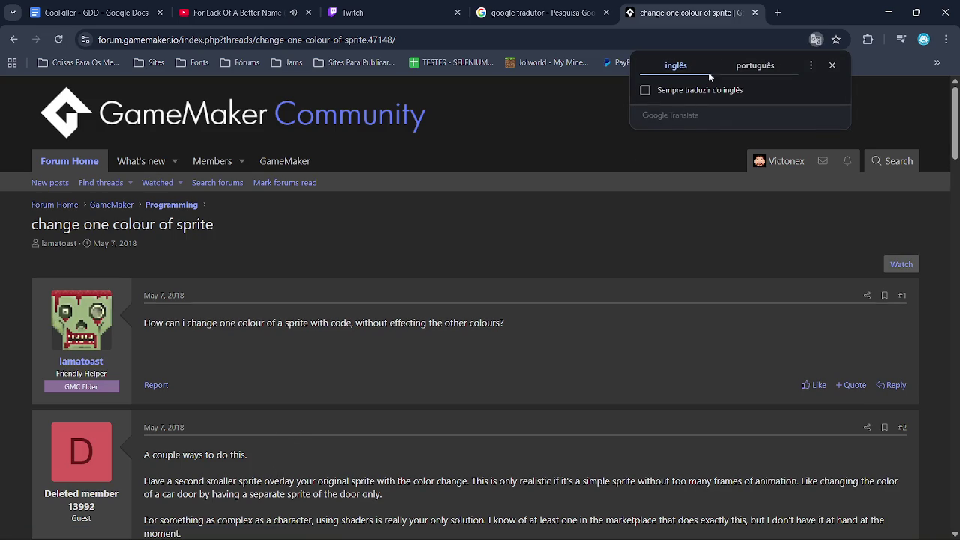
- Translate the sprite-colour thread to Portuguese, read the image_blend and shader replies, and go back to Google
{"action": "left_click", "coordinate": [739, 66]}
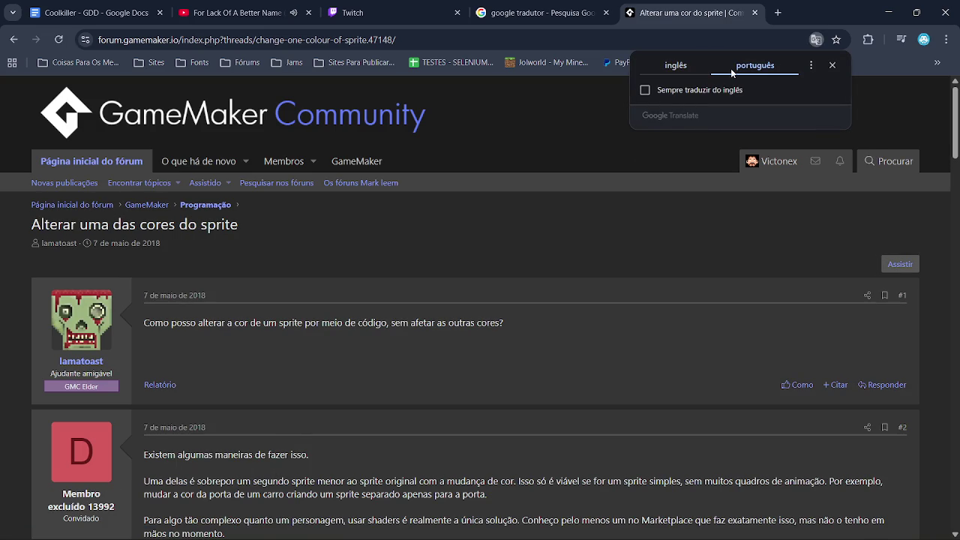
{"action": "scroll", "coordinate": [956, 142], "scroll_direction": "down", "scroll_amount": 3}
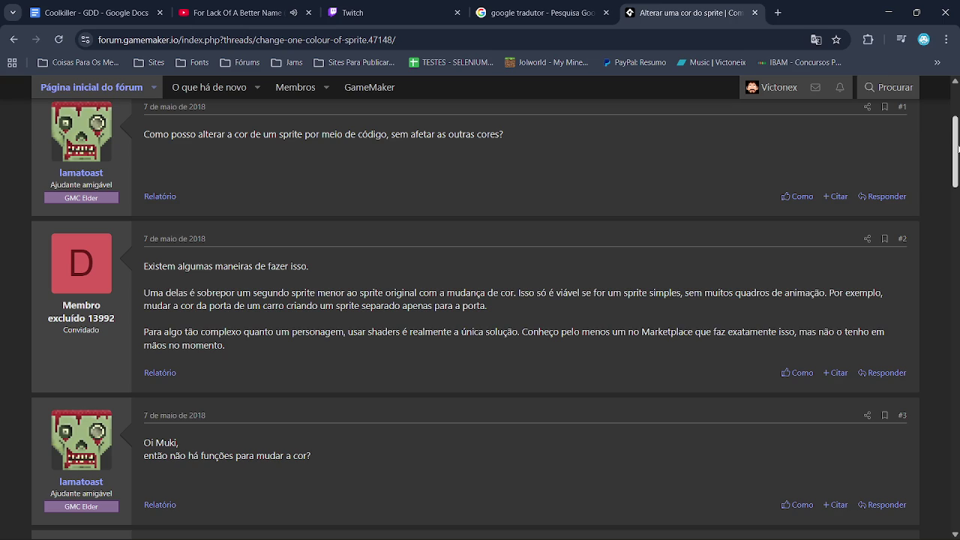
{"action": "mouse_move", "coordinate": [957, 148]}
{"action": "left_mouse_down"}
{"action": "mouse_move", "coordinate": [951, 263]}
{"action": "mouse_move", "coordinate": [951, 225]}
{"action": "mouse_move", "coordinate": [951, 248]}
{"action": "left_mouse_up"}
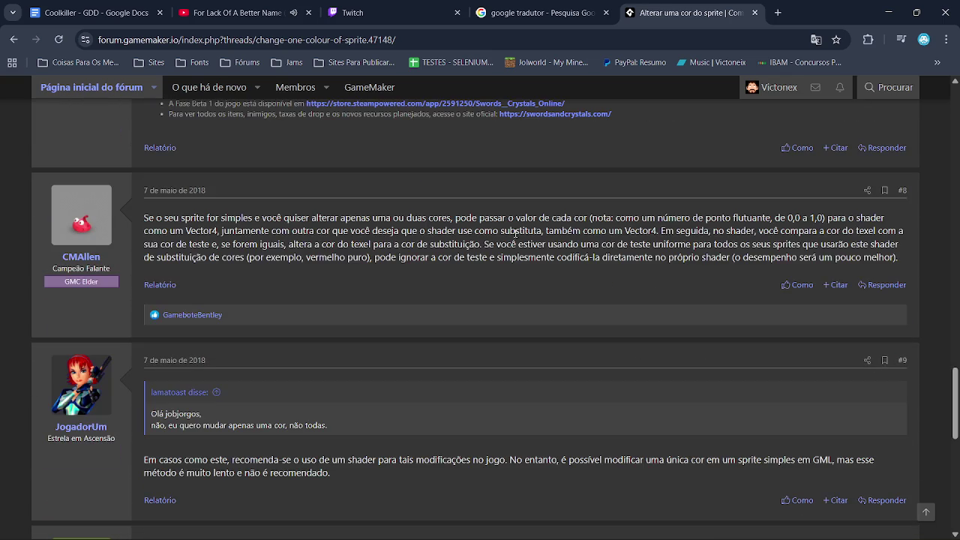
{"action": "left_click", "coordinate": [13, 40]}
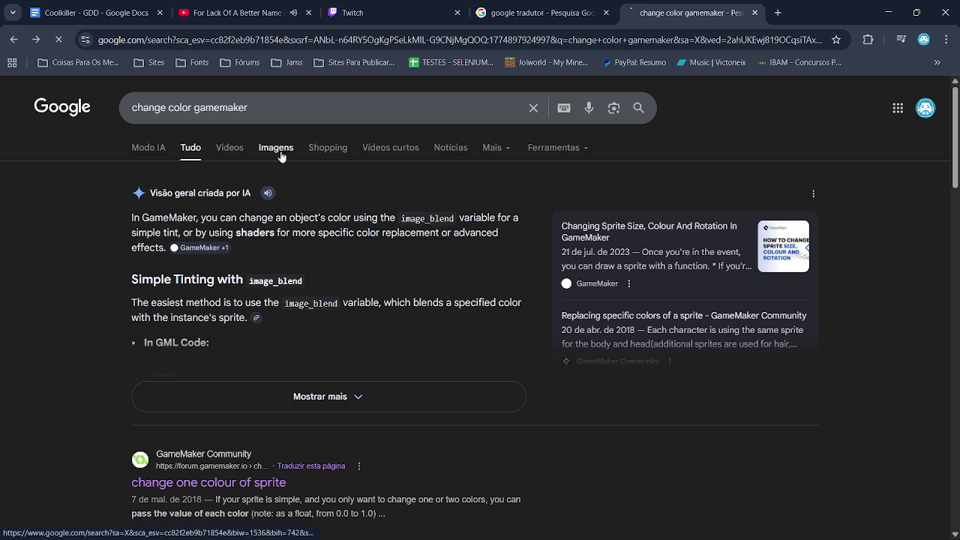
- Find 'The Basics of Palette Swapping in GameMaker' in video results and play it fullscreen
{"action": "left_click", "coordinate": [279, 151]}
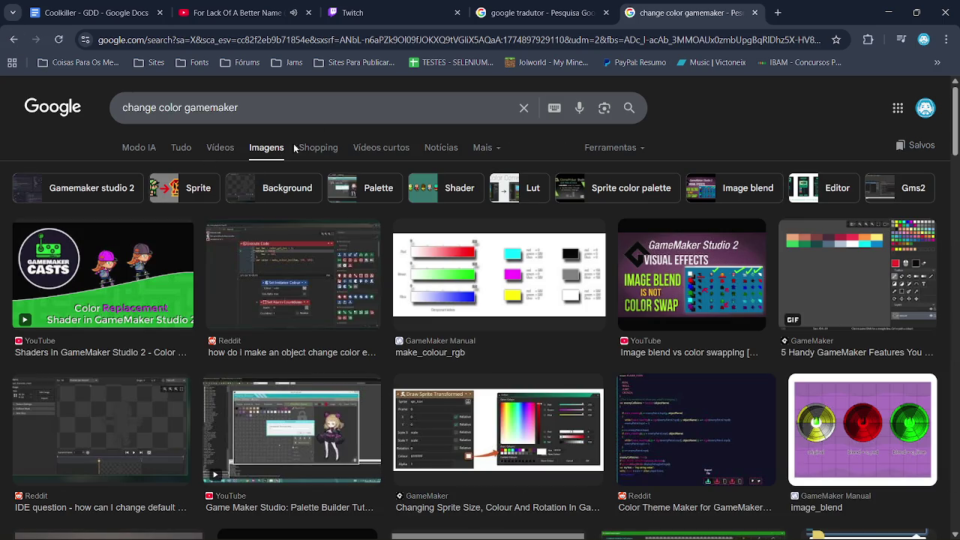
{"action": "left_click", "coordinate": [229, 148]}
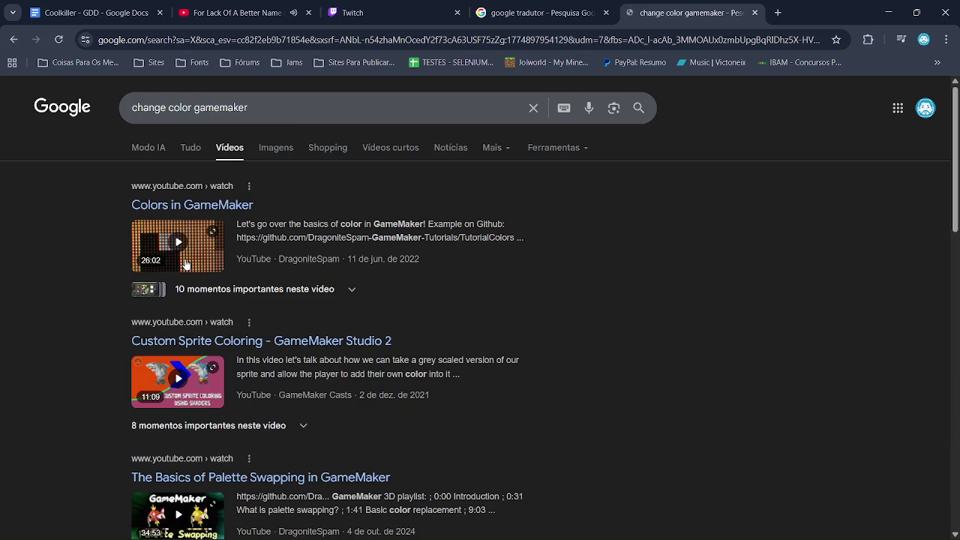
{"action": "scroll", "coordinate": [348, 289], "scroll_direction": "down", "scroll_amount": 1}
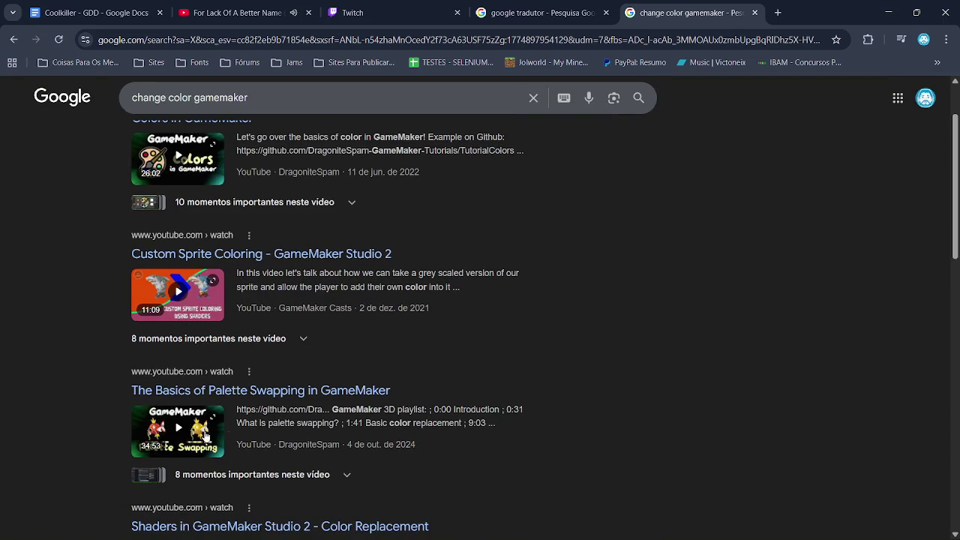
{"action": "left_click", "coordinate": [181, 434]}
{"action": "left_click", "coordinate": [513, 339]}
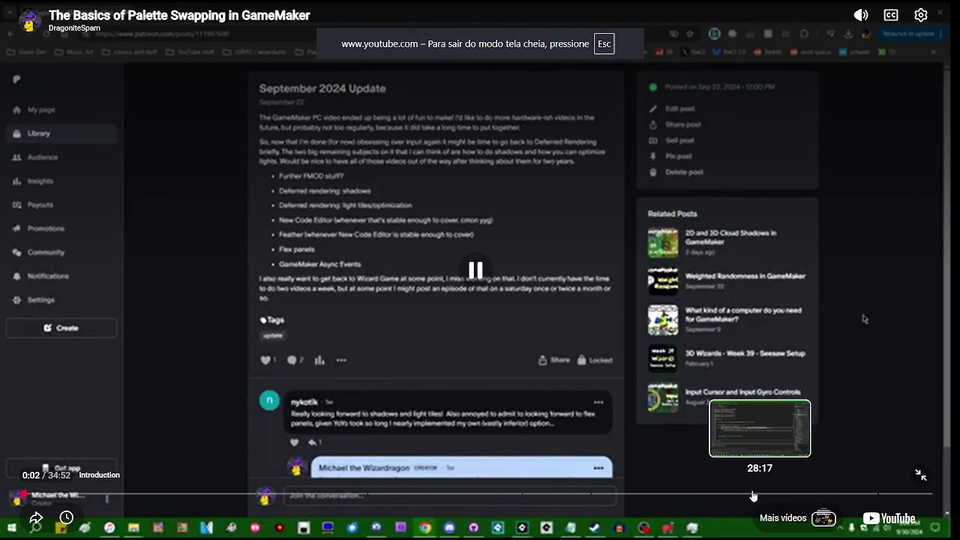
- Skip to the shader code section (27:46, 31:25, 32:21) and leave fullscreen
{"action": "left_click", "coordinate": [745, 495]}
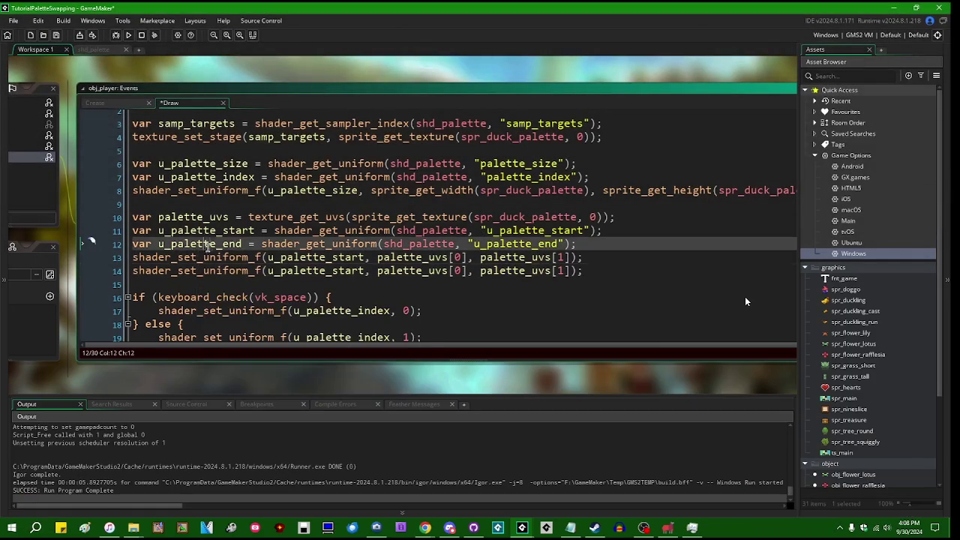
{"action": "left_click", "coordinate": [777, 390]}
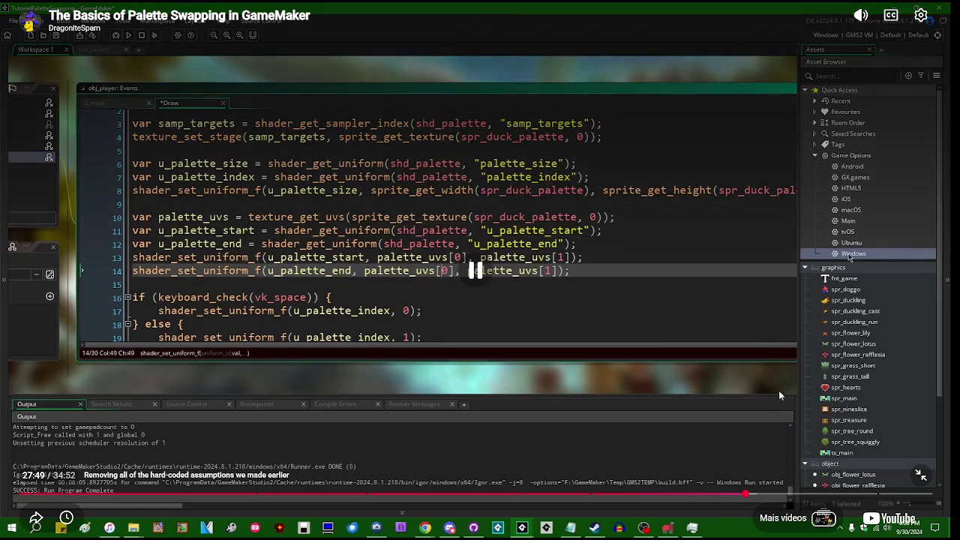
{"action": "left_click", "coordinate": [840, 494]}
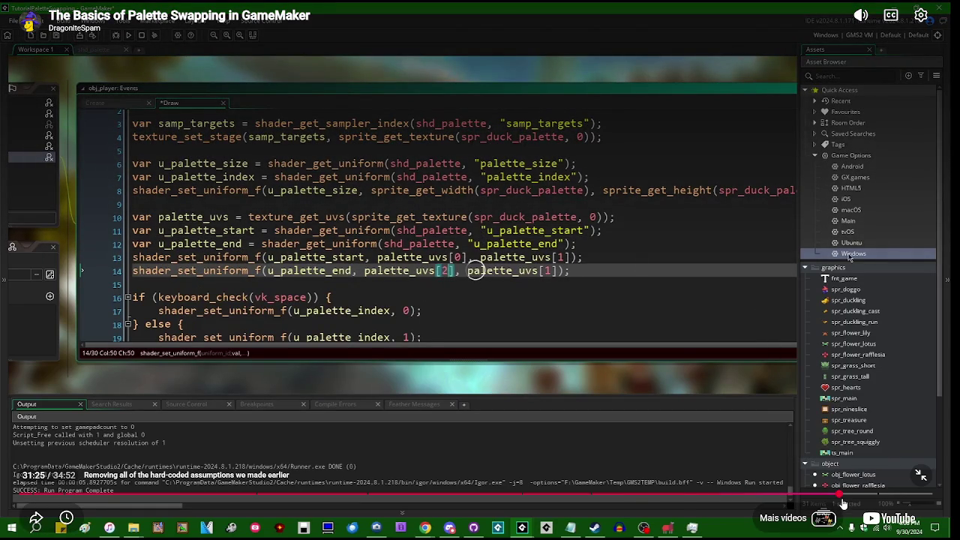
{"action": "key", "text": "space"}
{"action": "key", "text": "space"}
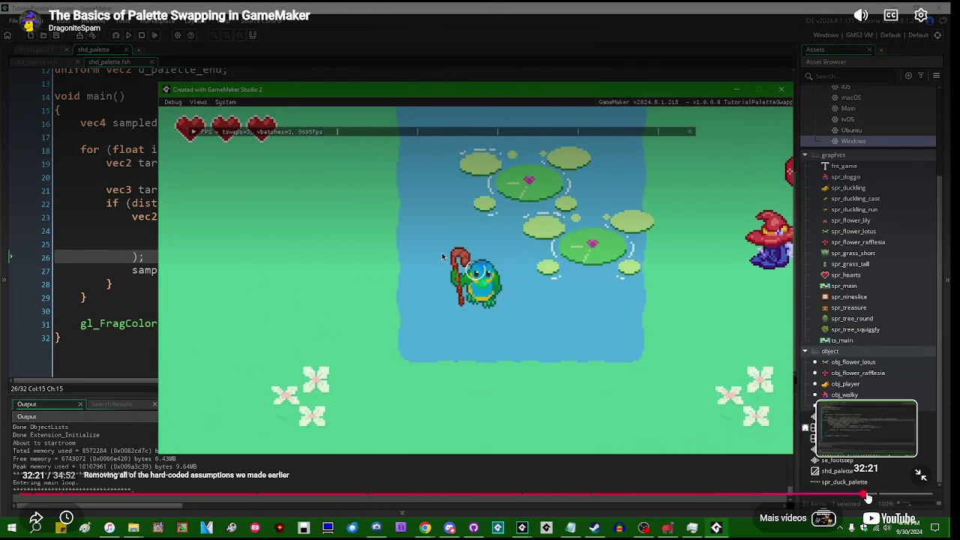
{"action": "left_click", "coordinate": [868, 497]}
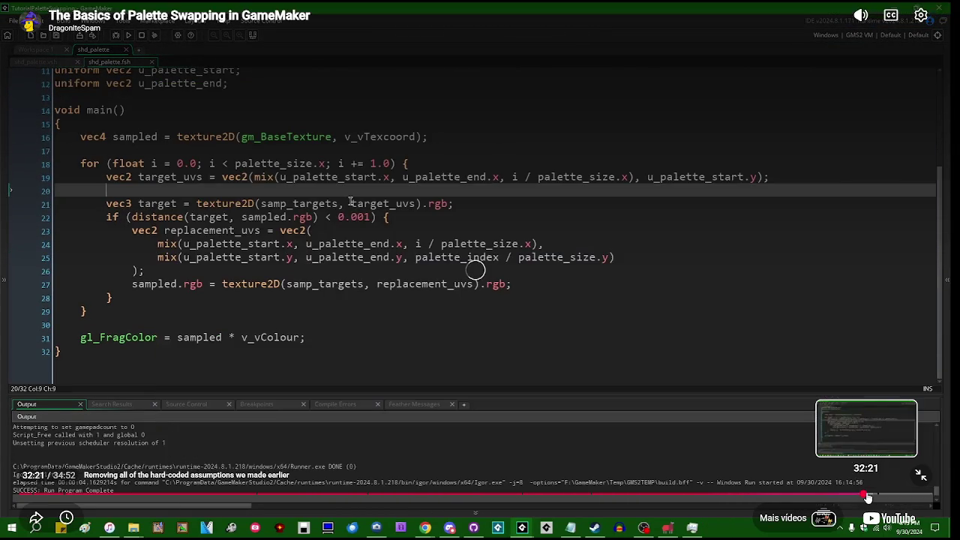
{"action": "key", "text": "space"}
{"action": "key", "text": "l"}
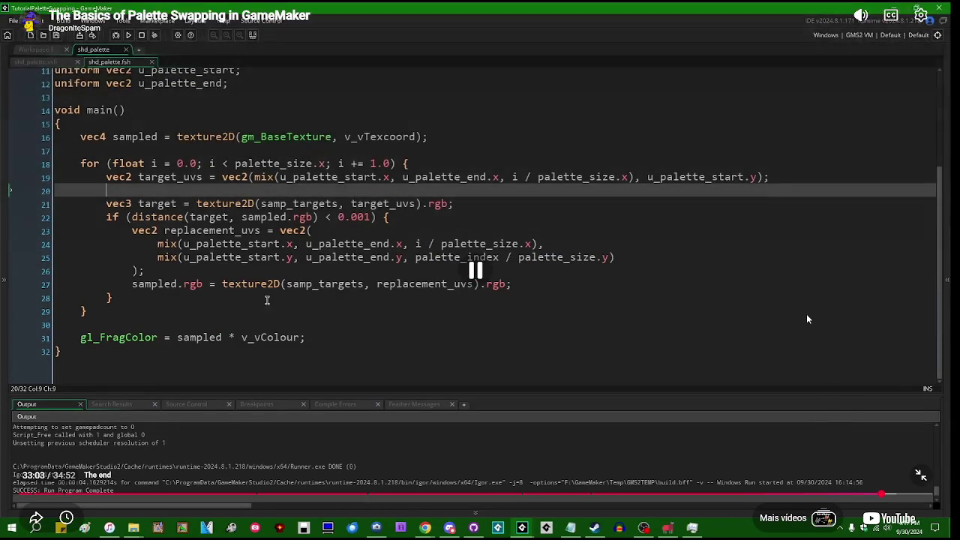
{"action": "key", "text": "l"}
{"action": "key", "text": "l"}
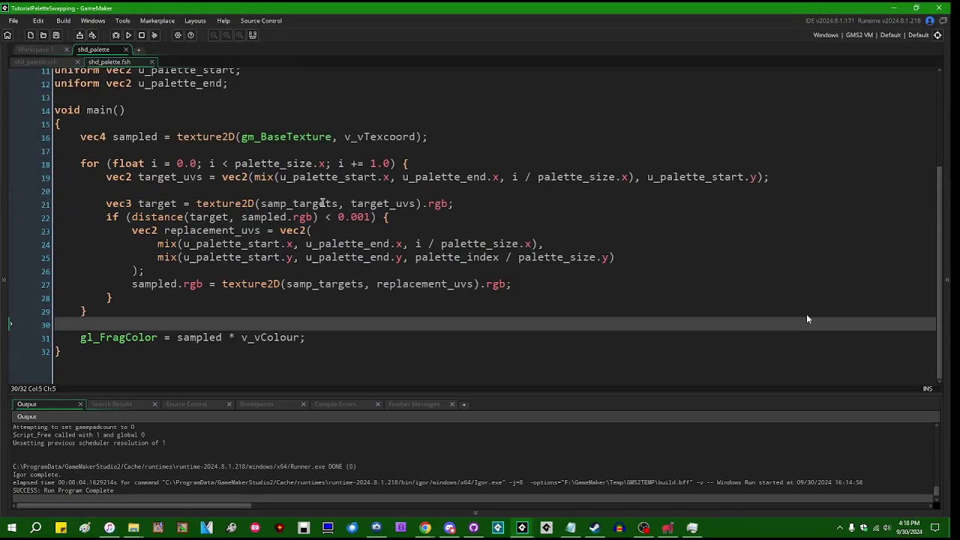
{"action": "key", "text": "Escape"}
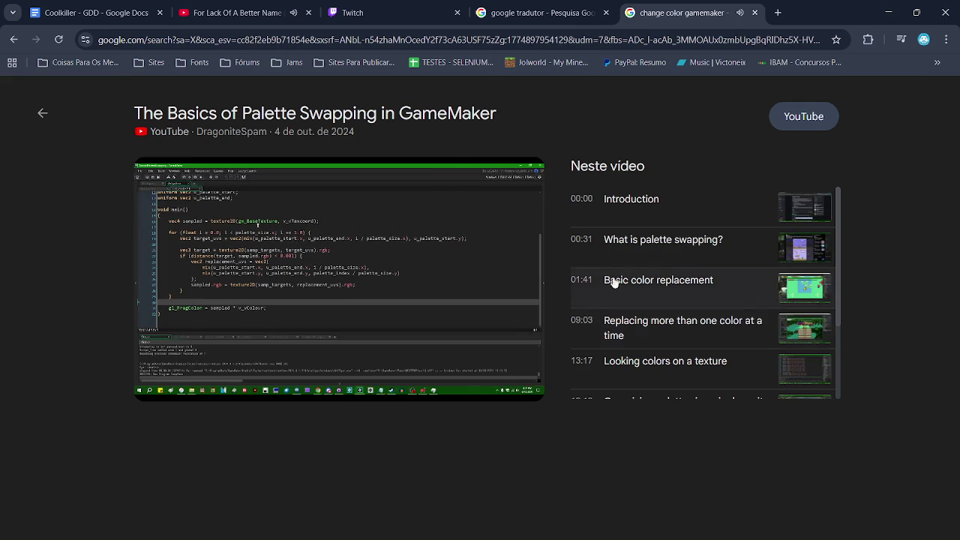
- Close the video preview and scroll through the 'change color gamemaker' video results
{"action": "left_click", "coordinate": [39, 112]}
{"action": "scroll", "coordinate": [330, 273], "scroll_direction": "down", "scroll_amount": 5}
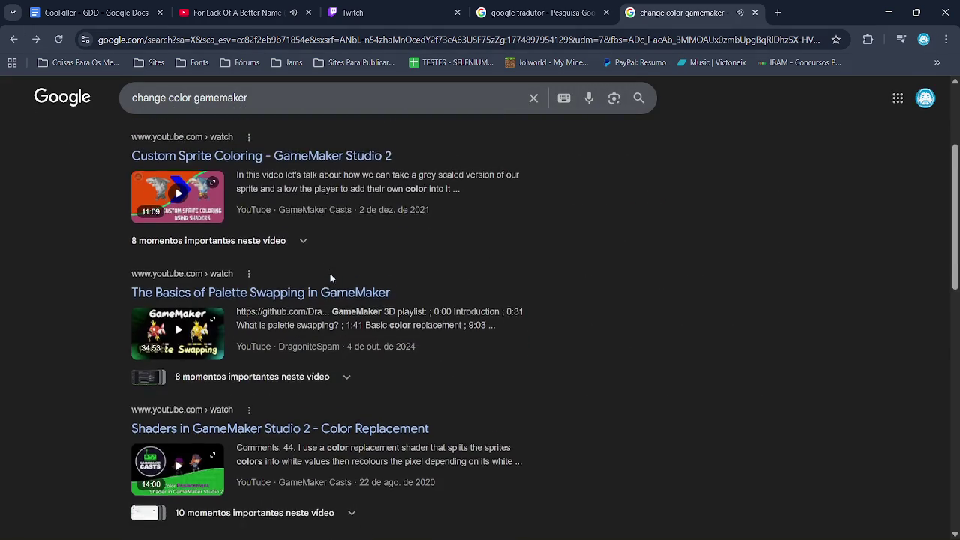
{"action": "scroll", "coordinate": [330, 277], "scroll_direction": "down", "scroll_amount": 3}
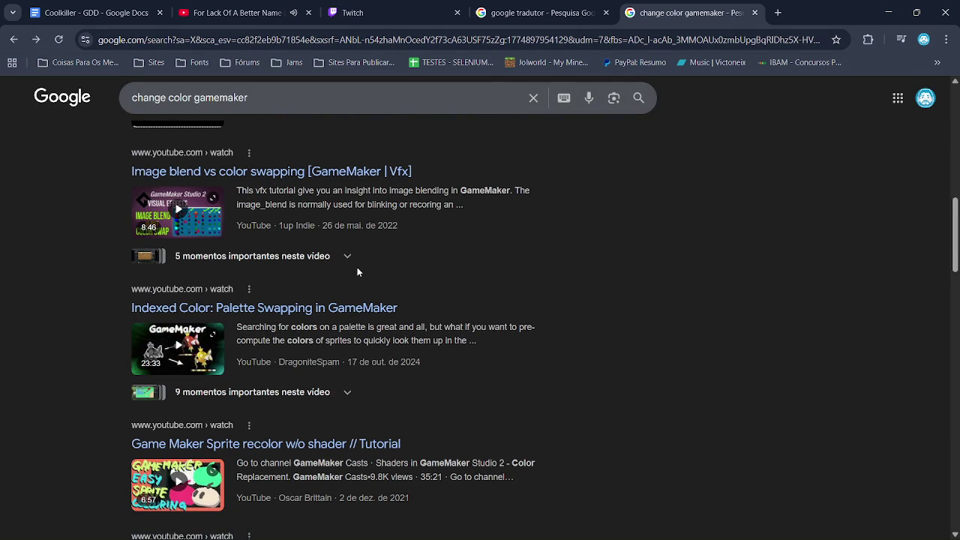
{"action": "scroll", "coordinate": [353, 266], "scroll_direction": "down", "scroll_amount": 6}
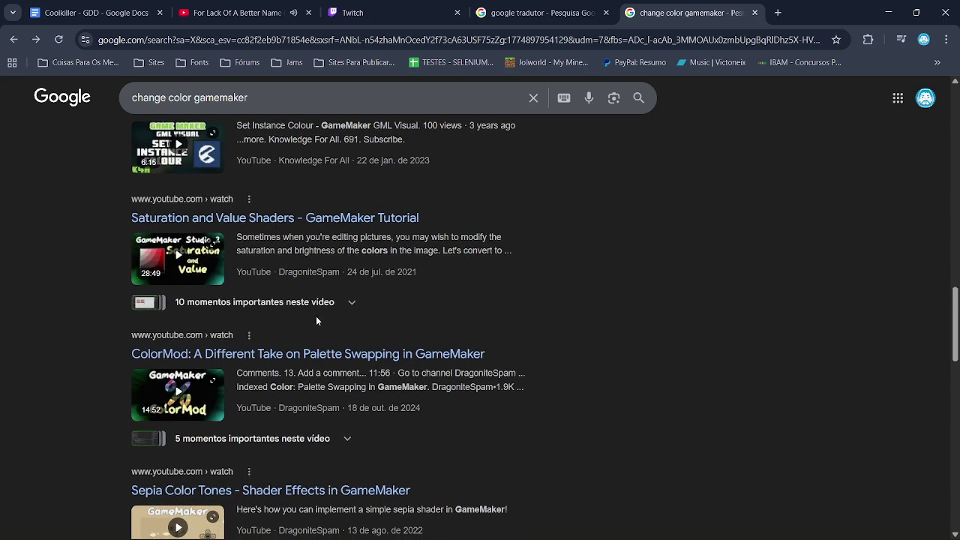
{"action": "scroll", "coordinate": [471, 248], "scroll_direction": "down", "scroll_amount": 3}
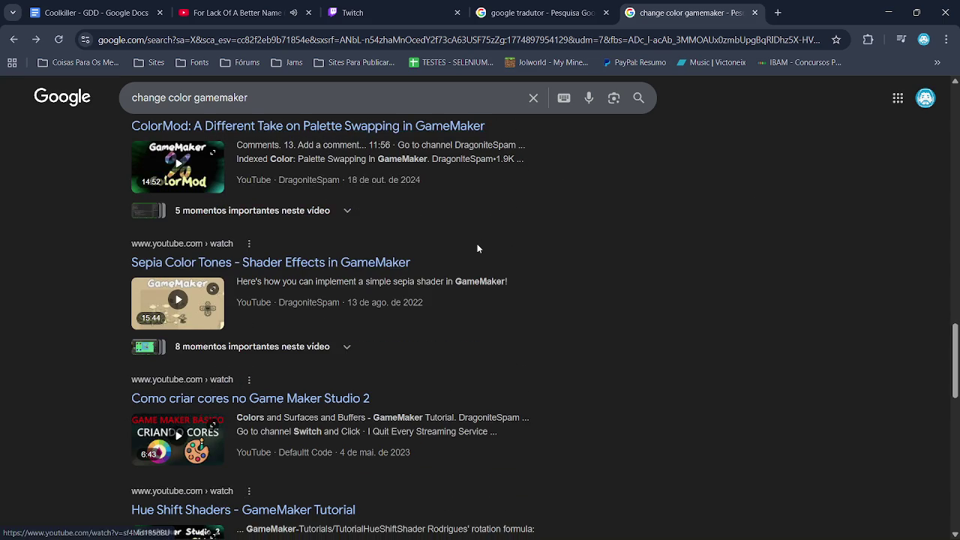
{"action": "scroll", "coordinate": [471, 248], "scroll_direction": "up", "scroll_amount": 10}
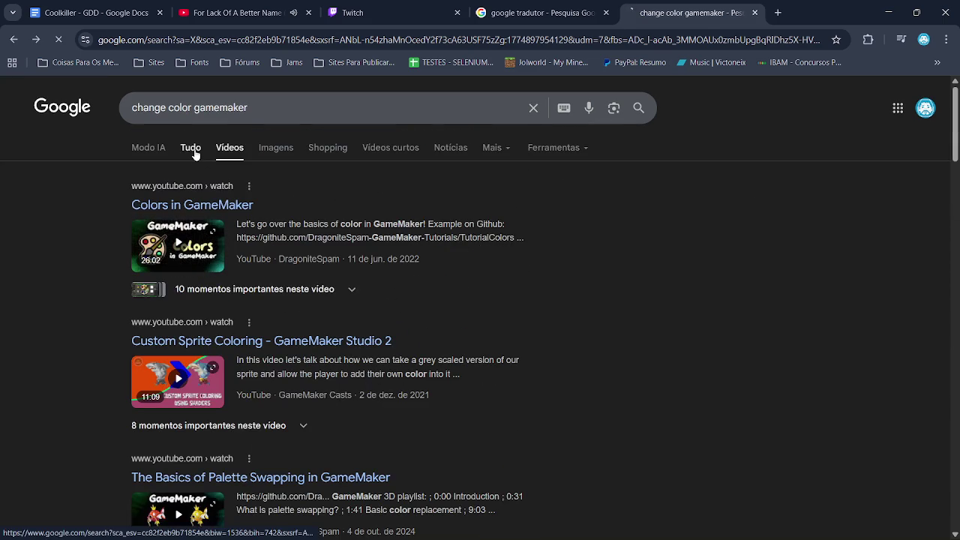
- Switch to All results, scroll down to the Videos section, and select 'change' in the query
{"action": "left_click", "coordinate": [191, 148]}
{"action": "scroll", "coordinate": [340, 318], "scroll_direction": "down", "scroll_amount": 1}
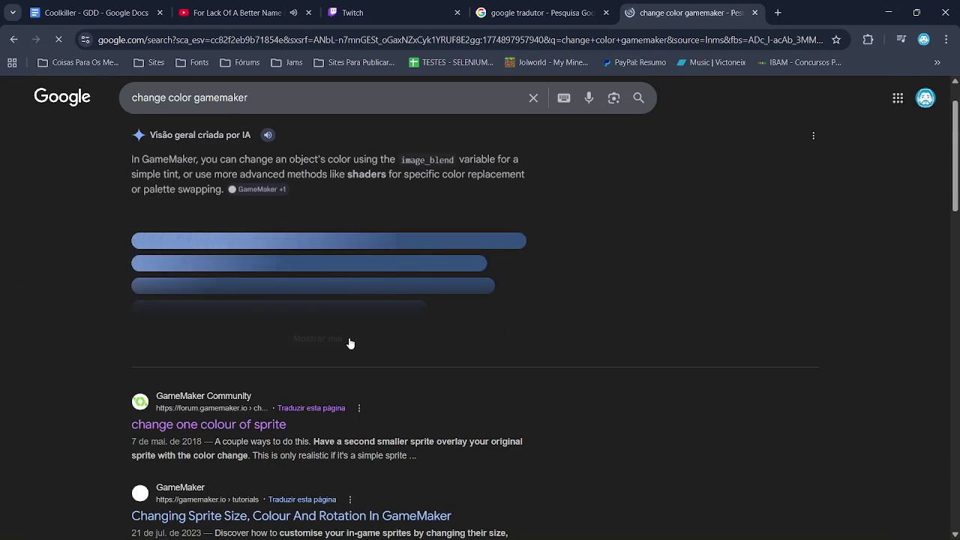
{"action": "scroll", "coordinate": [321, 314], "scroll_direction": "down", "scroll_amount": 4}
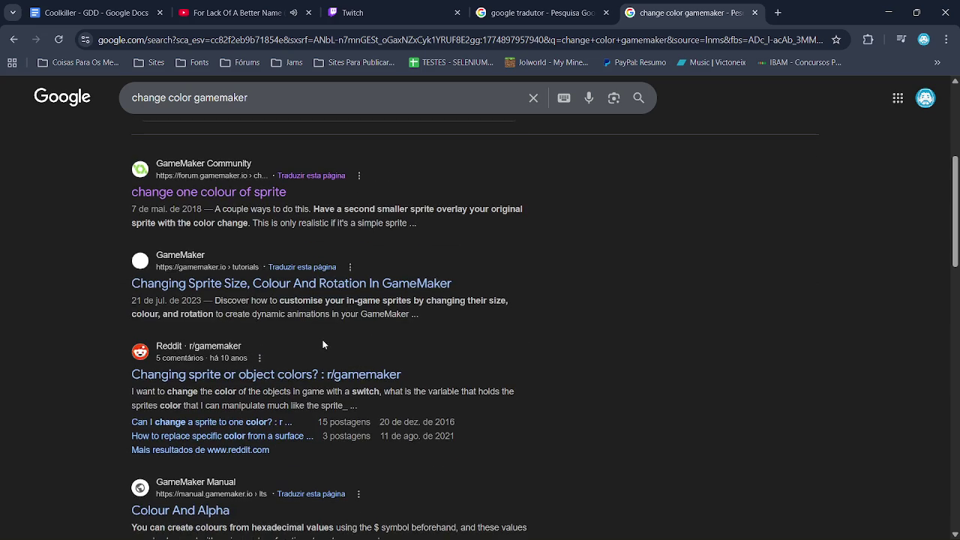
{"action": "scroll", "coordinate": [295, 112], "scroll_direction": "down", "scroll_amount": 3}
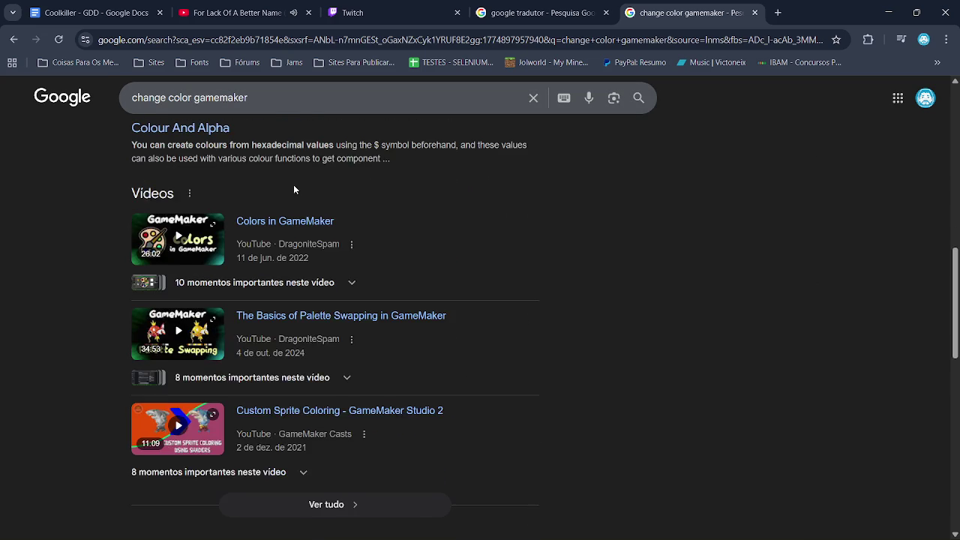
{"action": "double_click", "coordinate": [147, 98]}
- Search 'hvg color gamemaker', switch to video results and open the Hue Shift Shaders tutorial
{"action": "type", "text": "hvg"}
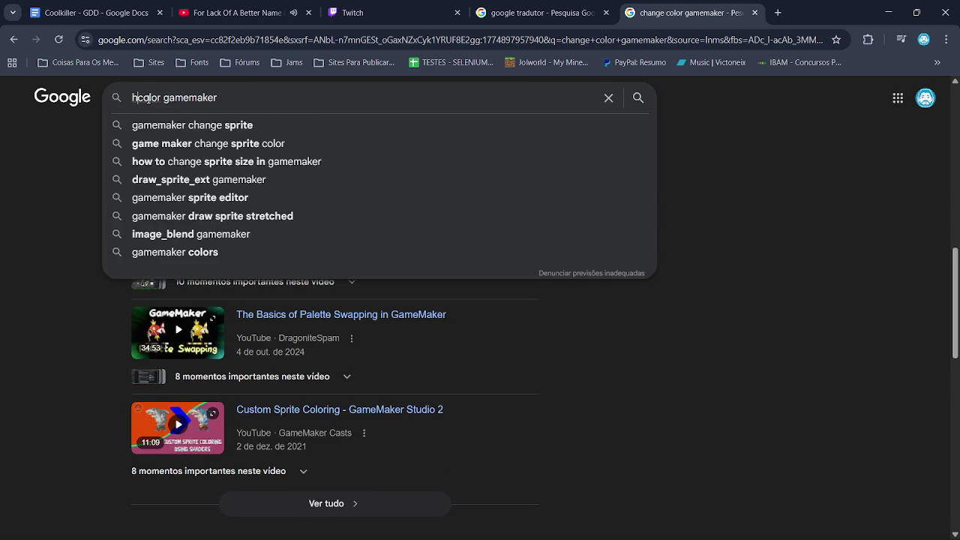
{"action": "key", "text": "Return"}
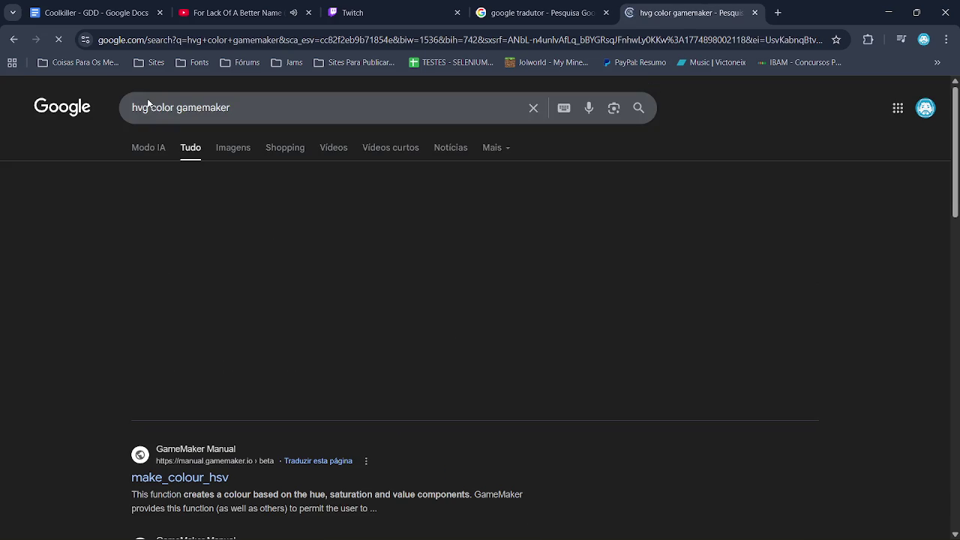
{"action": "left_click", "coordinate": [227, 147]}
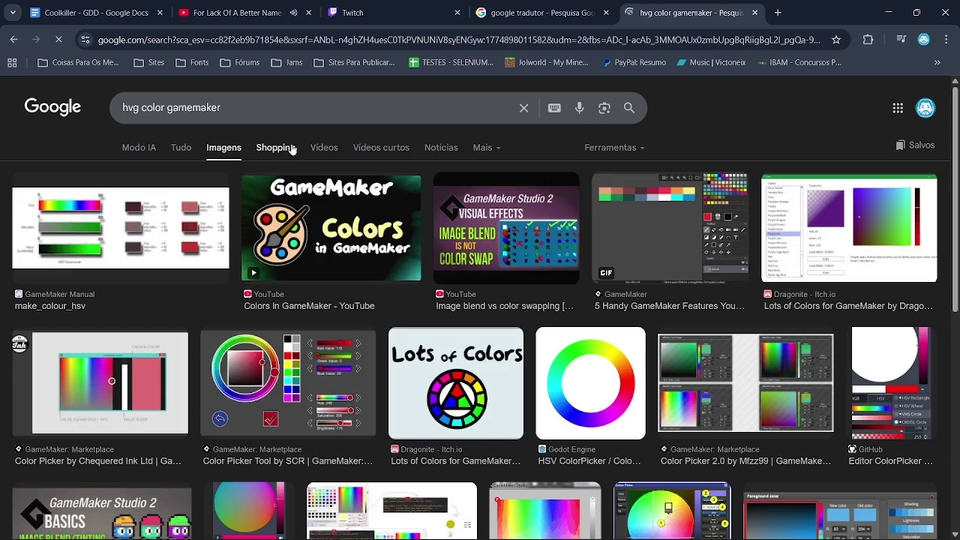
{"action": "left_click", "coordinate": [321, 149]}
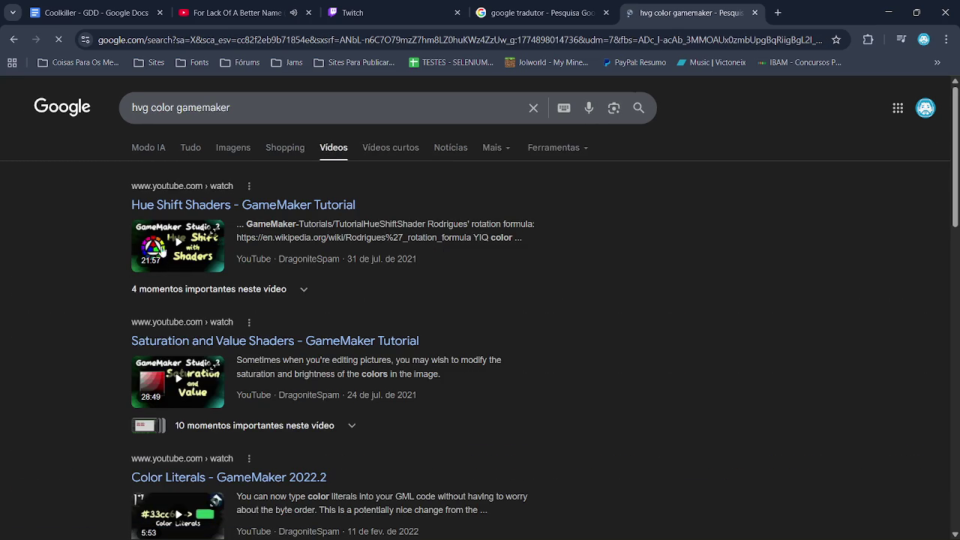
{"action": "left_click", "coordinate": [171, 241]}
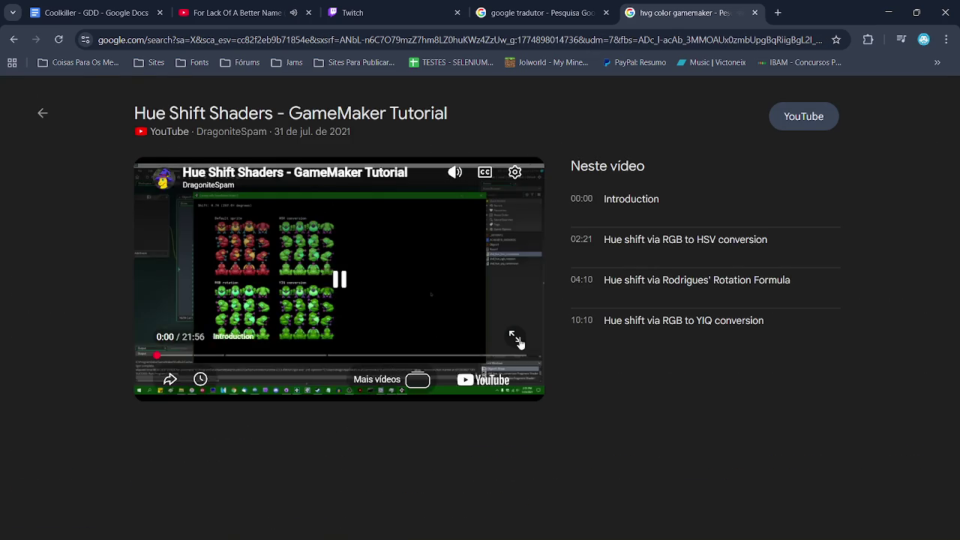
- Watch the tutorial fullscreen near its end, reviewing the hue-shift comparison and shader code
{"action": "left_click", "coordinate": [516, 338]}
{"action": "left_click", "coordinate": [836, 495]}
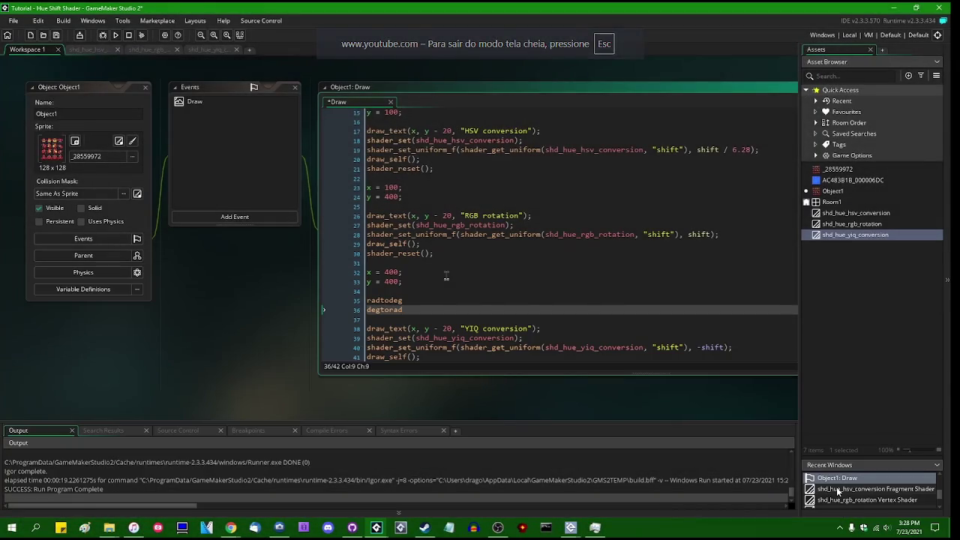
{"action": "key", "text": "space"}
{"action": "left_click", "coordinate": [895, 496]}
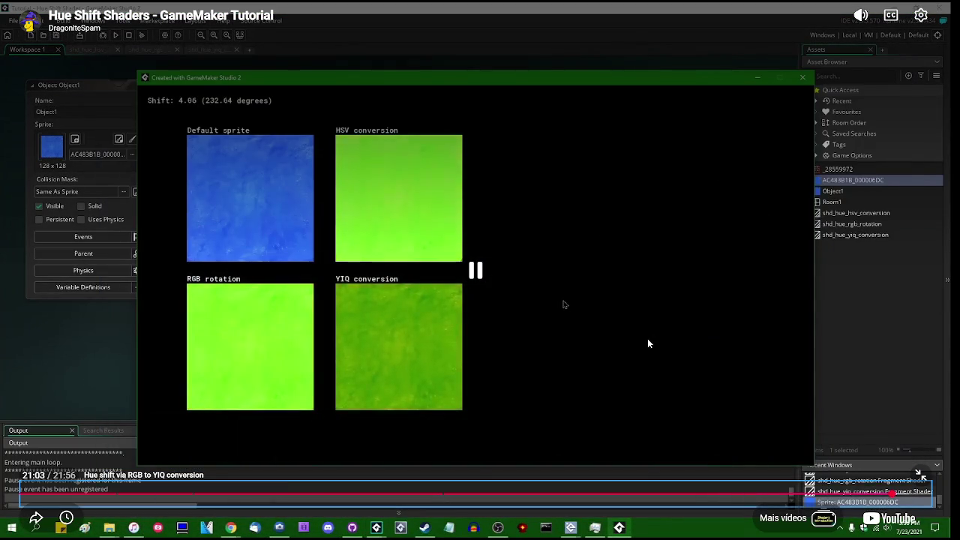
{"action": "key", "text": "9"}
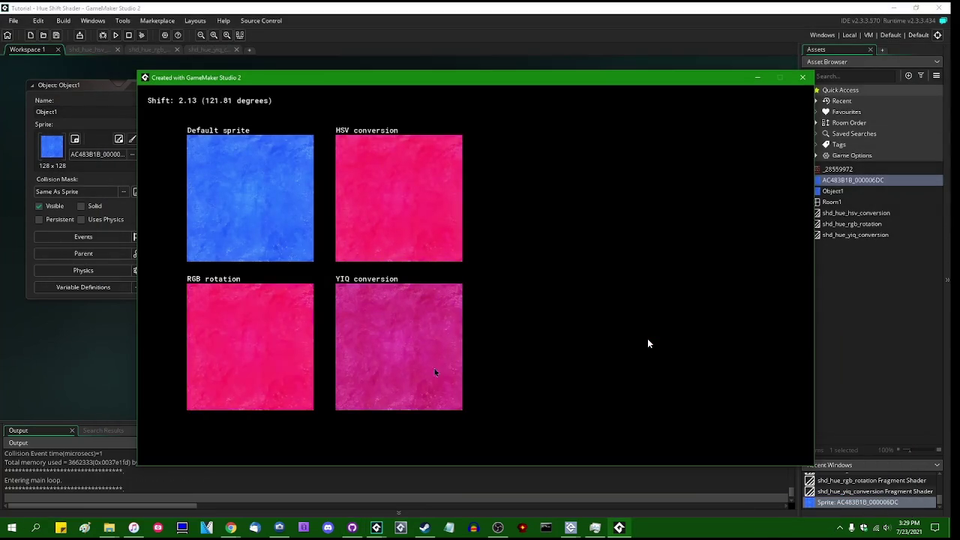
{"action": "left_click", "coordinate": [691, 392]}
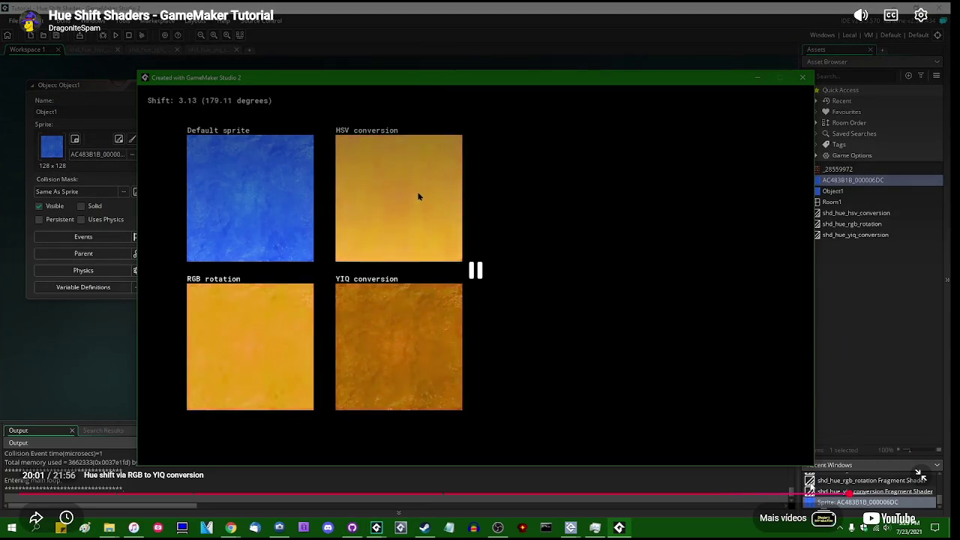
{"action": "left_click", "coordinate": [810, 494]}
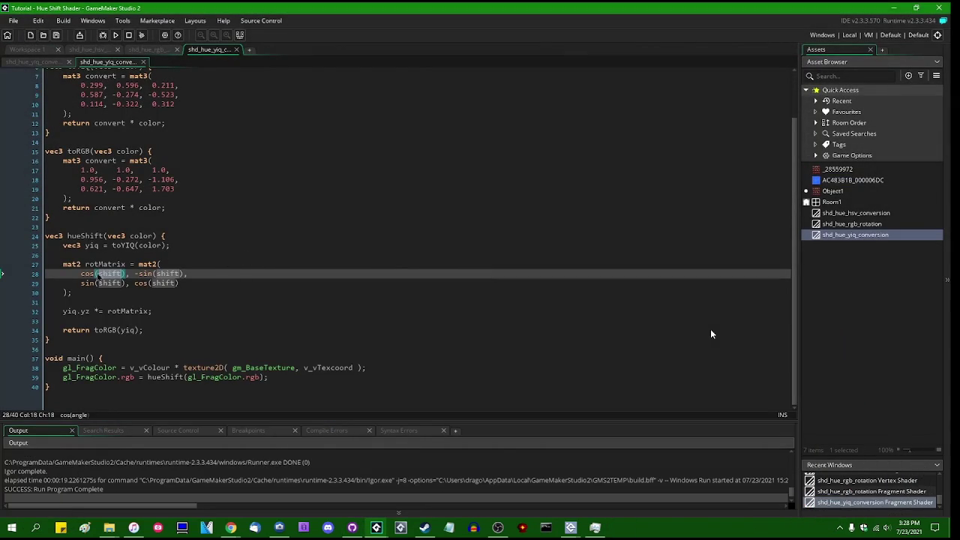
{"action": "key", "text": "l"}
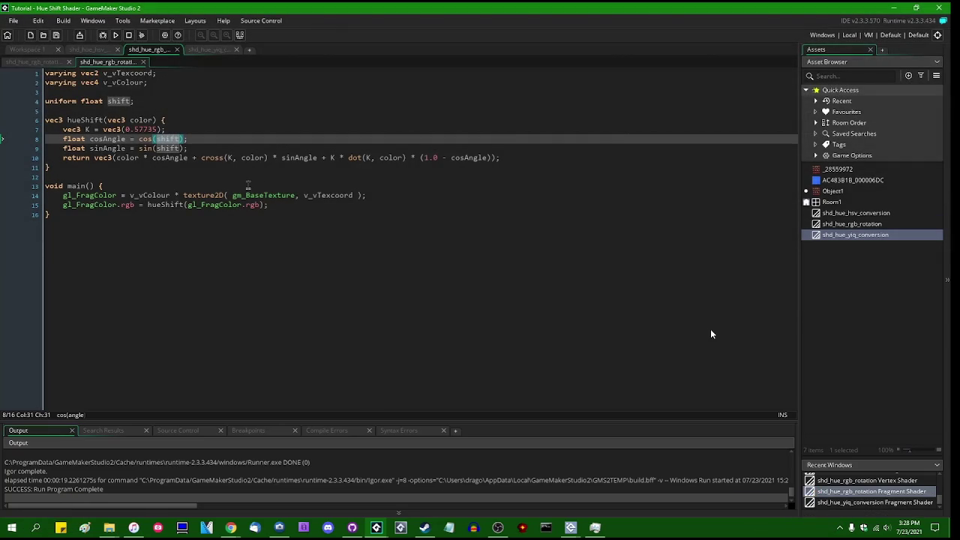
{"action": "key", "text": "l"}
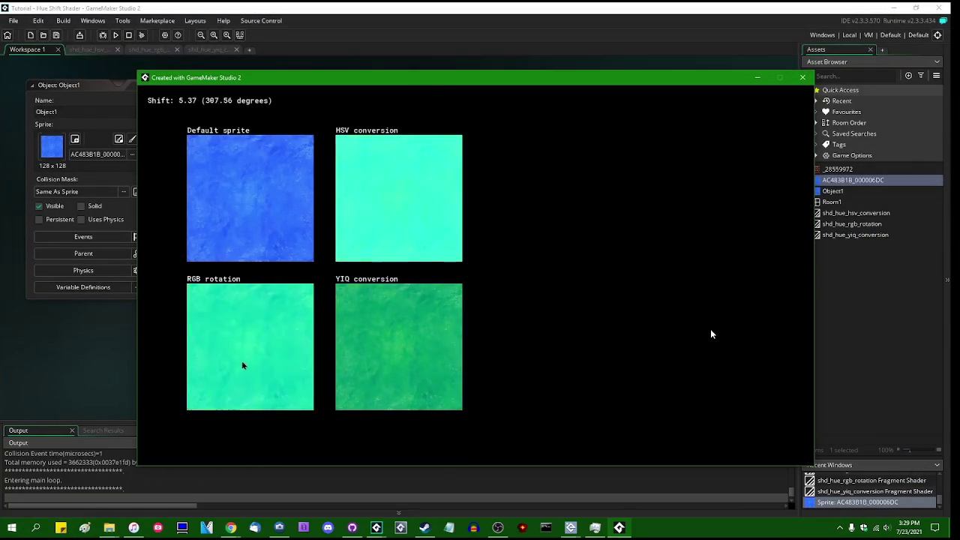
{"action": "key", "text": "l"}
{"action": "key", "text": "l"}
{"action": "key", "text": "l"}
{"action": "key", "text": "l"}
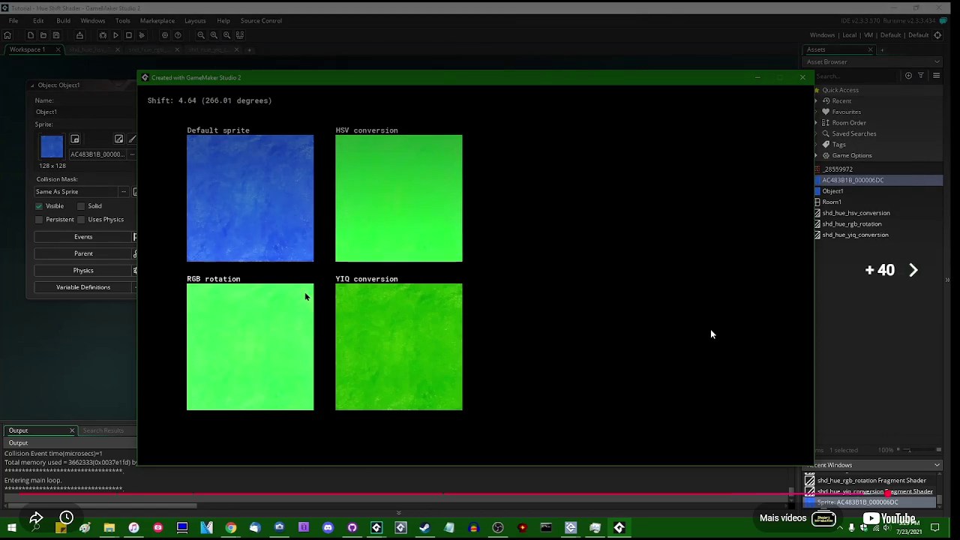
{"action": "key", "text": "Escape"}
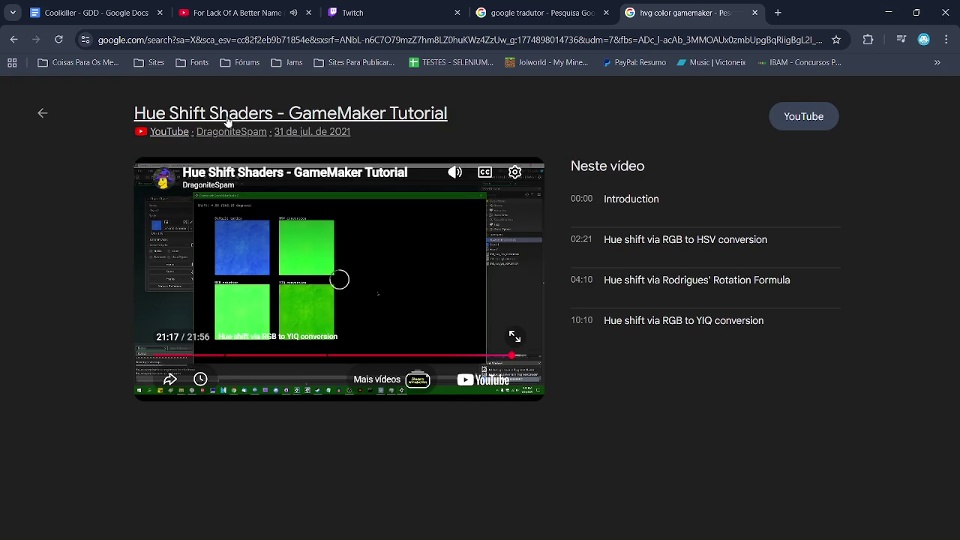
- Close the preview and open the 'Lots and Lots of Colors' video result
{"action": "left_click", "coordinate": [44, 113]}
{"action": "scroll", "coordinate": [393, 299], "scroll_direction": "down", "scroll_amount": 3}
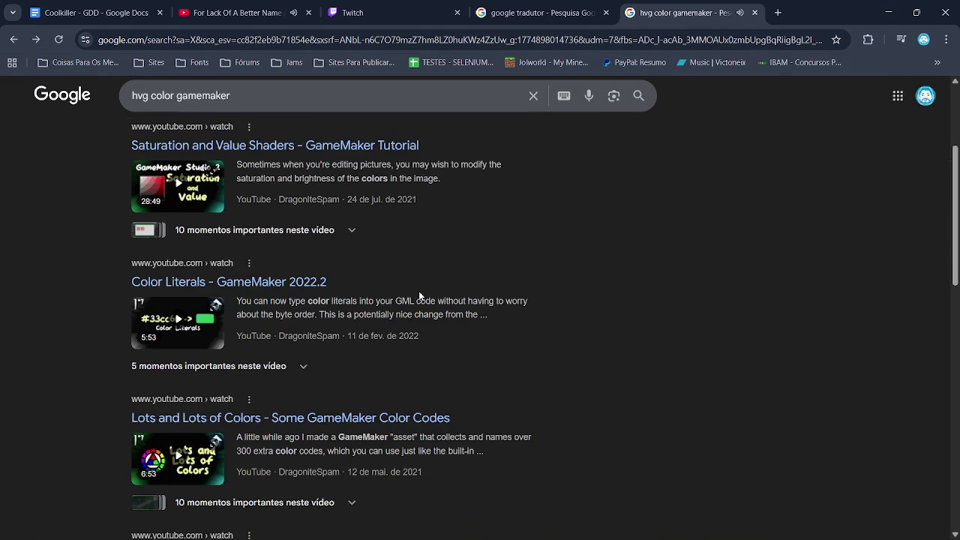
{"action": "scroll", "coordinate": [394, 298], "scroll_direction": "down", "scroll_amount": 1}
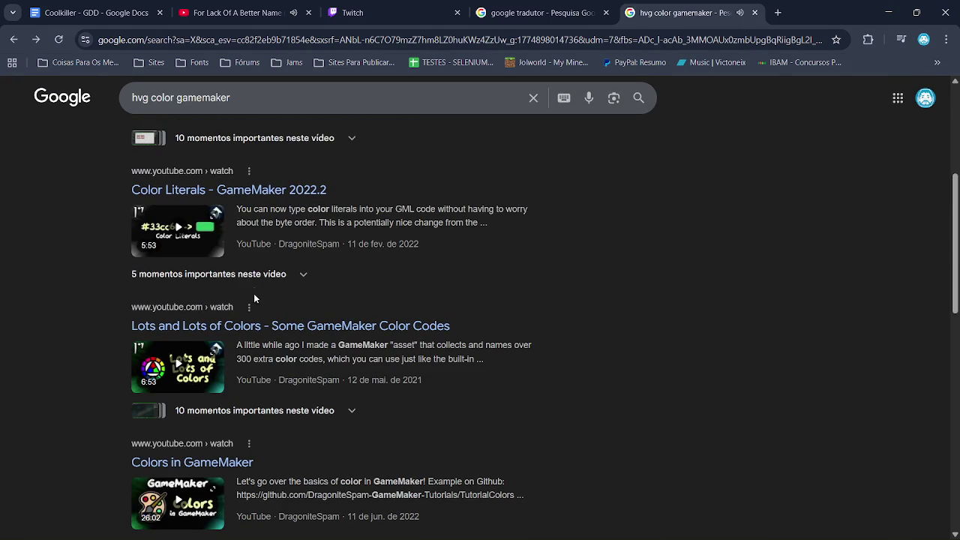
{"action": "left_click", "coordinate": [189, 379]}
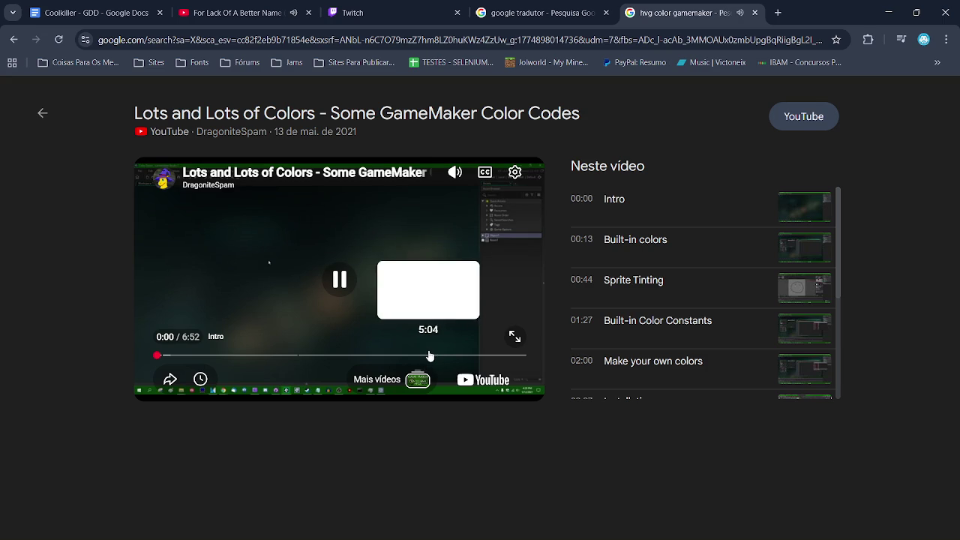
- Watch its colour picker demo fullscreen around 6:12, then close the preview
{"action": "left_click", "coordinate": [439, 356]}
{"action": "left_click", "coordinate": [514, 337]}
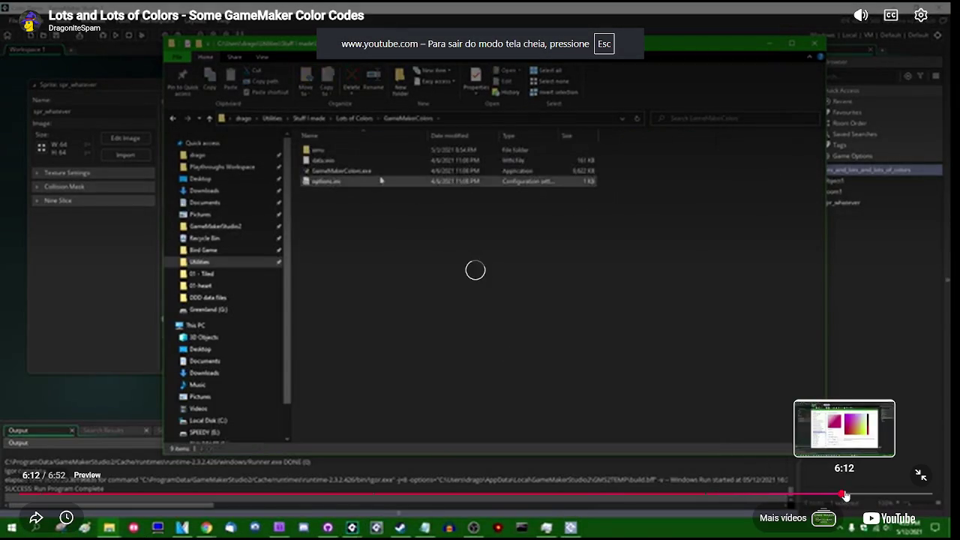
{"action": "left_click", "coordinate": [841, 494]}
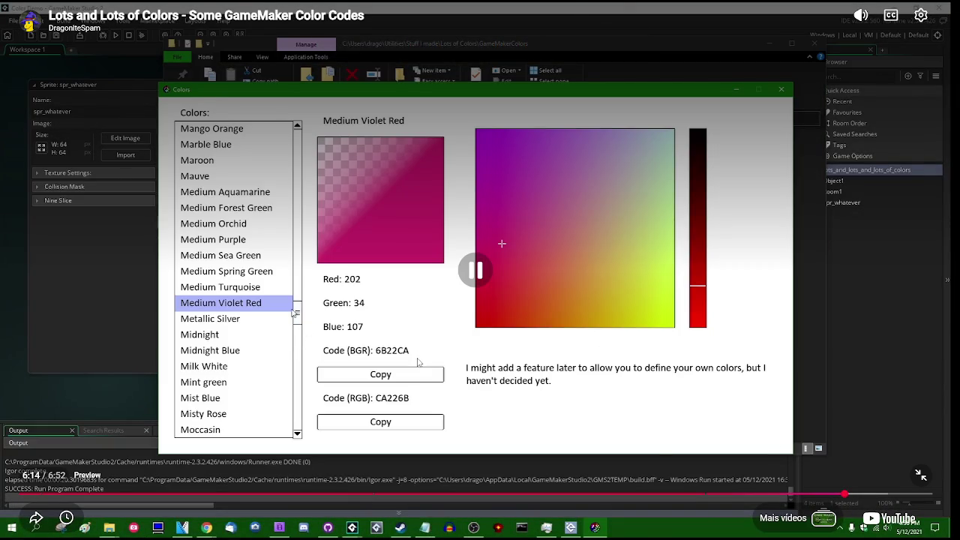
{"action": "key", "text": "Escape"}
{"action": "left_click", "coordinate": [43, 113]}
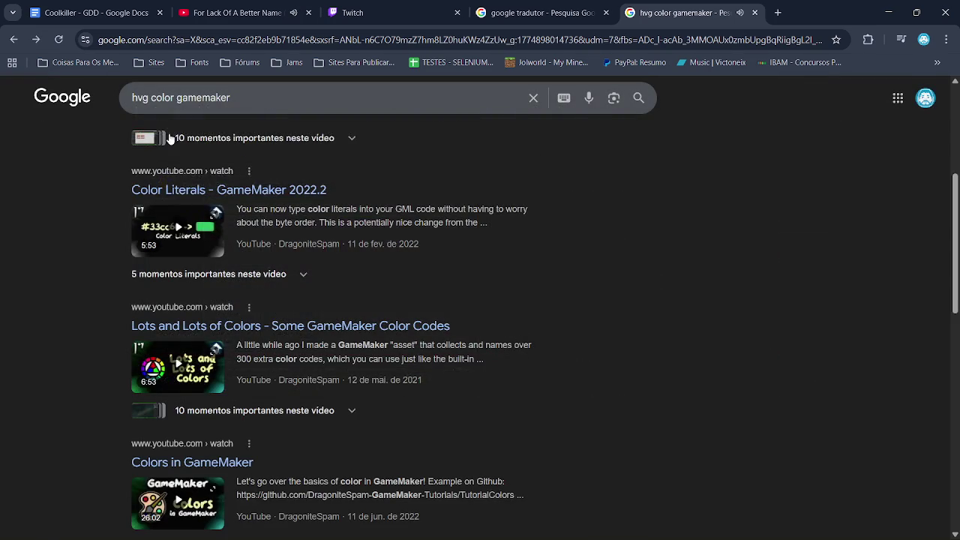
- Search 'hvg color random gamemaker' and play the Colors in GameMaker video result inline
{"action": "scroll", "coordinate": [202, 124], "scroll_direction": "up", "scroll_amount": 4}
{"action": "left_click", "coordinate": [204, 148]}
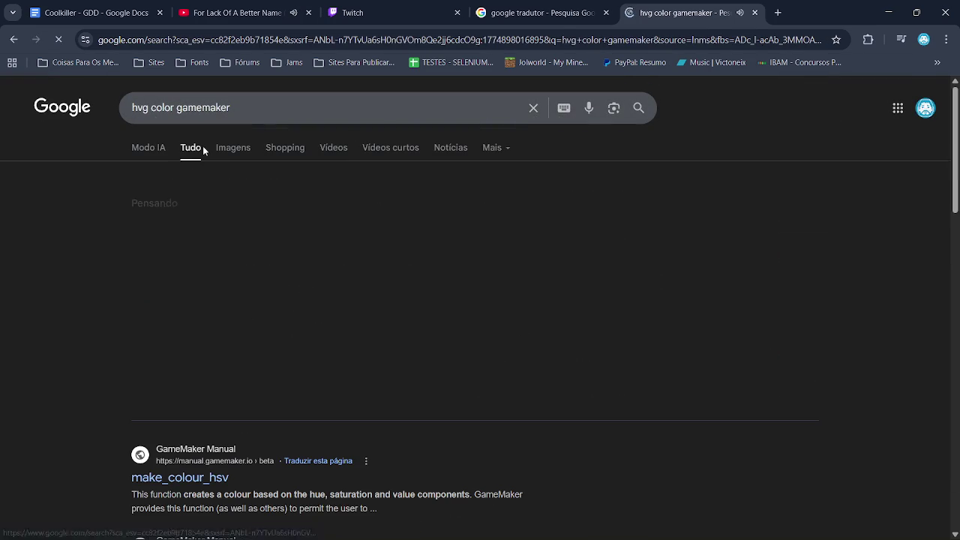
{"action": "scroll", "coordinate": [314, 299], "scroll_direction": "down", "scroll_amount": 5}
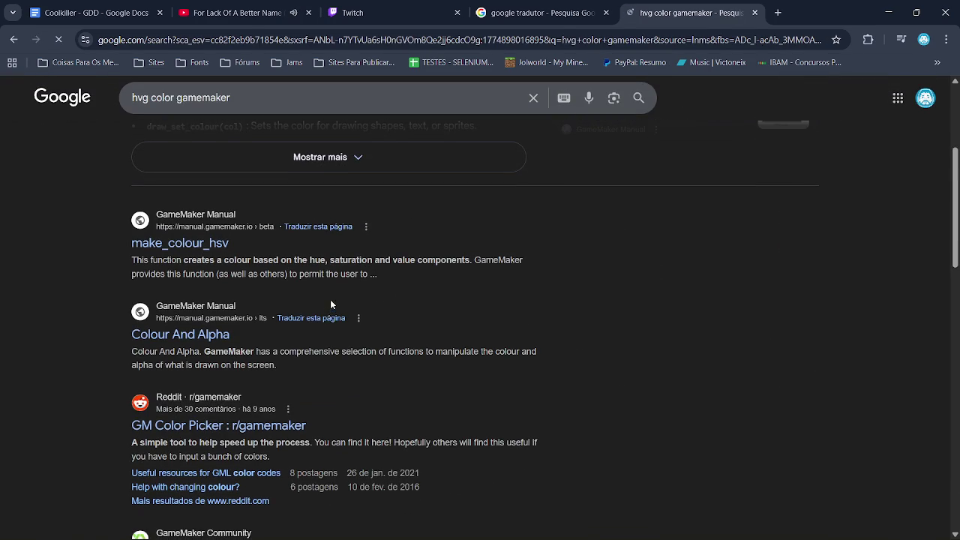
{"action": "left_click", "coordinate": [178, 97]}
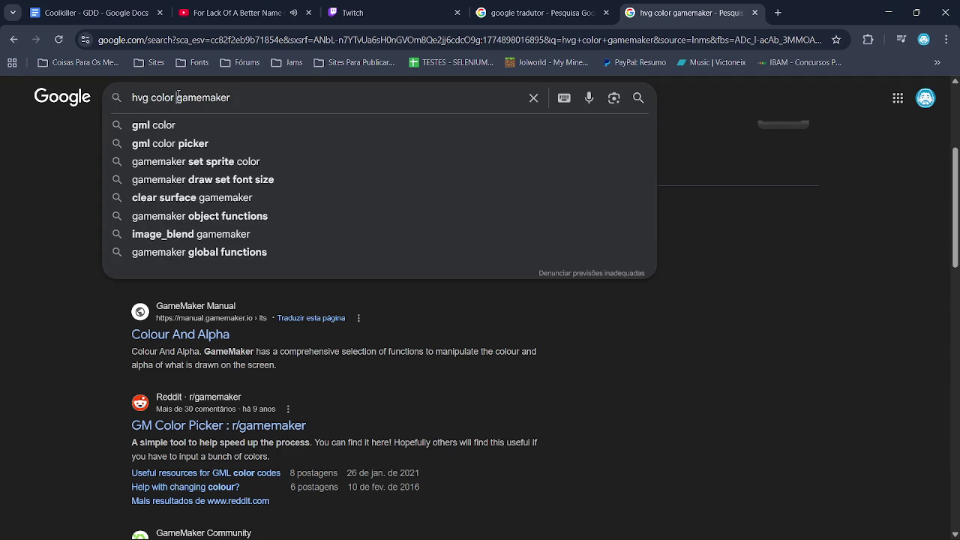
{"action": "type", "text": "random"}
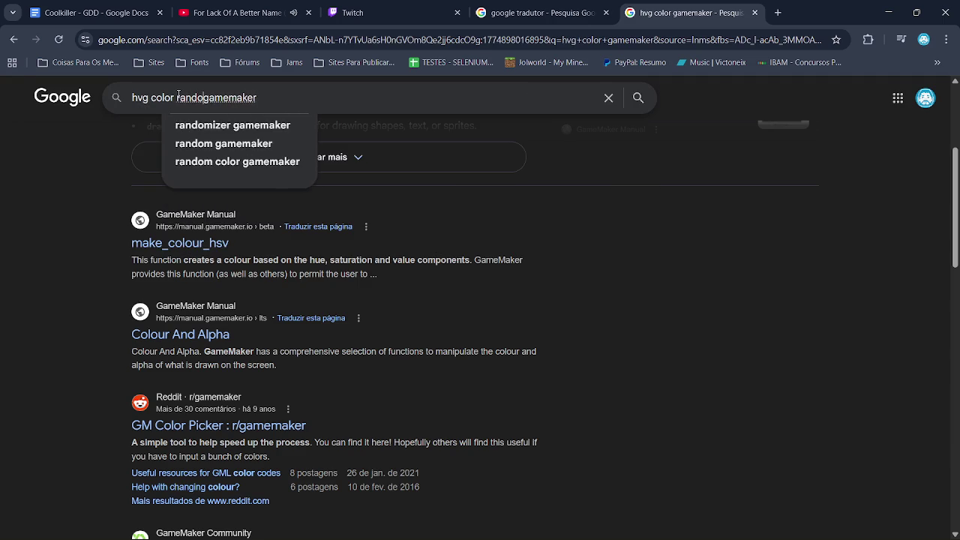
{"action": "key", "text": "Return"}
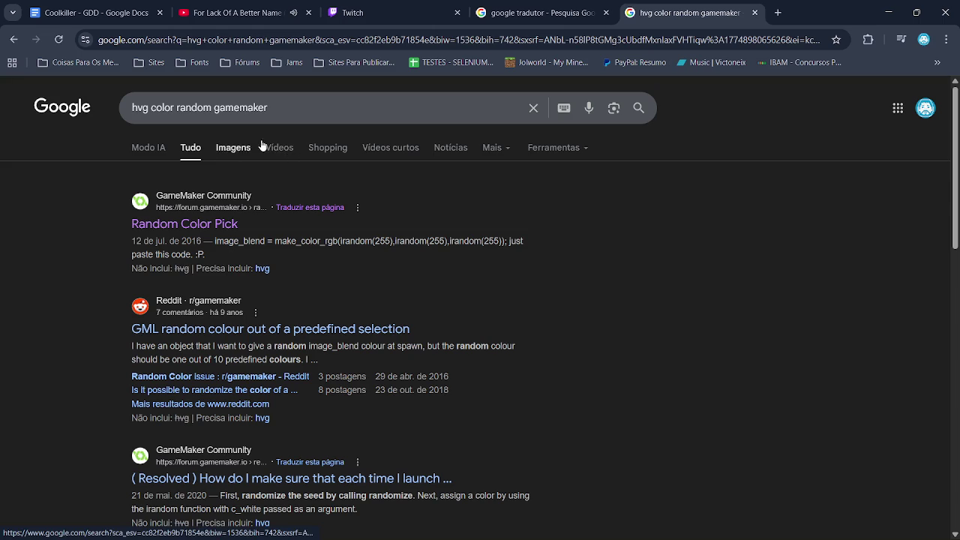
{"action": "left_click", "coordinate": [289, 146]}
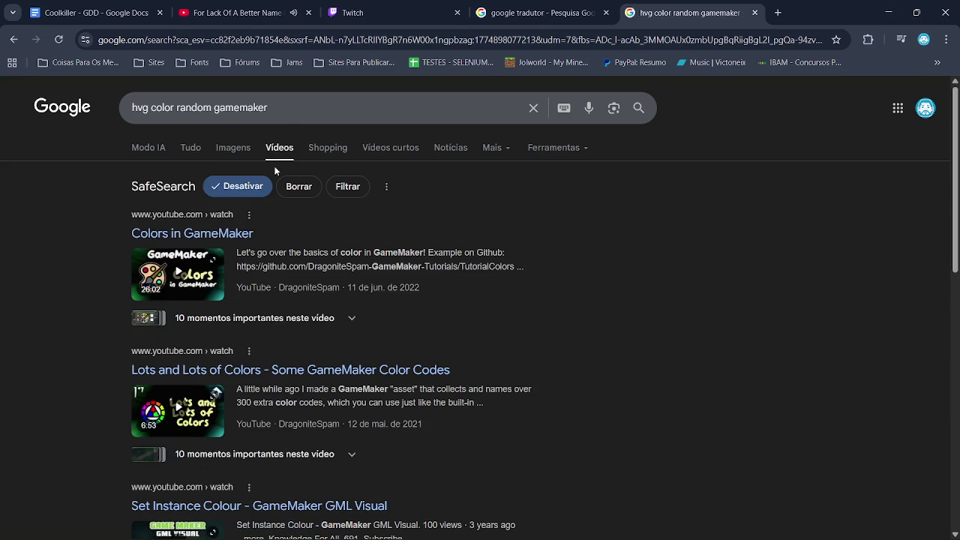
{"action": "left_click", "coordinate": [205, 254]}
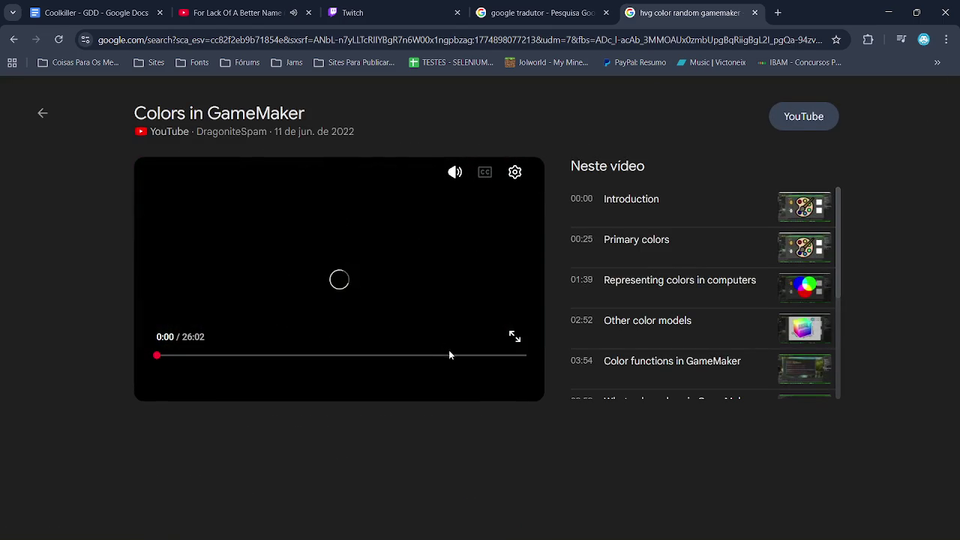
- Watch the make_colour_hsv hue-cycling example fullscreen, from about 21:36 to 22:44
{"action": "left_click", "coordinate": [461, 351]}
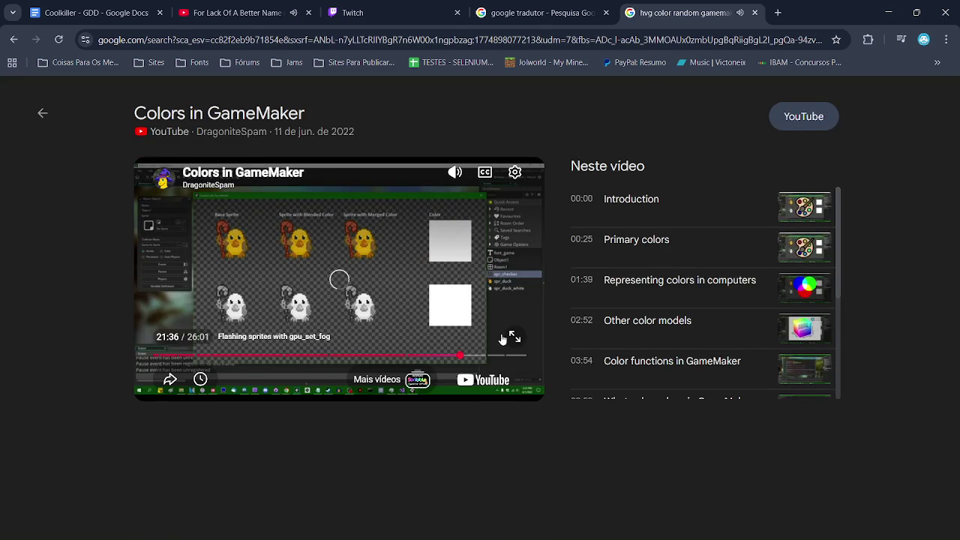
{"action": "left_click", "coordinate": [515, 336]}
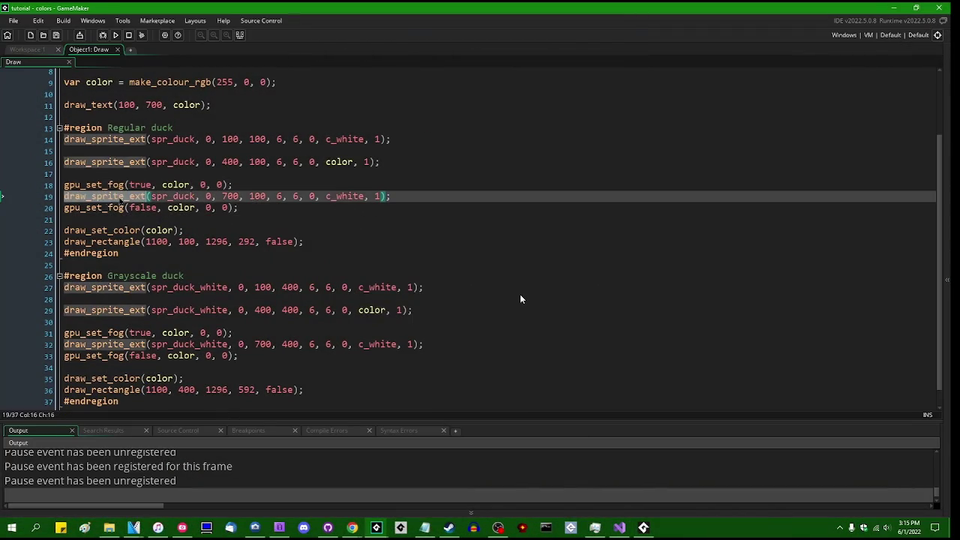
{"action": "key", "text": "l"}
{"action": "key", "text": "l"}
{"action": "key", "text": "l"}
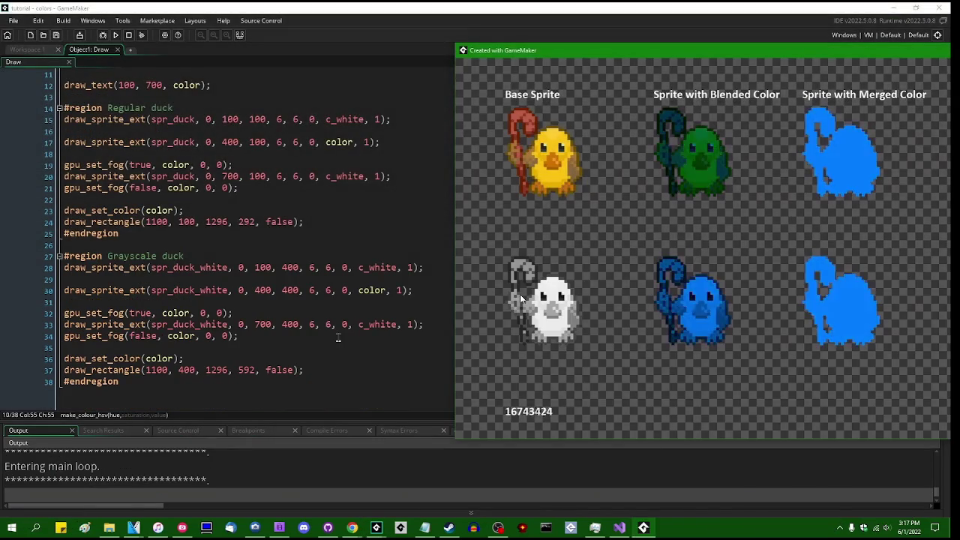
{"action": "key", "text": "j"}
{"action": "key", "text": "j"}
{"action": "key", "text": "j"}
{"action": "key", "text": "j"}
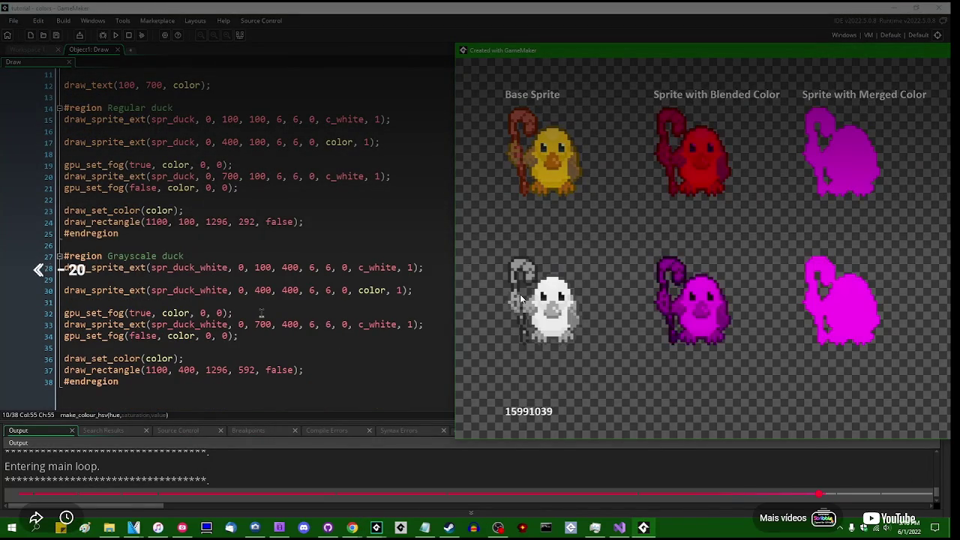
{"action": "key", "text": "j"}
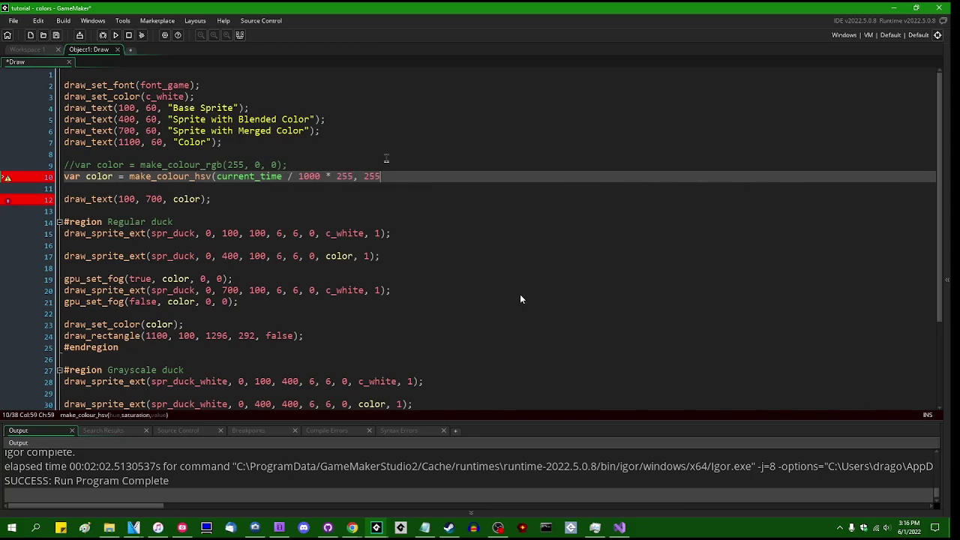
{"action": "type", "text": ");"}
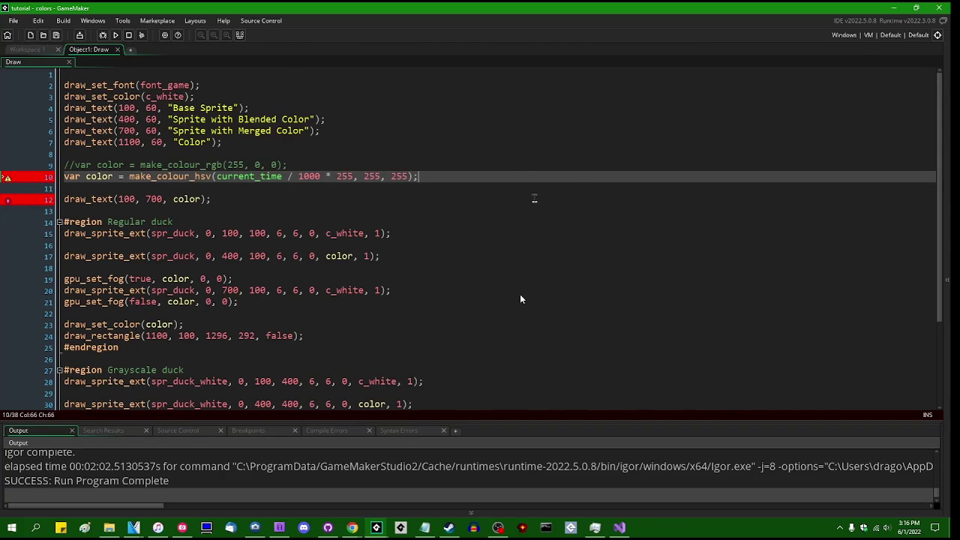
{"action": "key", "text": "F5"}
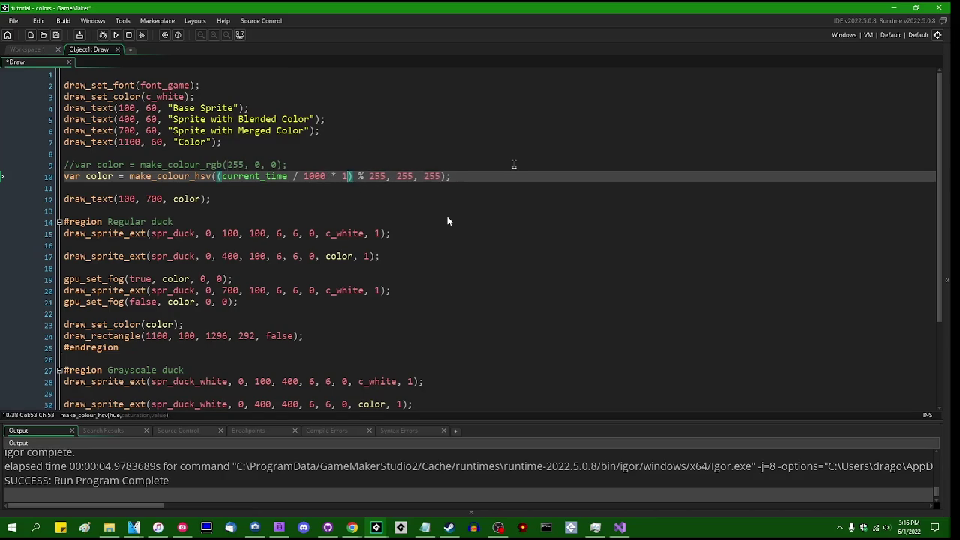
{"action": "type", "text": "00"}
{"action": "key", "text": "F5"}
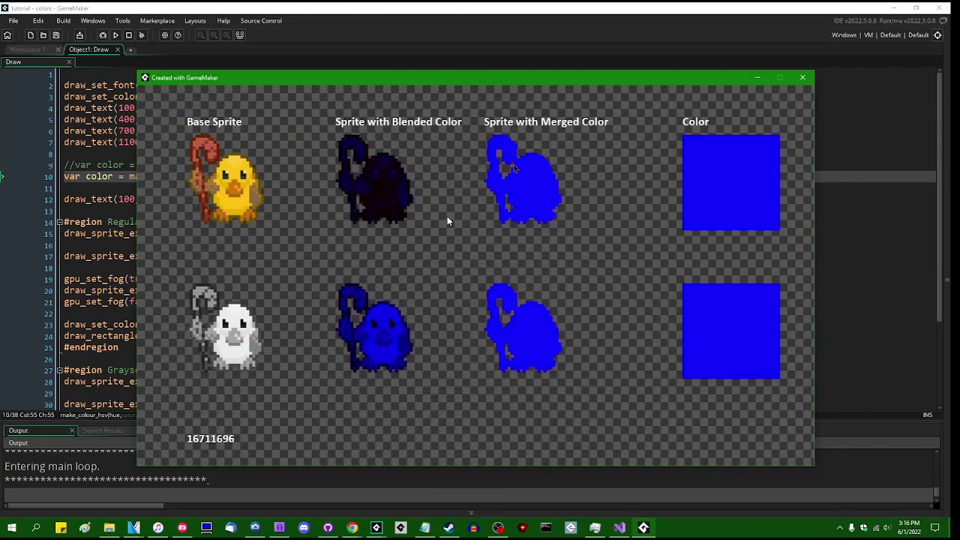
{"action": "key", "text": "Escape"}
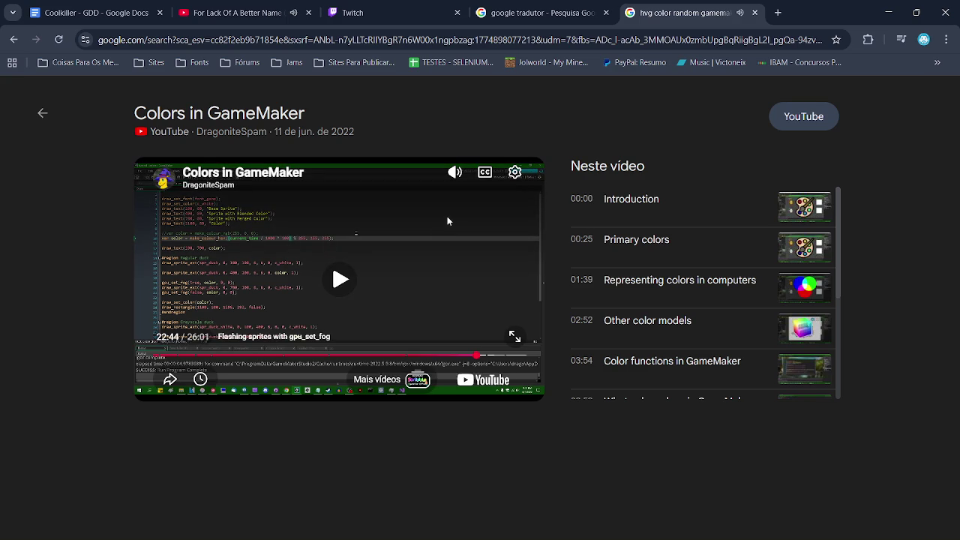
{"action": "left_click", "coordinate": [515, 336]}
{"action": "key", "text": "f"}
{"action": "key", "text": "f"}
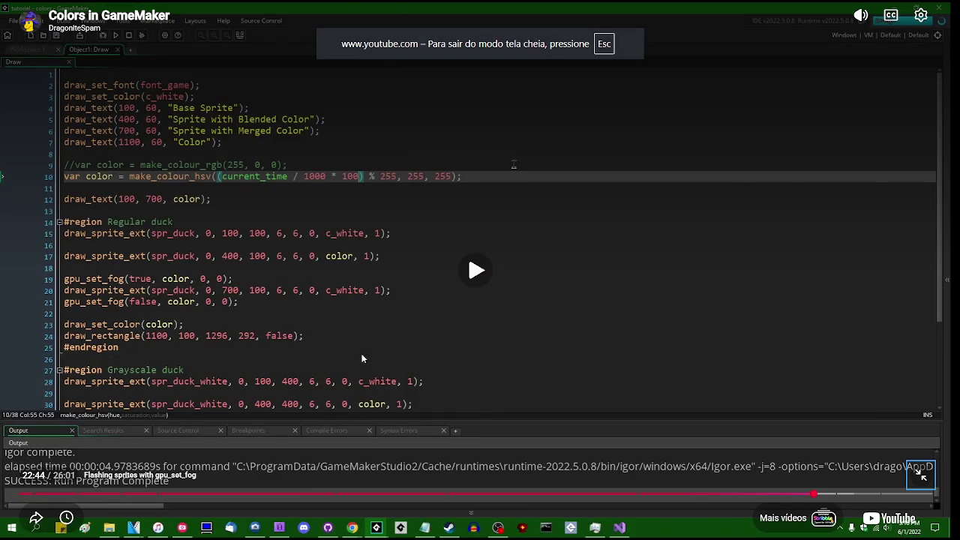
- Switch back to the Cookiller GameMaker-LTS project window
{"action": "key", "text": "alt+Tab"}
{"action": "key", "text": "Tab"}
{"action": "key", "text": "Tab"}
{"action": "key", "text": "Tab"}
{"action": "key", "text": "Tab"}
{"action": "key", "text": "Tab"}
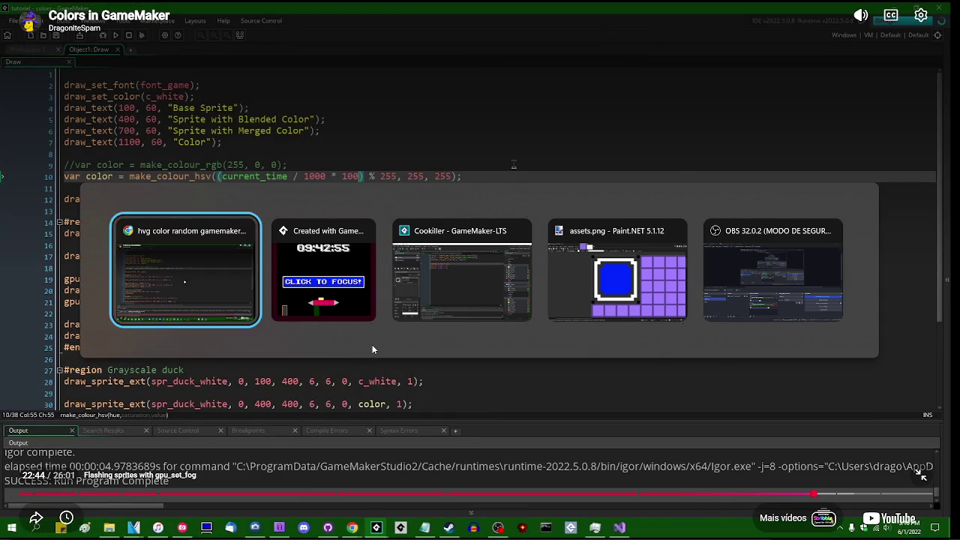
{"action": "key", "text": "Escape"}
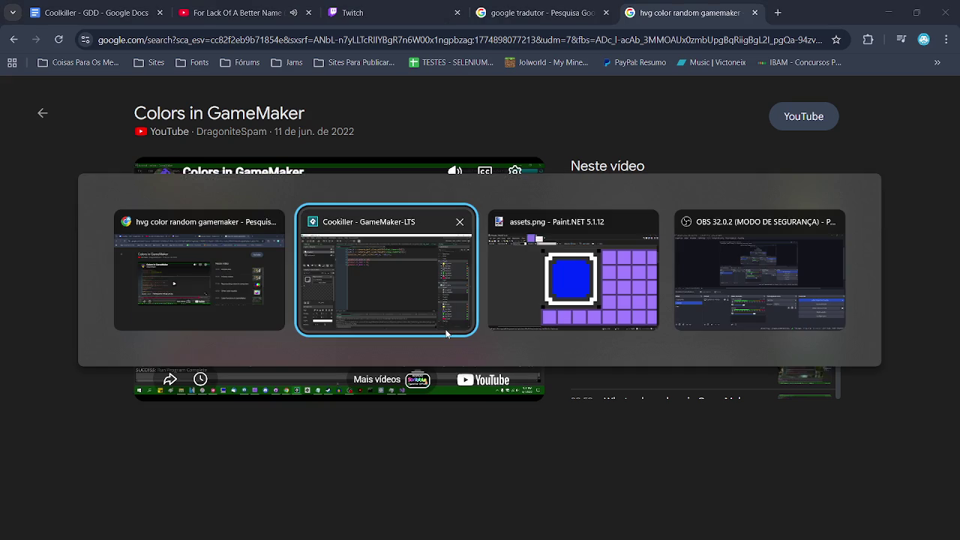
{"action": "left_click", "coordinate": [446, 332]}
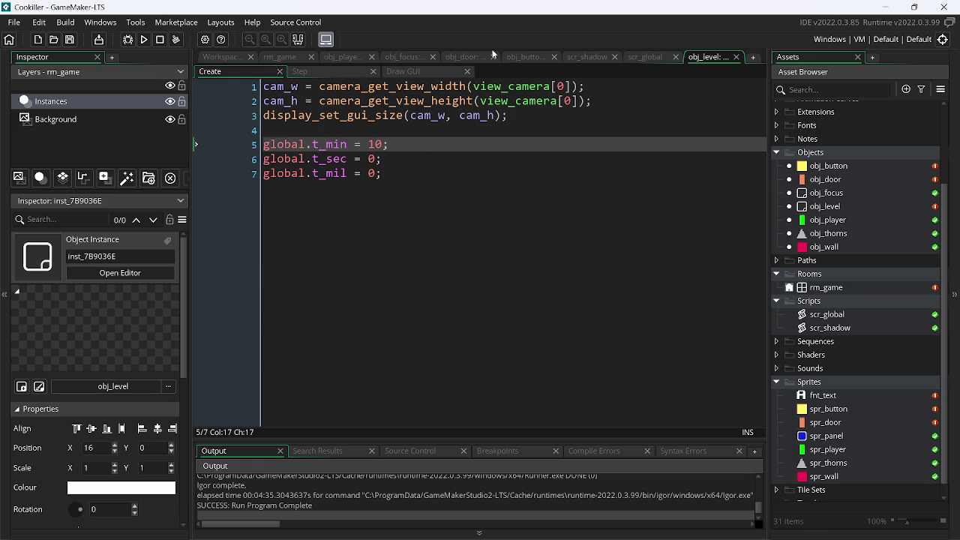
- In obj_level's Draw GUI, start a new line declaring var _color = make_color_hsv
{"action": "left_click", "coordinate": [411, 71]}
{"action": "left_click", "coordinate": [414, 120]}
{"action": "key", "text": "Return"}
{"action": "key", "text": "Return"}
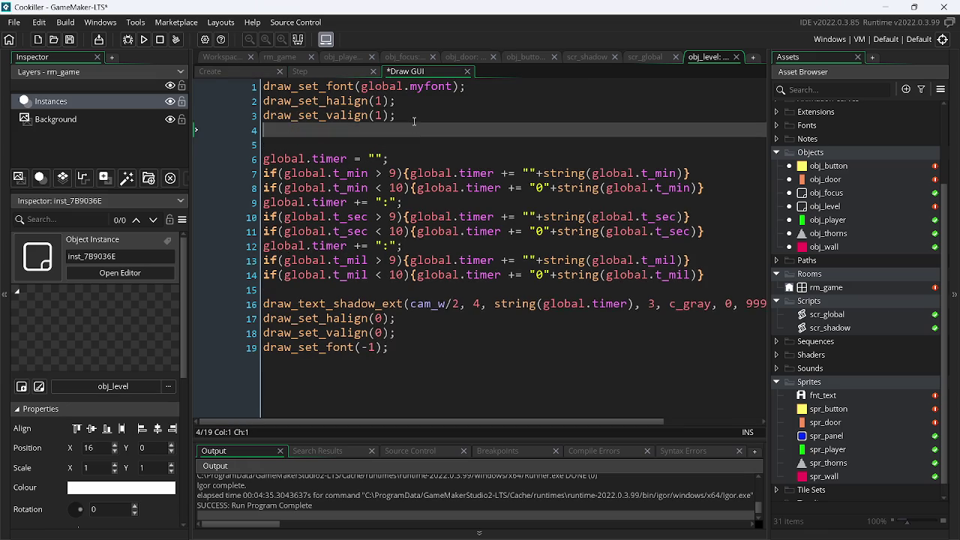
{"action": "type", "text": "var "}
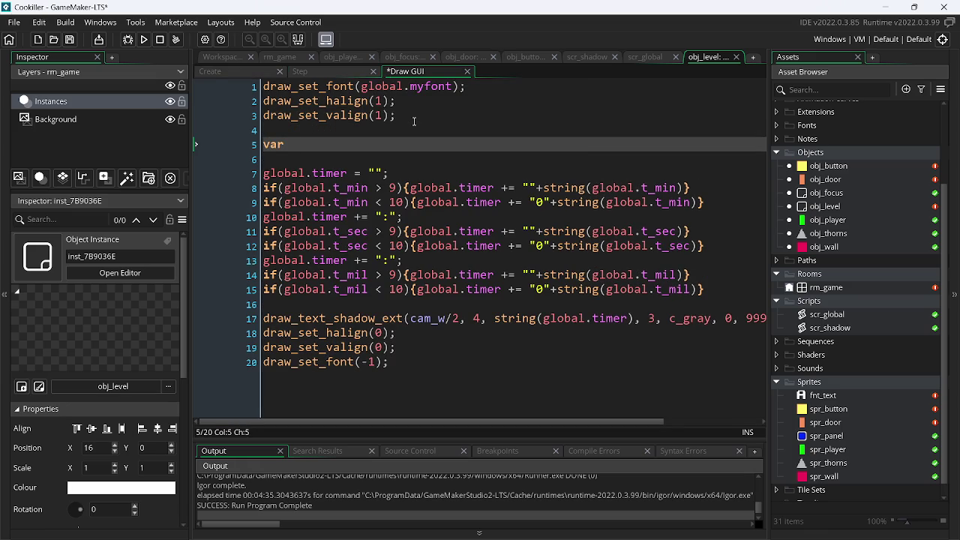
{"action": "type", "text": "_color"}
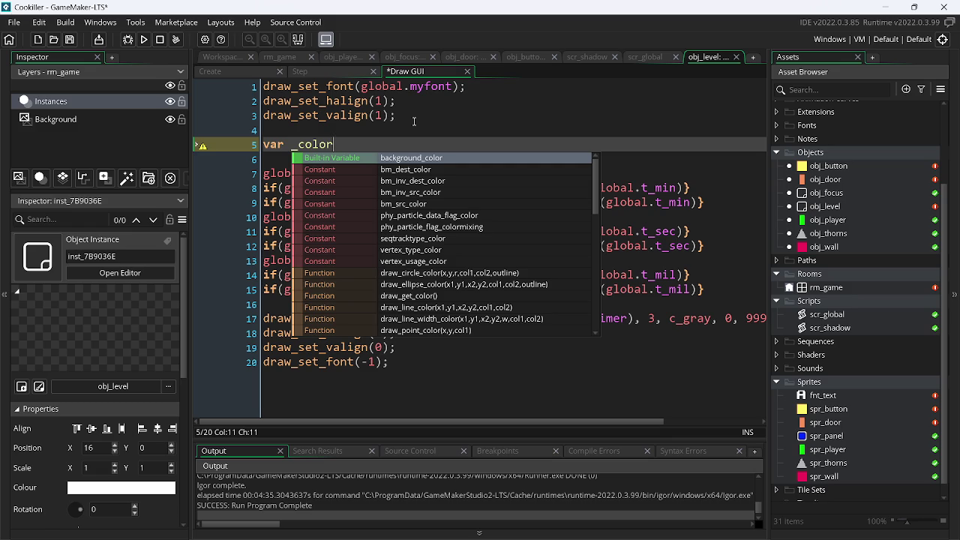
{"action": "type", "text": "= make"}
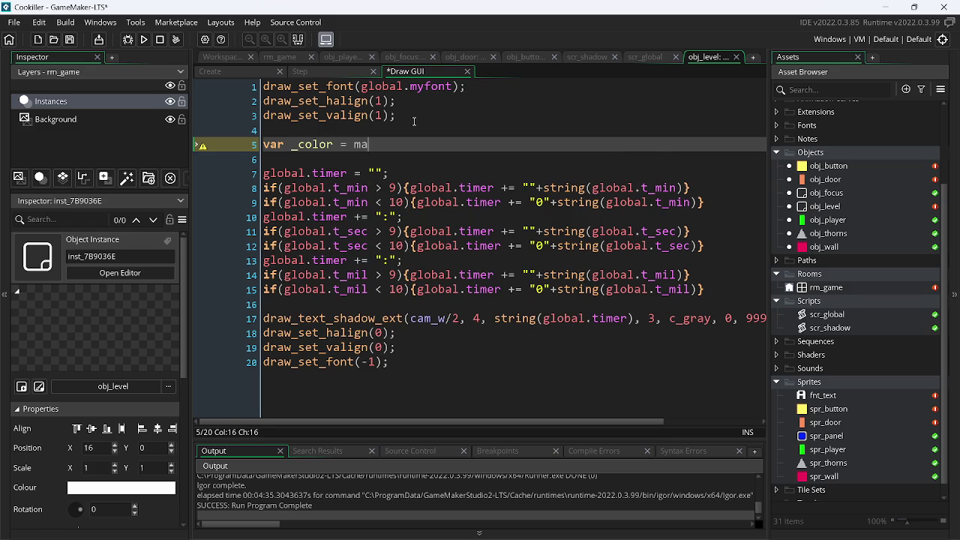
{"action": "key", "text": "Return"}
- Begin the hue argument with current_time, checking against the tutorial's code
{"action": "key", "text": "alt+Tab"}
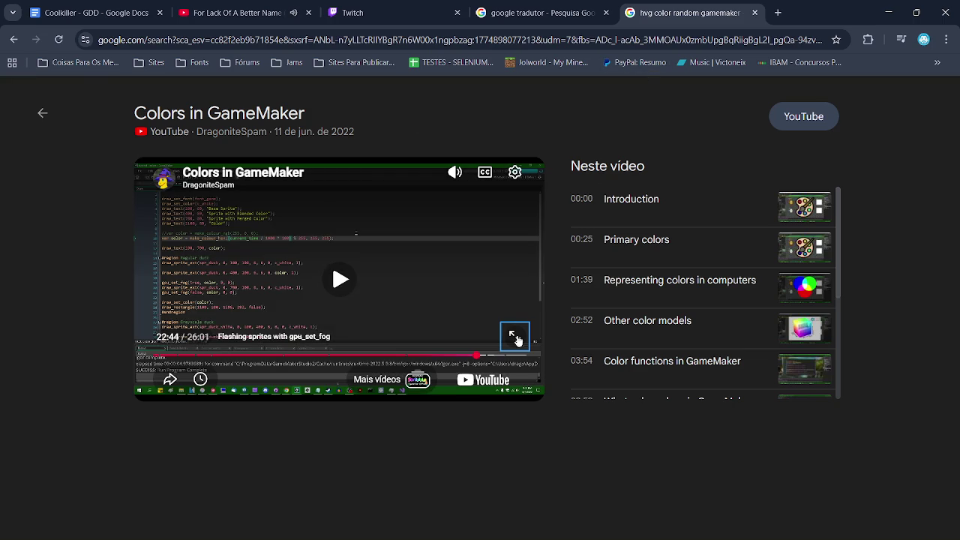
{"action": "left_click", "coordinate": [515, 337]}
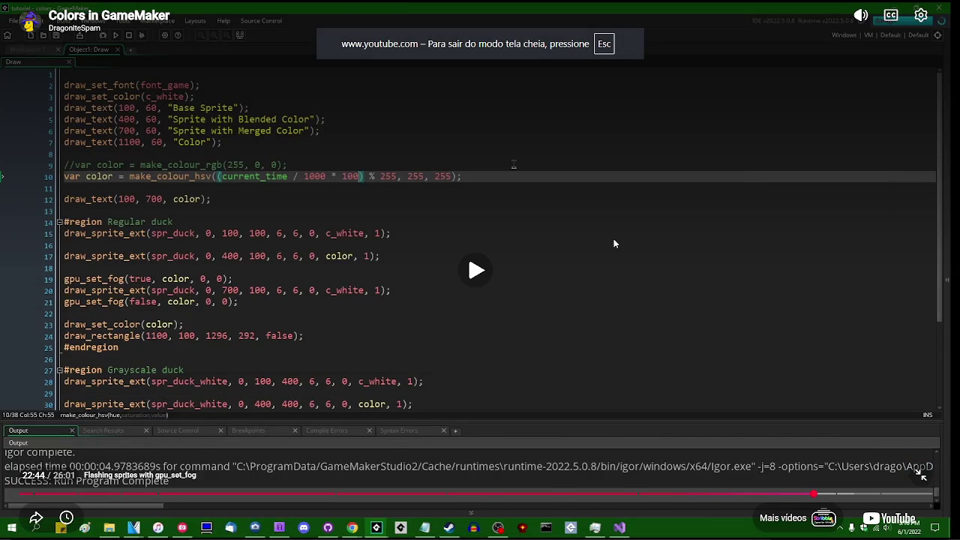
{"action": "key", "text": "alt+Tab"}
{"action": "type", "text": "(c"}
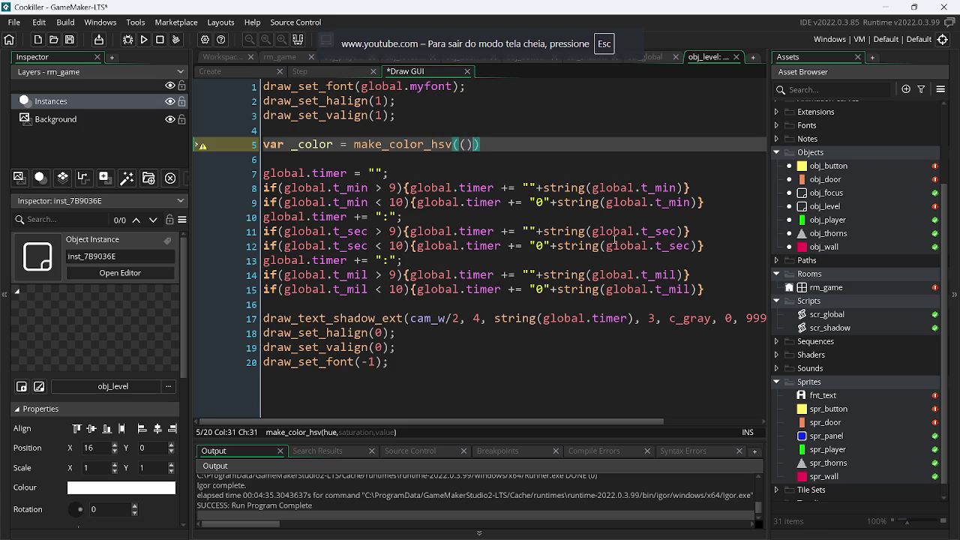
{"action": "type", "text": "u"}
{"action": "key", "text": "Return"}
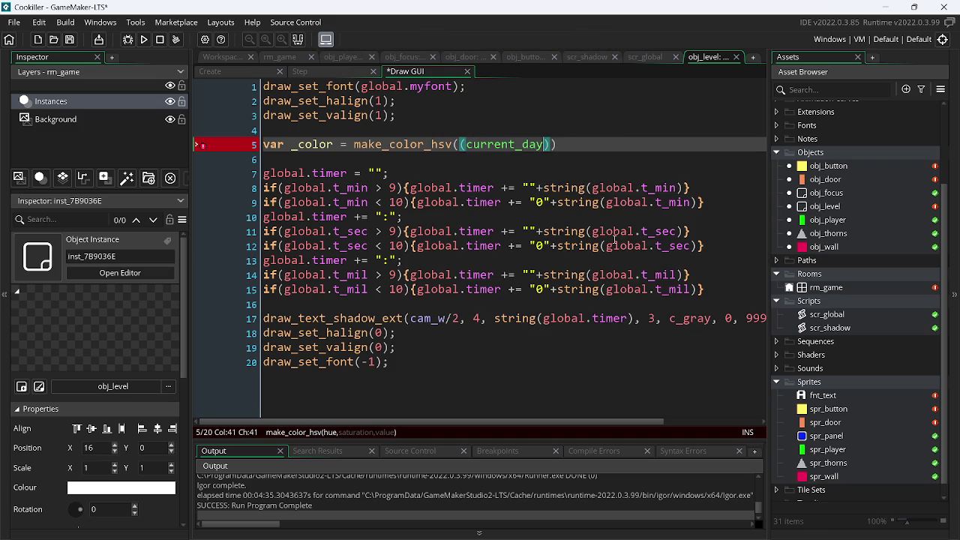
{"action": "key", "text": "alt+Tab"}
{"action": "key", "text": "alt+Tab"}
{"action": "key", "text": "BackSpace"}
{"action": "key", "text": "BackSpace"}
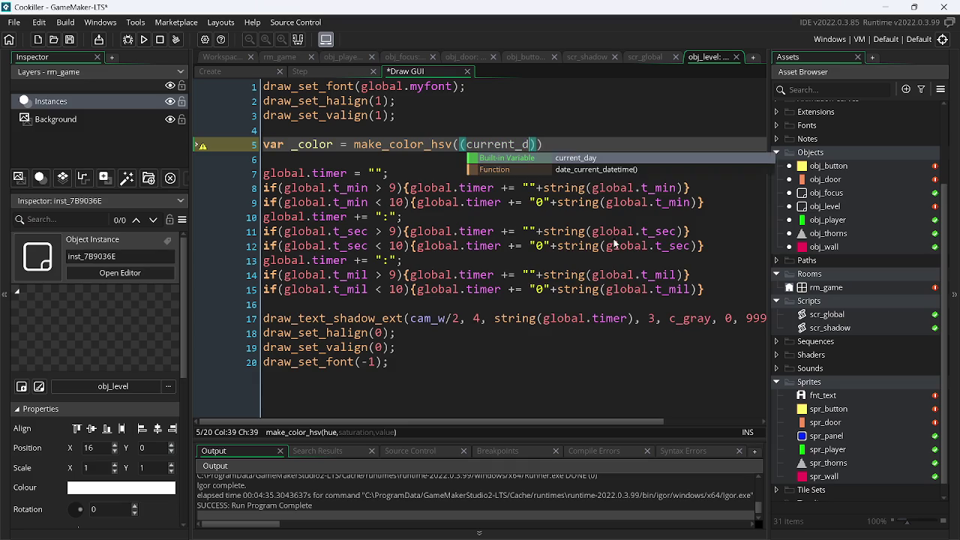
{"action": "key", "text": "BackSpace"}
{"action": "type", "text": "t"}
{"action": "key", "text": "Return"}
{"action": "type", "text": "*"}
- Complete the hue as (current_time / 1000 * 100) % 255
{"action": "key", "text": "alt+Tab"}
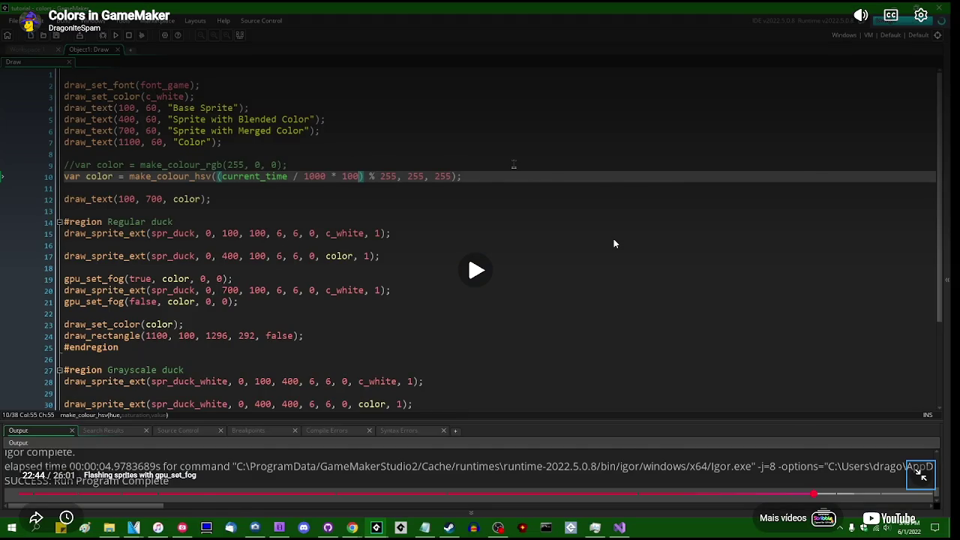
{"action": "key", "text": "alt+Tab"}
{"action": "type", "text": "1000"}
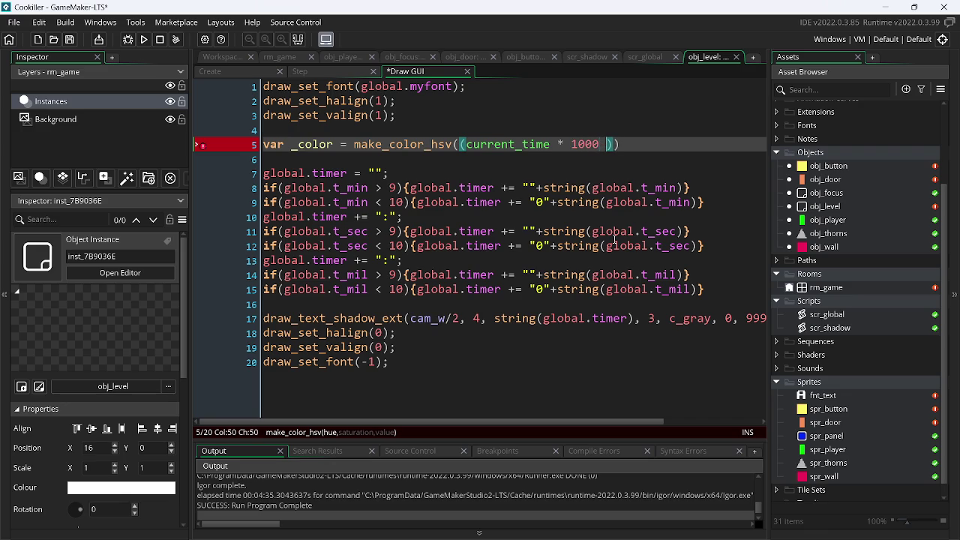
{"action": "key", "text": "alt+Tab"}
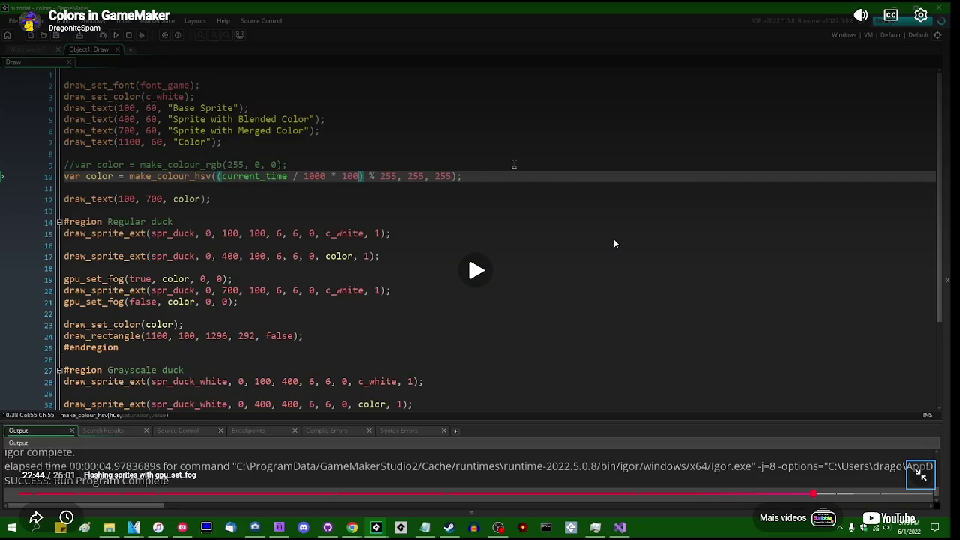
{"action": "key", "text": "alt+Tab"}
{"action": "key", "text": "Left"}
{"action": "key", "text": "Left"}
{"action": "key", "text": "BackSpace"}
{"action": "type", "text": "/"}
{"action": "key", "text": "Right"}
{"action": "key", "text": "Right"}
{"action": "key", "text": "Right"}
{"action": "key", "text": "Right"}
{"action": "type", "text": "* 100)"}
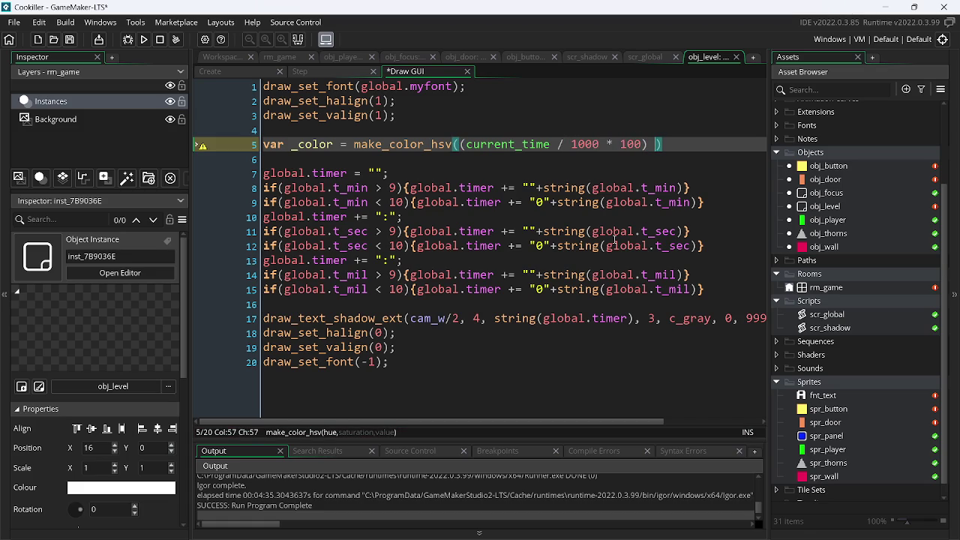
{"action": "type", "text": " %255"}
- Finish the call with saturation 0 and value 255, ending the line with a semicolon
{"action": "key", "text": "alt+Tab"}
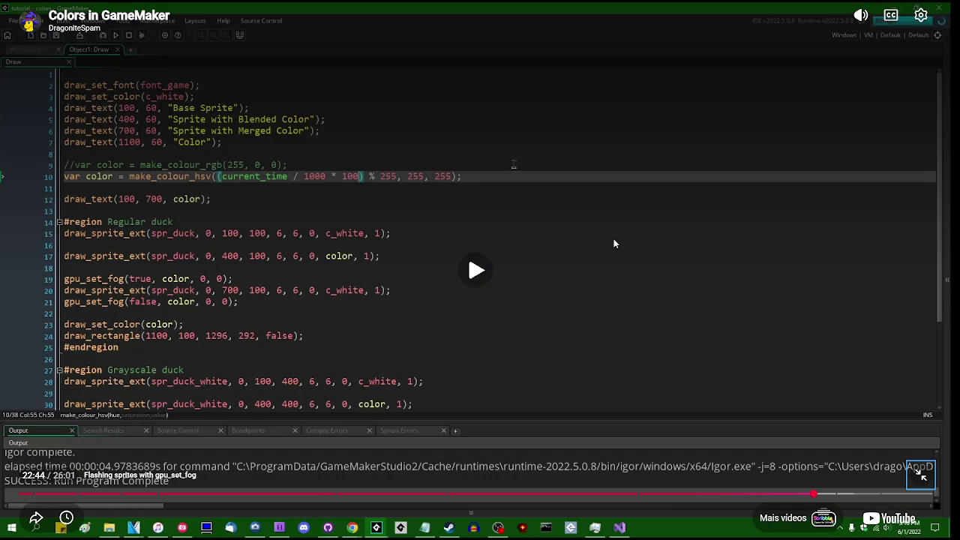
{"action": "key", "text": "alt+Tab"}
{"action": "key", "text": "Left"}
{"action": "key", "text": "Left"}
{"action": "key", "text": "Left"}
{"action": "key", "text": "Right"}
{"action": "type", "text": ", 0, "}
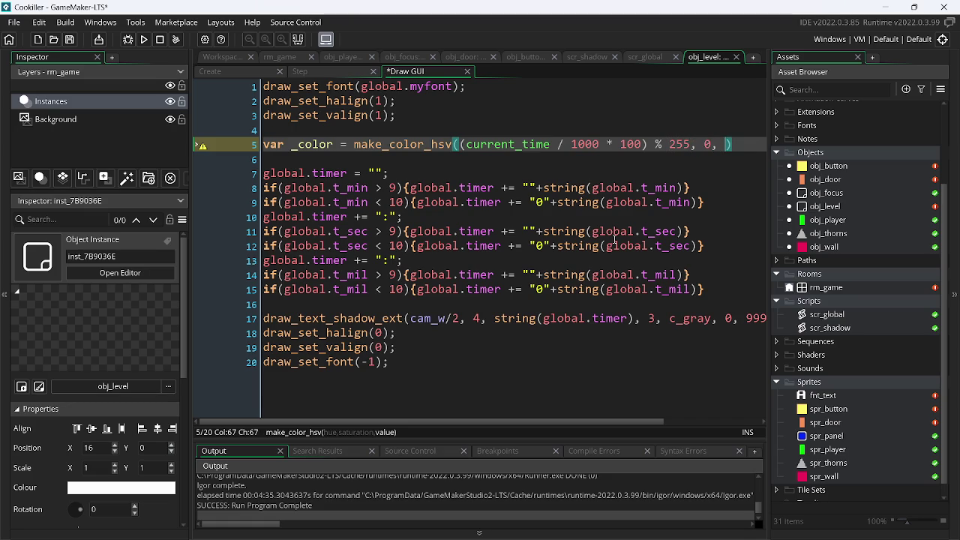
{"action": "type", "text": "2555"}
{"action": "key", "text": "BackSpace"}
{"action": "key", "text": "Right"}
{"action": "type", "text": ";"}
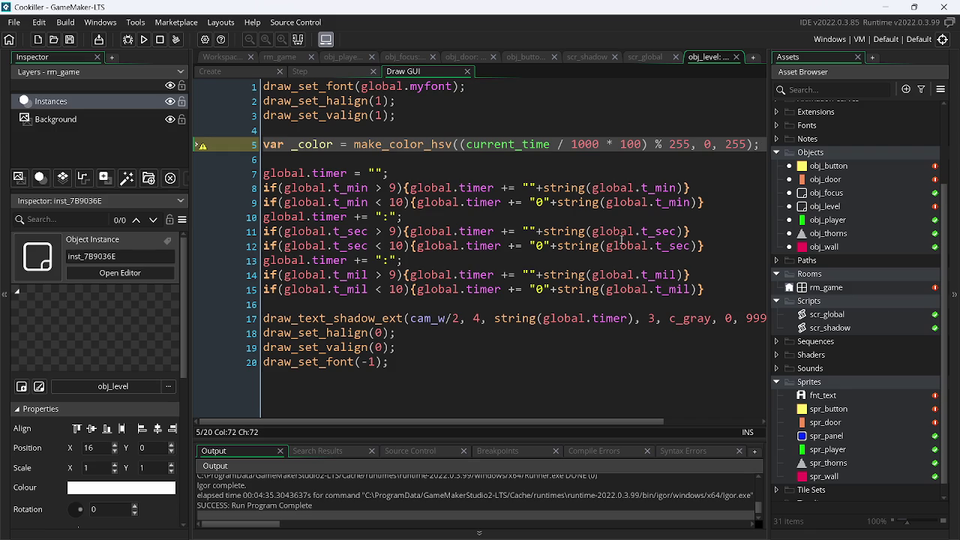
{"action": "scroll", "coordinate": [398, 163], "scroll_direction": "right", "scroll_amount": 1}
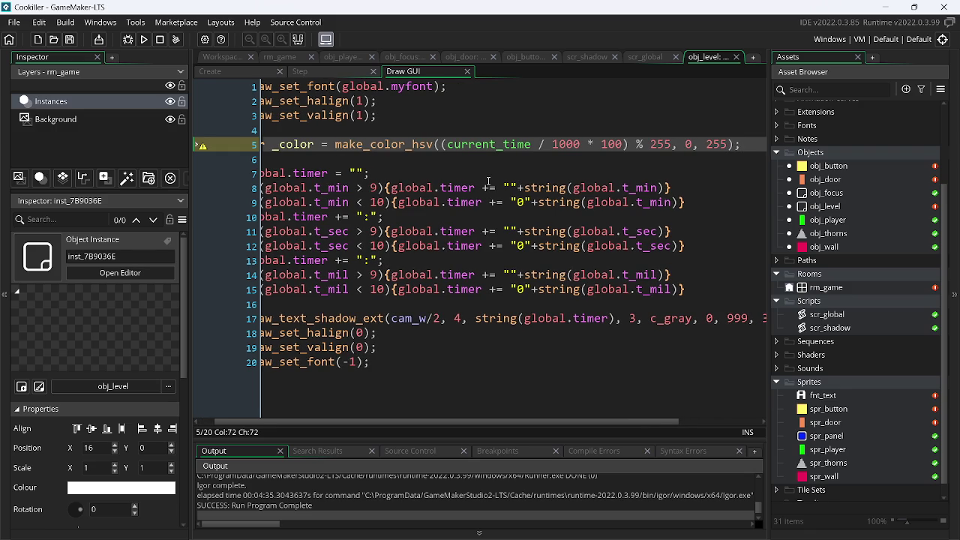
{"action": "key", "text": "Left"}
{"action": "key", "text": "Left"}
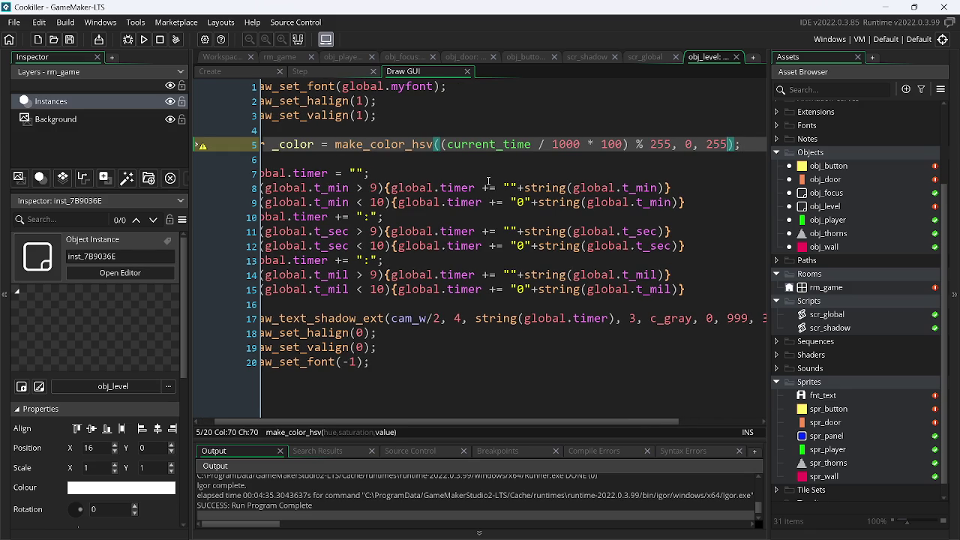
{"action": "key", "text": "alt+Tab"}
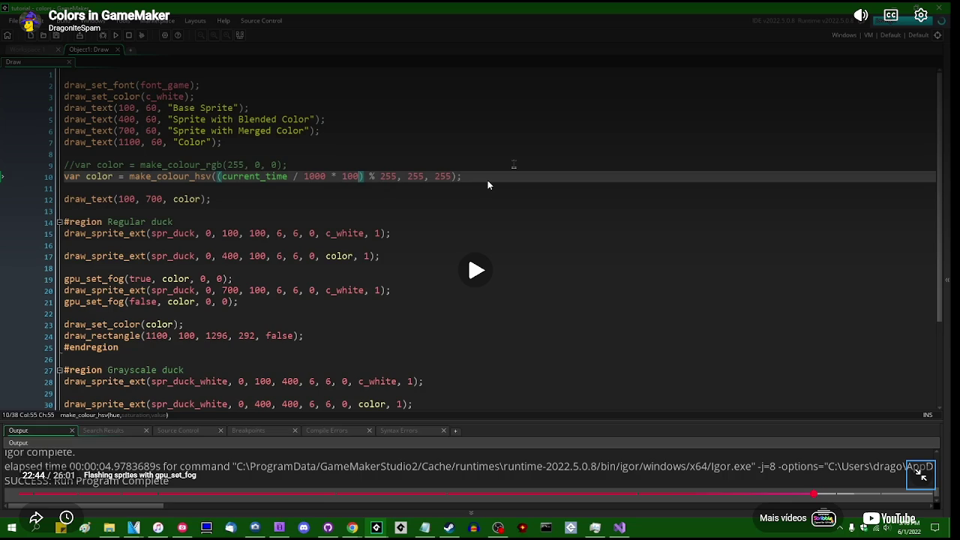
{"action": "key", "text": "alt+Tab"}
{"action": "key", "text": "Left"}
{"action": "key", "text": "Left"}
{"action": "key", "text": "Left"}
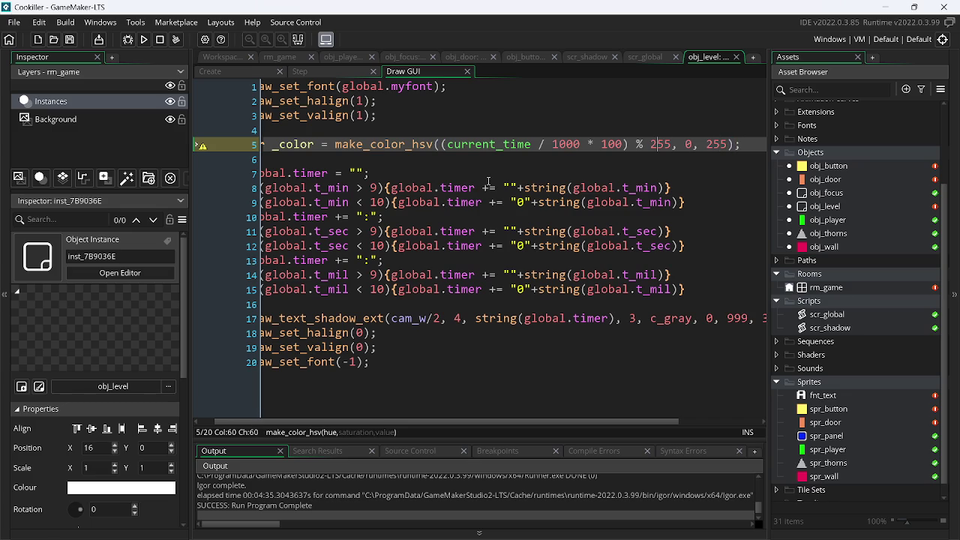
{"action": "key", "text": "Right"}
{"action": "key", "text": "Right"}
{"action": "key", "text": "Right"}
{"action": "key", "text": "Right"}
{"action": "key", "text": "Down"}
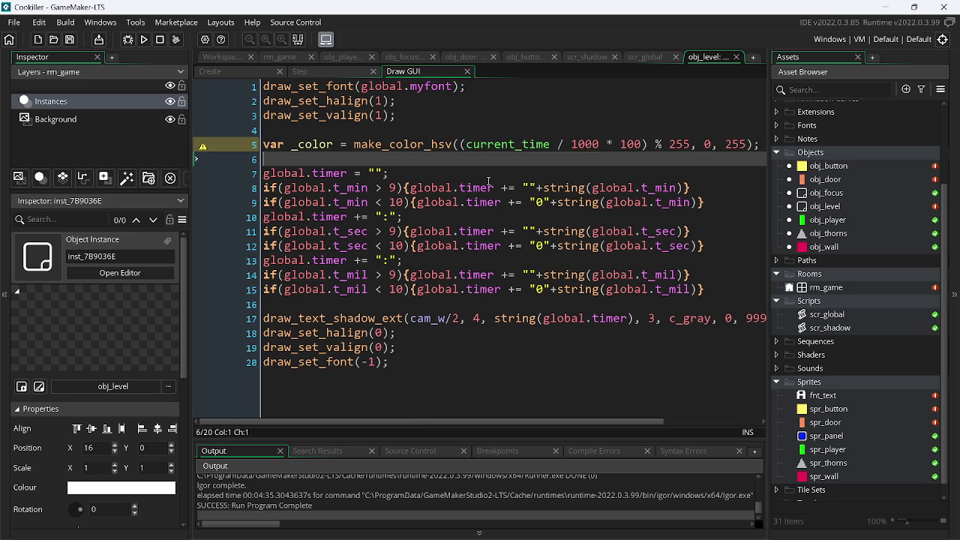
- Insert draw_set_color(_color); on a new line below the _color definition
{"action": "key", "text": "Return"}
{"action": "type", "text": "draw_set"}
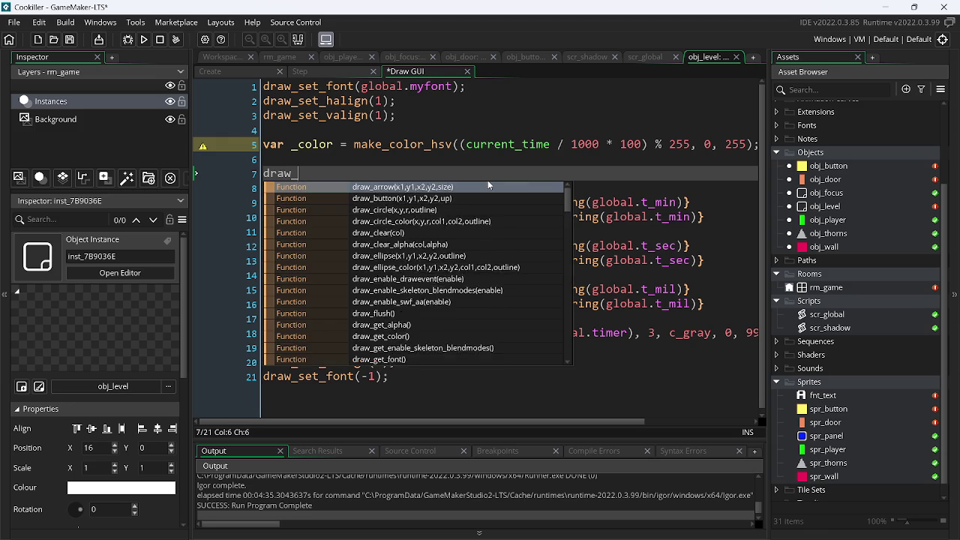
{"action": "key", "text": "Down"}
{"action": "key", "text": "Down"}
{"action": "key", "text": "Return"}
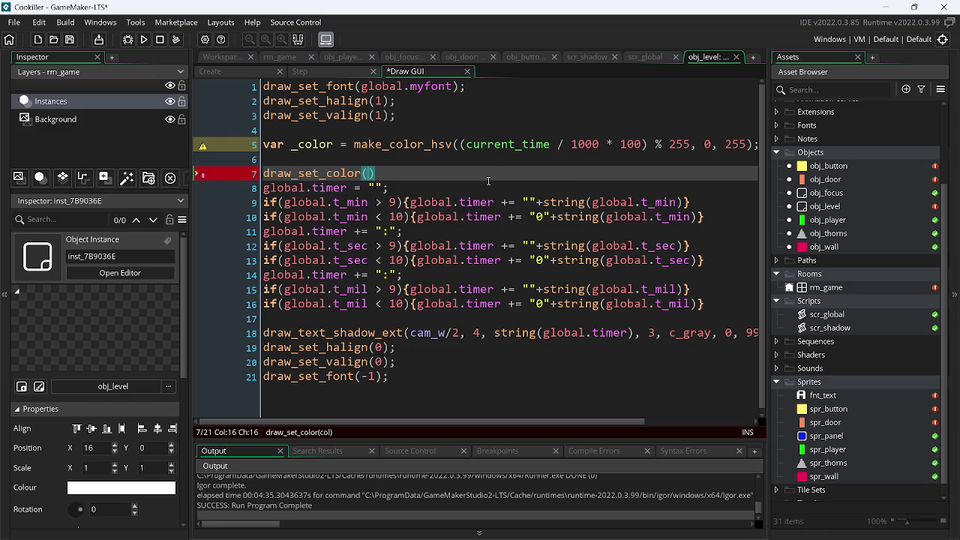
{"action": "type", "text": "_color)"}
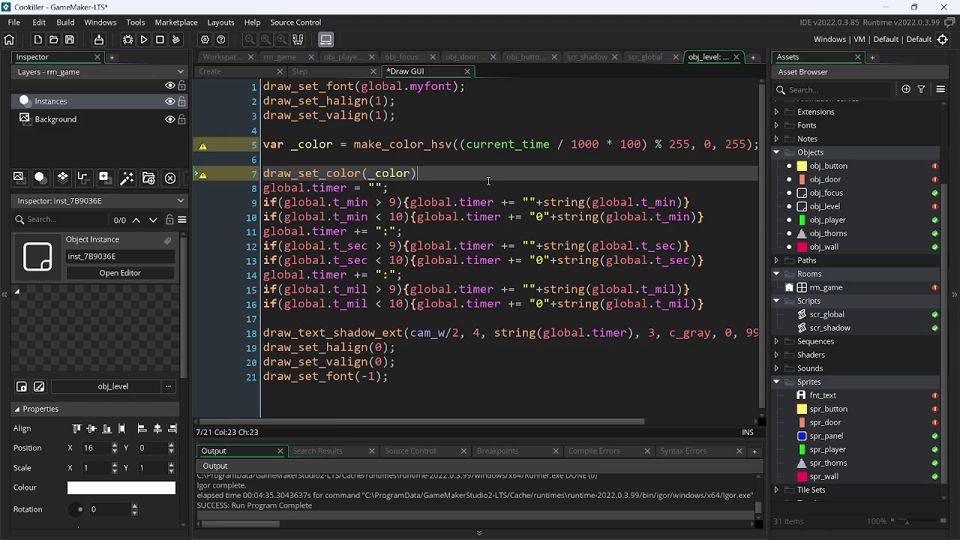
{"action": "type", "text": ";"}
{"action": "key", "text": "shift+Home"}
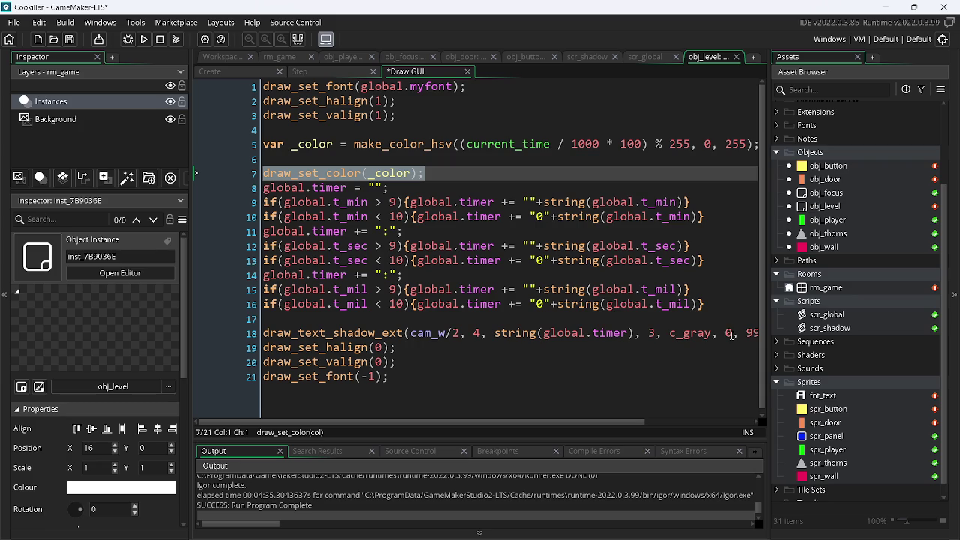
- Add draw_set_color(c_white); after the draw_text_shadow_ext line and run the game
{"action": "left_click", "coordinate": [718, 299]}
{"action": "key", "text": "Down"}
{"action": "key", "text": "Return"}
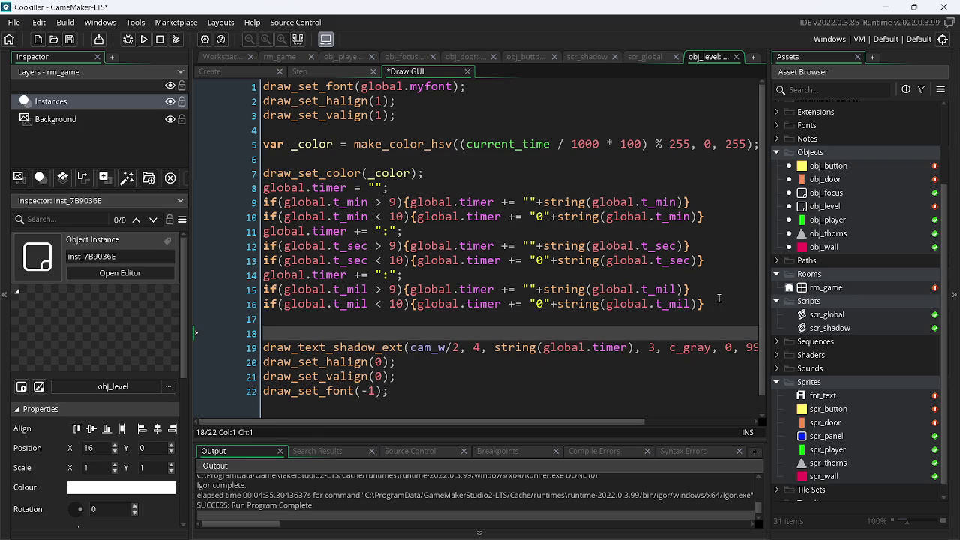
{"action": "key", "text": "Delete"}
{"action": "key", "text": "Down"}
{"action": "key", "text": "Return"}
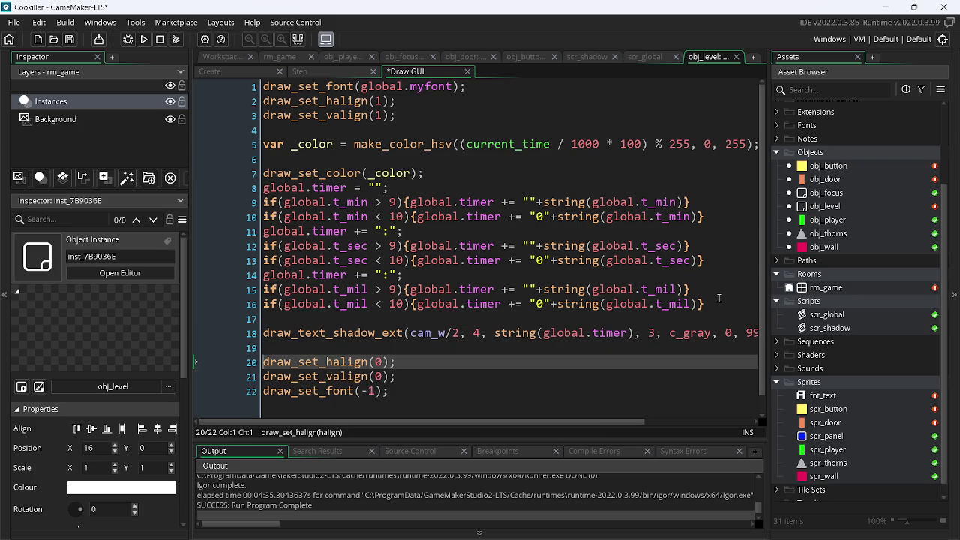
{"action": "type", "text": "draw_set_color(_cor);"}
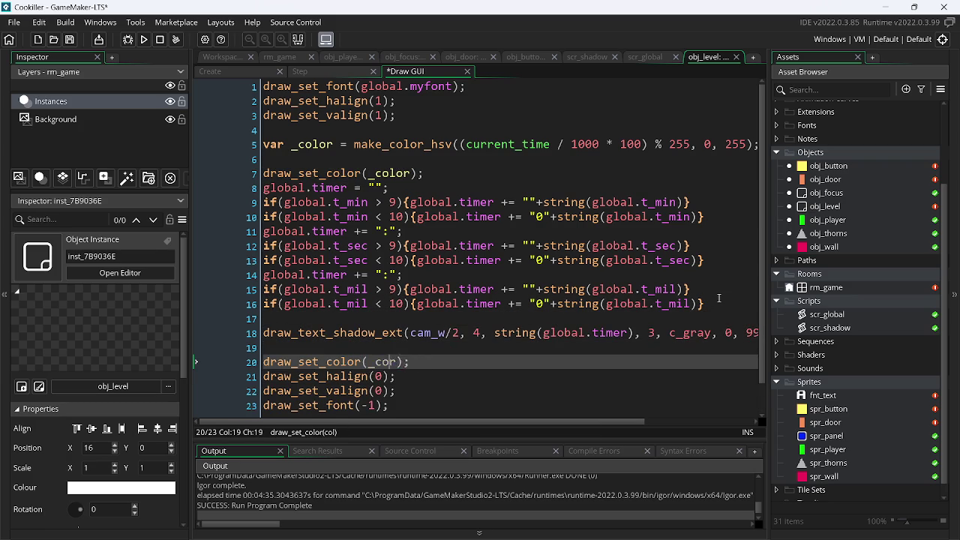
{"action": "key", "text": "BackSpace"}
{"action": "key", "text": "BackSpace"}
{"action": "key", "text": "BackSpace"}
{"action": "type", "text": "c"}
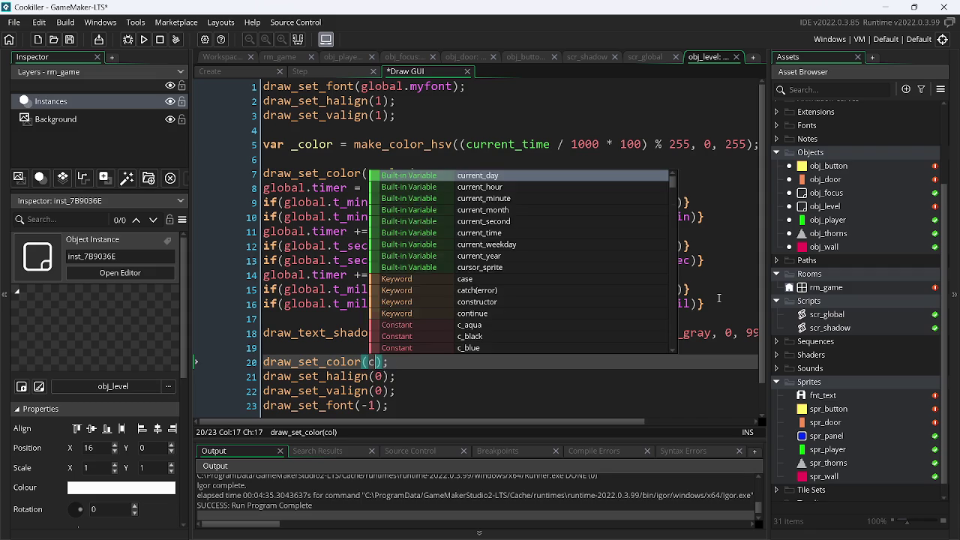
{"action": "type", "text": "_w"}
{"action": "key", "text": "Return"}
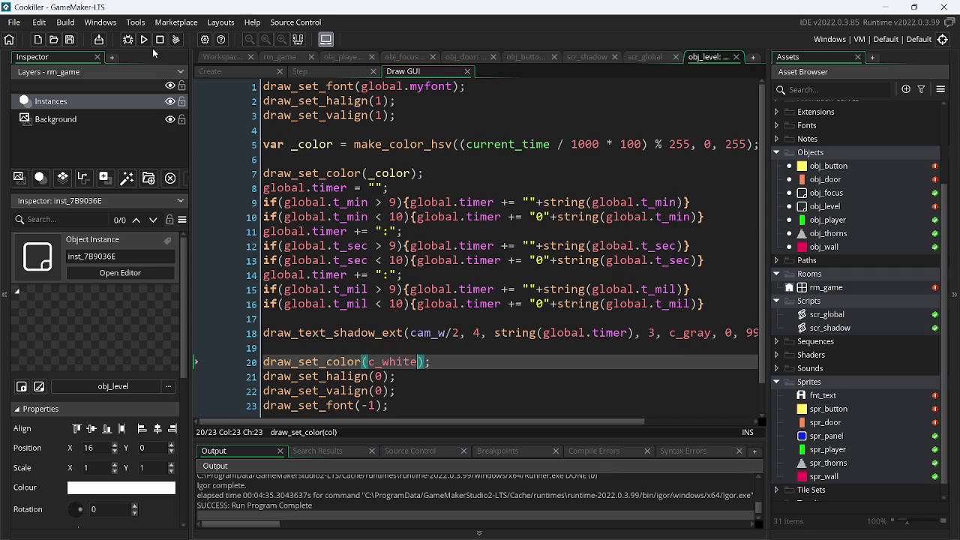
{"action": "left_click", "coordinate": [143, 40]}
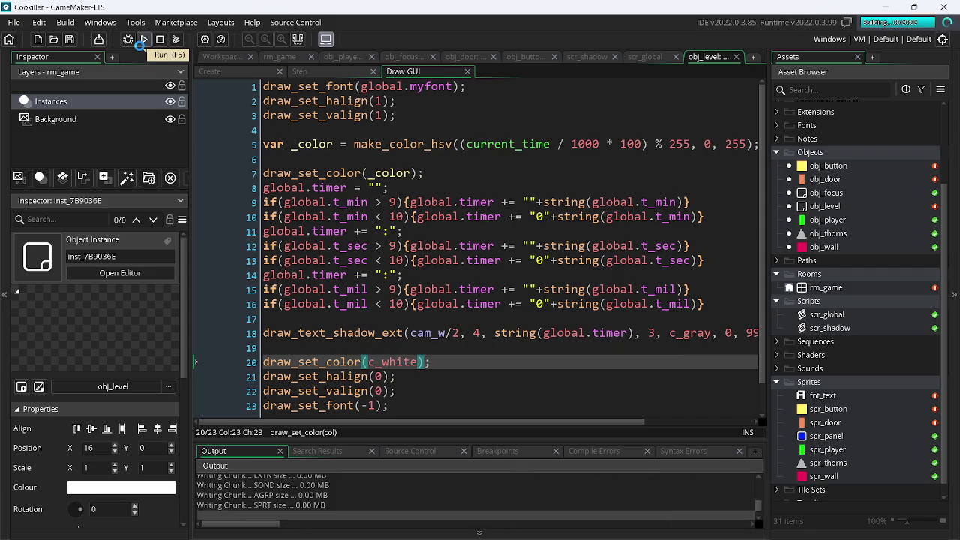
{"action": "key", "text": "Left"}
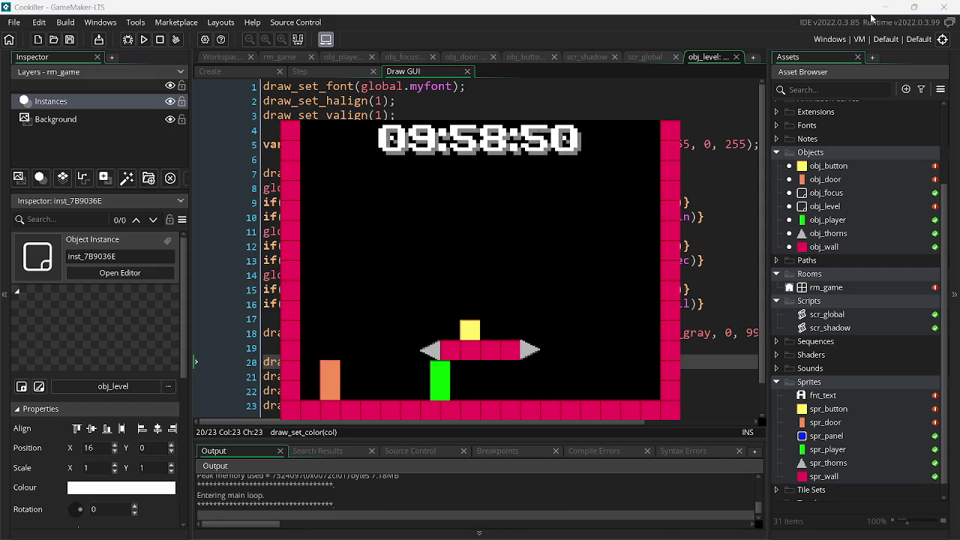
{"action": "key", "text": "Right"}
{"action": "key", "text": "Left"}
{"action": "key", "text": "Right"}
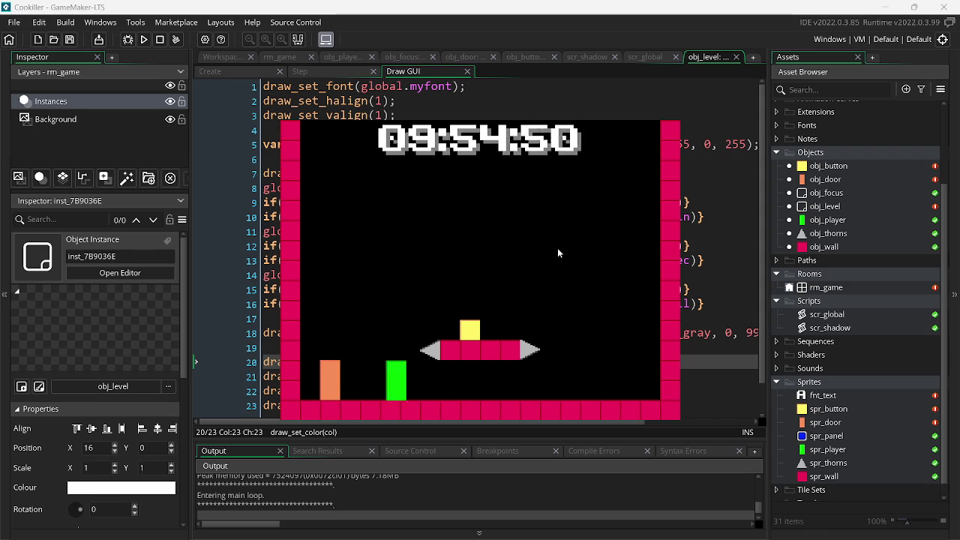
{"action": "key", "text": "Left"}
{"action": "key", "text": "Escape"}
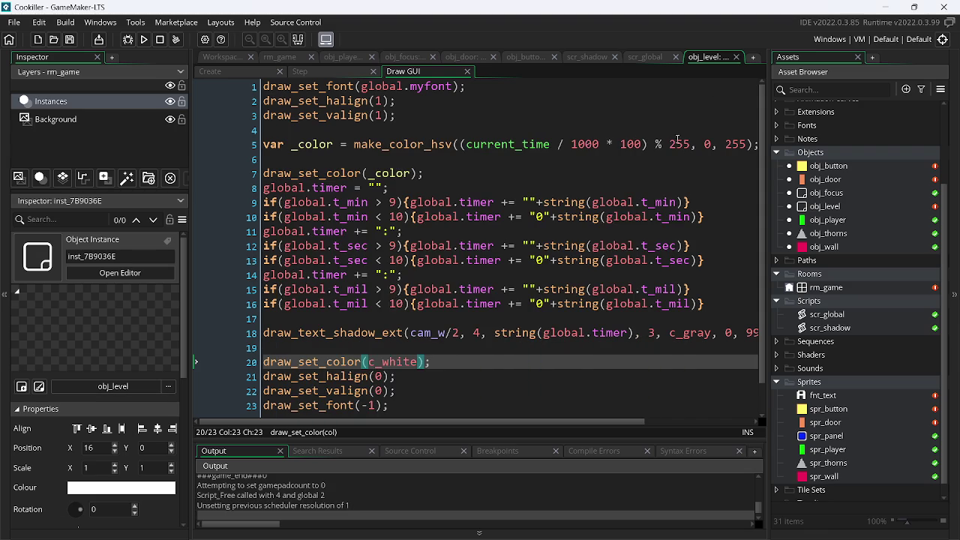
- Change the make_color_hsv saturation on line 5 from 0 to 255 and run the game
{"action": "left_click", "coordinate": [710, 144]}
{"action": "key", "text": "BackSpace"}
{"action": "type", "text": "255"}
{"action": "key", "text": "F5"}
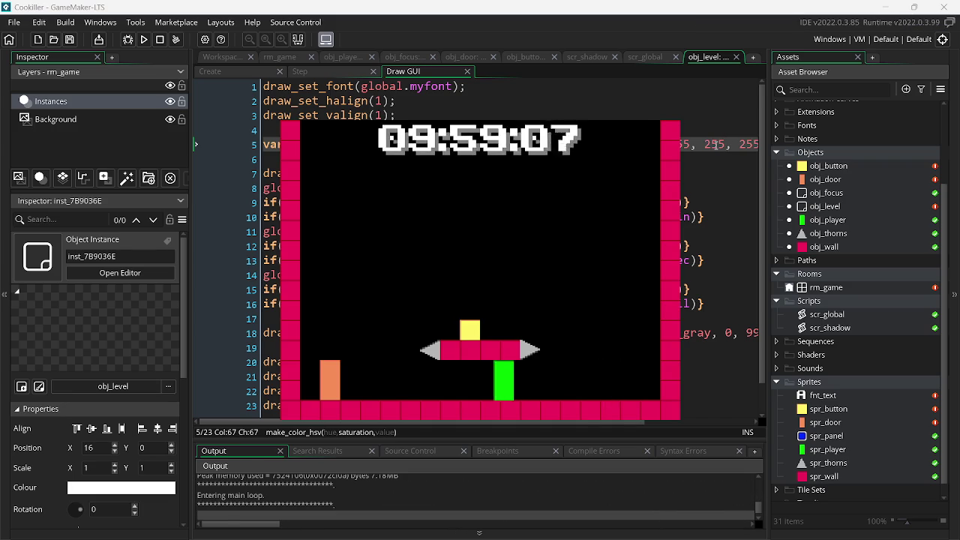
- Move the player left and right to watch the timer, close the game, and rerun it
{"action": "key", "text": "Left"}
{"action": "key", "text": "Right"}
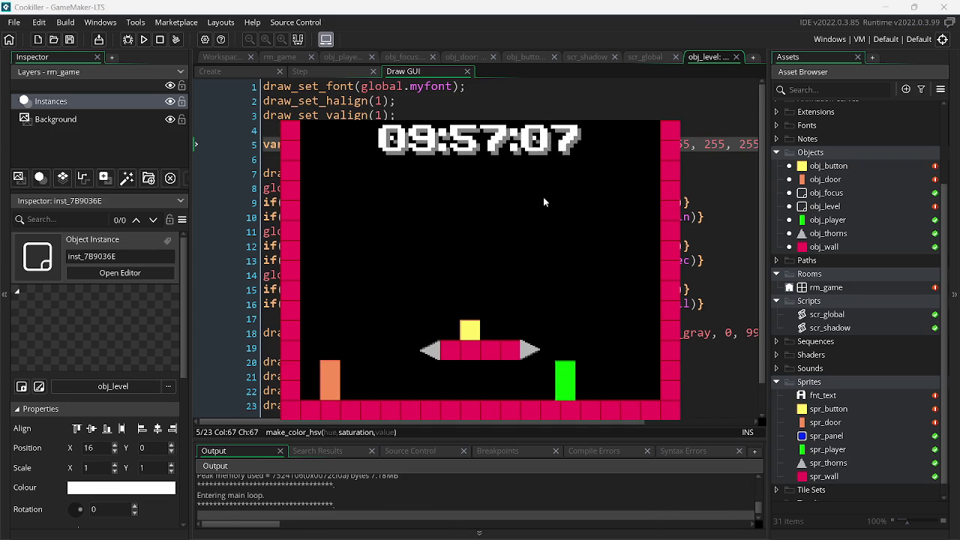
{"action": "key", "text": "Escape"}
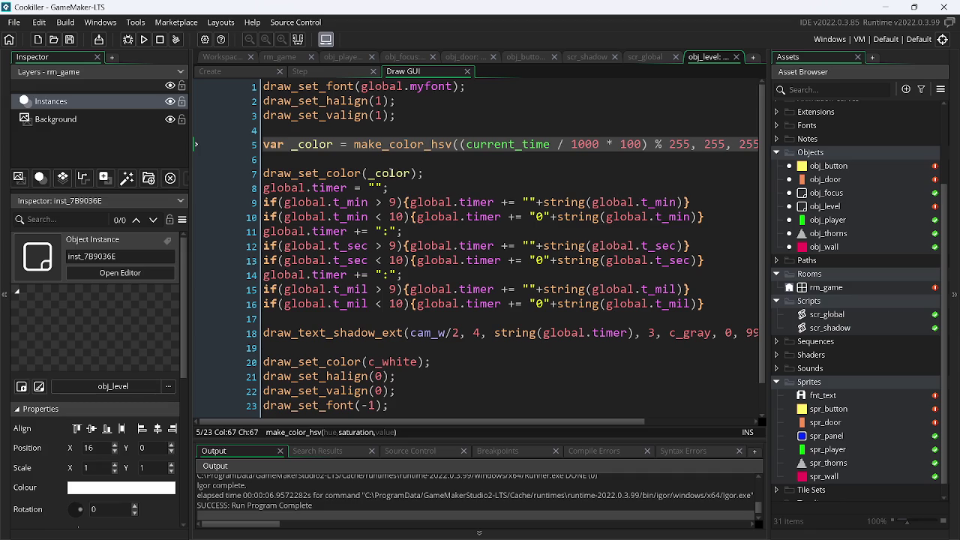
{"action": "left_click", "coordinate": [145, 40]}
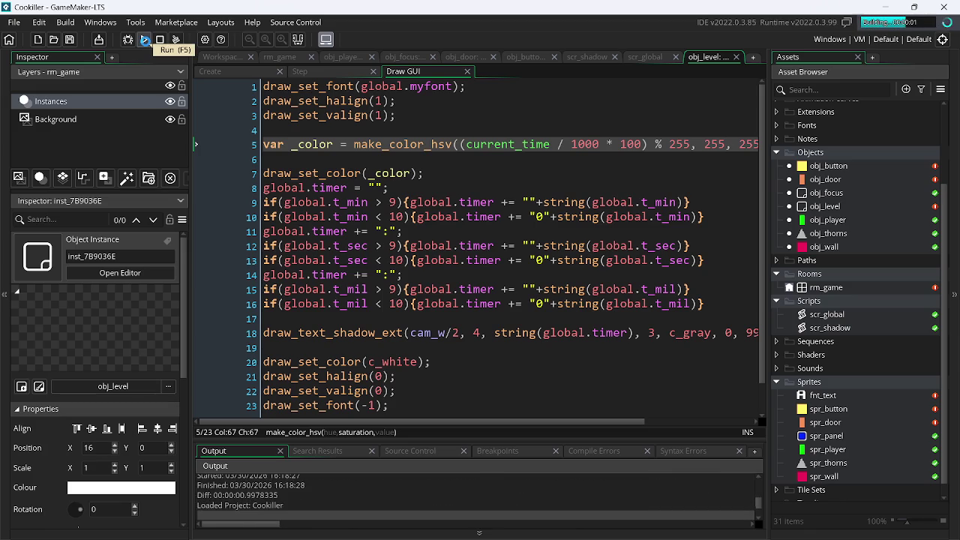
{"action": "key", "text": "Left"}
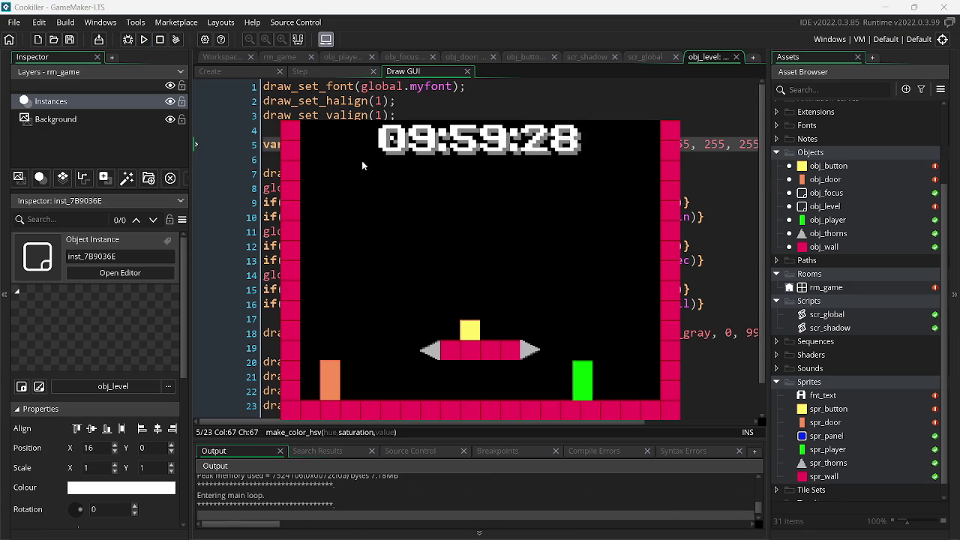
{"action": "key", "text": "Right"}
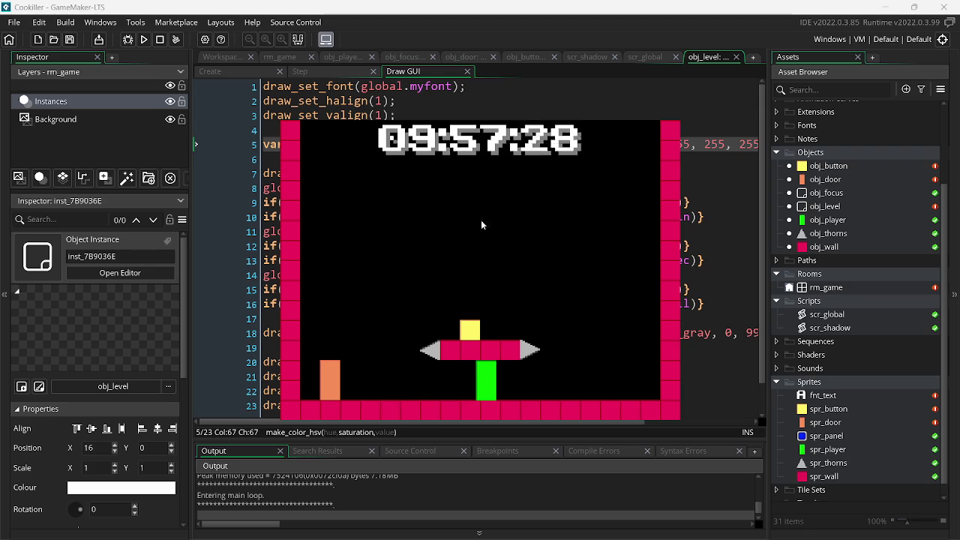
{"action": "key", "text": "Left"}
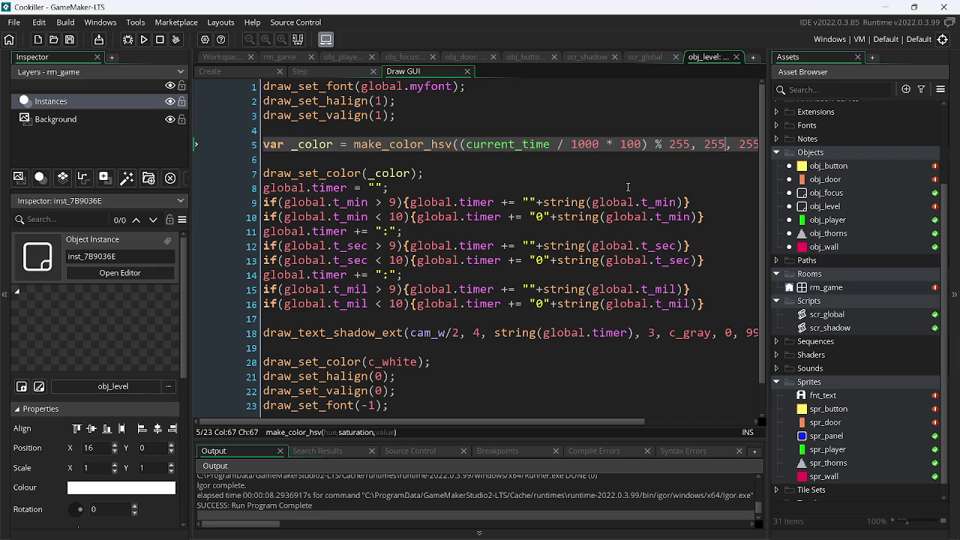
{"action": "left_click", "coordinate": [175, 40]}
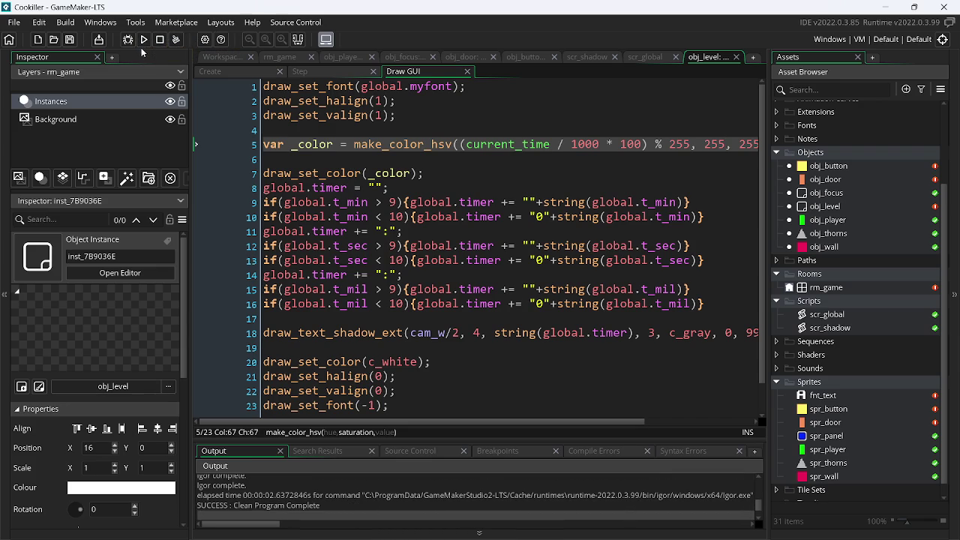
{"action": "mouse_move", "coordinate": [667, 525]}
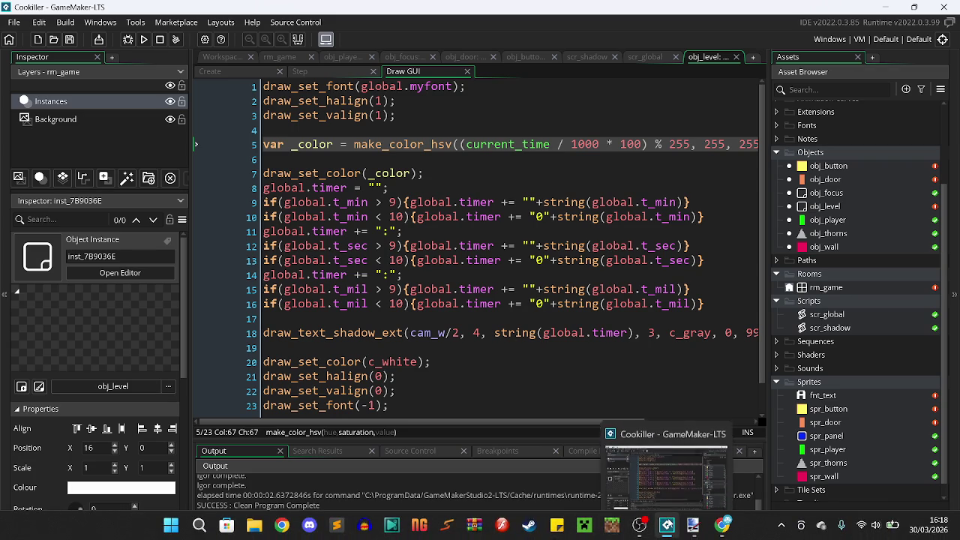
{"action": "left_click", "coordinate": [145, 39]}
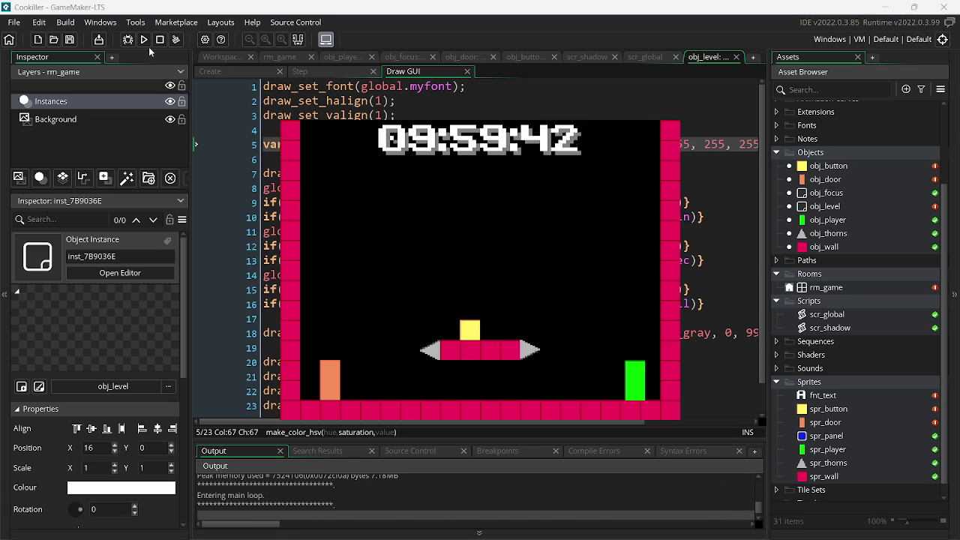
{"action": "key", "text": "Left"}
{"action": "key", "text": "Right"}
{"action": "key", "text": "Up"}
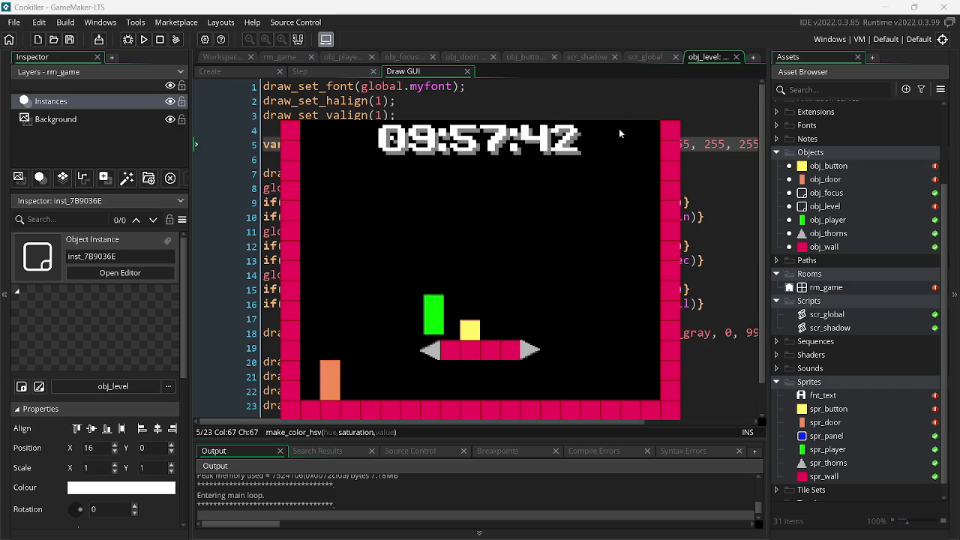
{"action": "key", "text": "Right"}
{"action": "key", "text": "Up"}
{"action": "key", "text": "Left"}
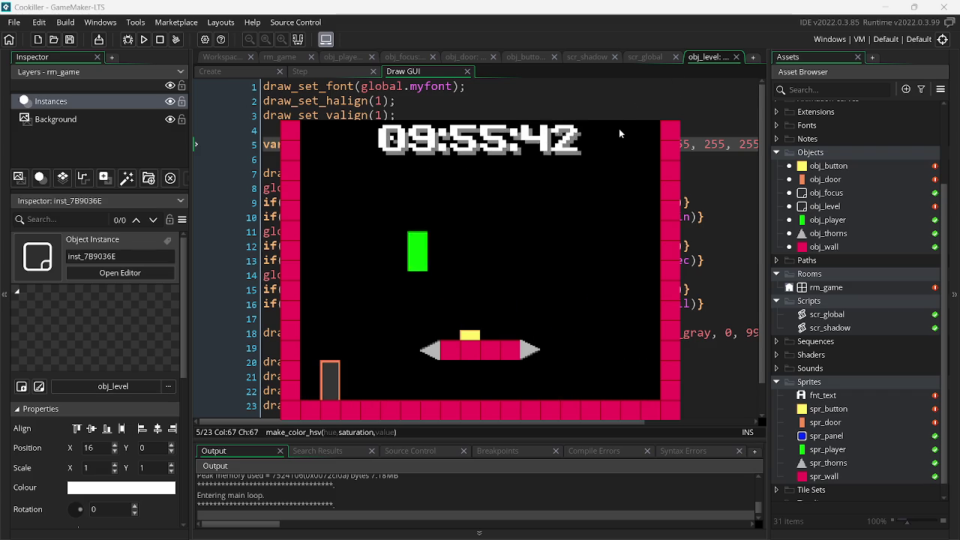
{"action": "key", "text": "Escape"}
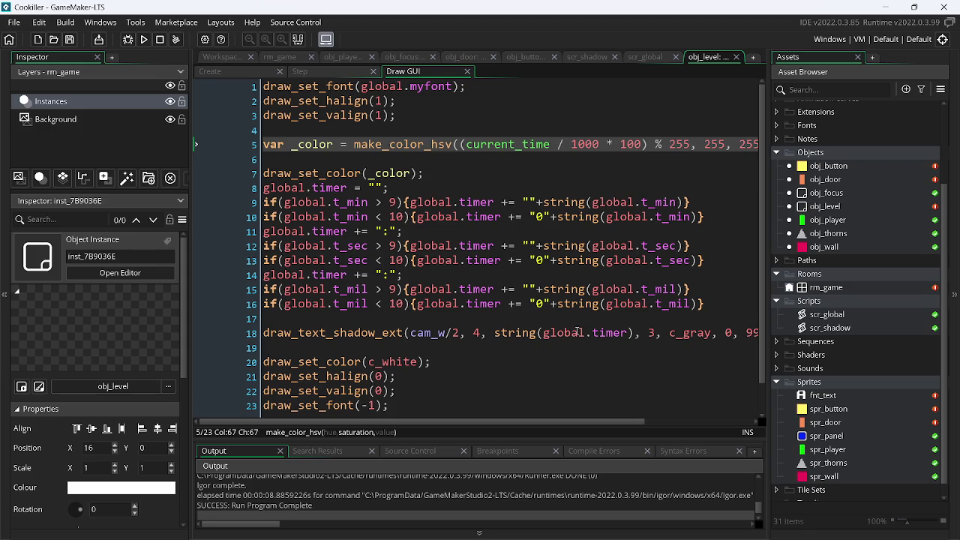
- Comment out the draw_text_shadow_ext line 18 and open a new line below it
{"action": "mouse_move", "coordinate": [622, 423]}
{"action": "left_mouse_down"}
{"action": "mouse_move", "coordinate": [699, 424]}
{"action": "mouse_move", "coordinate": [544, 428]}
{"action": "left_mouse_up"}
{"action": "mouse_move", "coordinate": [407, 332]}
{"action": "left_mouse_down"}
{"action": "mouse_move", "coordinate": [652, 334]}
{"action": "mouse_move", "coordinate": [633, 335]}
{"action": "left_mouse_up"}
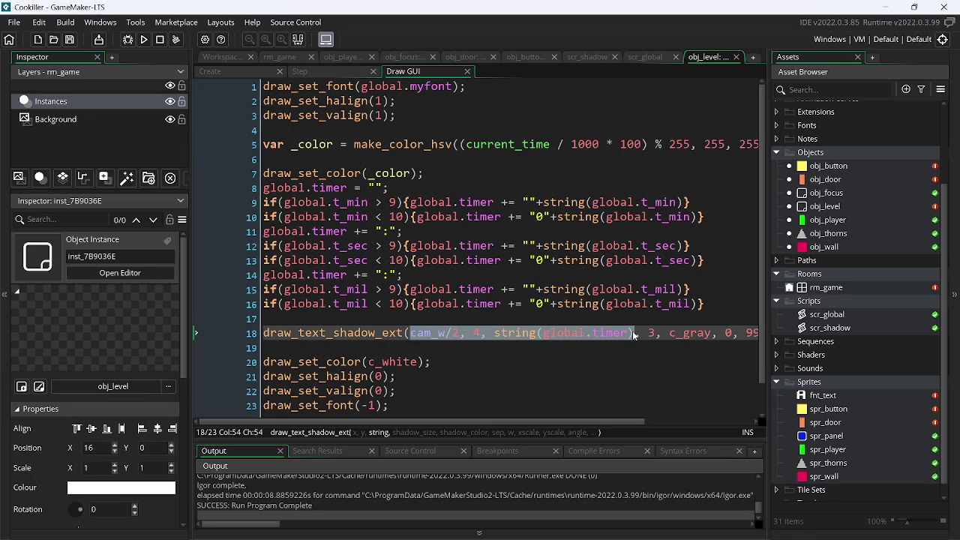
{"action": "left_click_drag", "start_coordinate": [263, 338], "coordinate": [904, 344]}
{"action": "key", "text": "ctrl+x"}
{"action": "key", "text": "ctrl+v"}
{"action": "key", "text": "Return"}
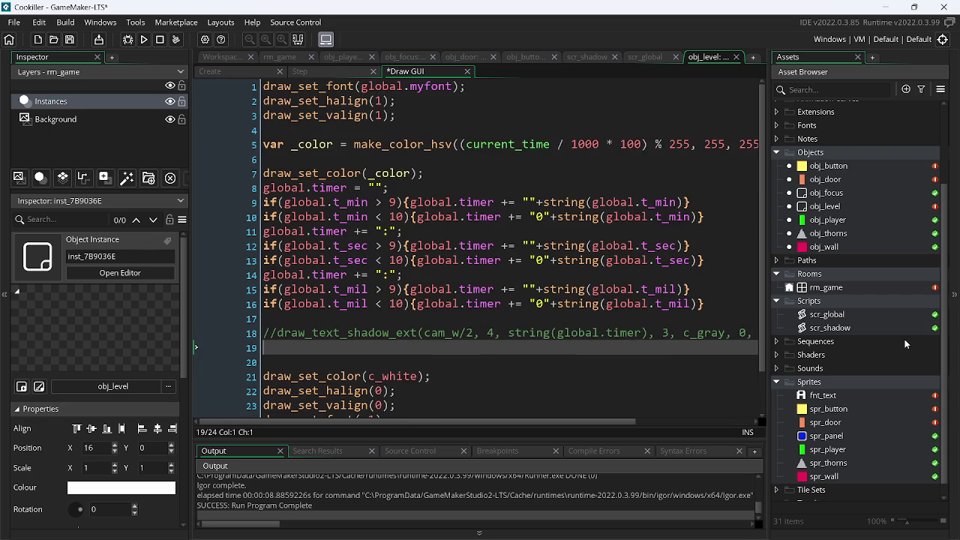
- Add draw_text(cam_w/2, 4, string(global.timer)), save the code, and run the game
{"action": "type", "text": "draw_t"}
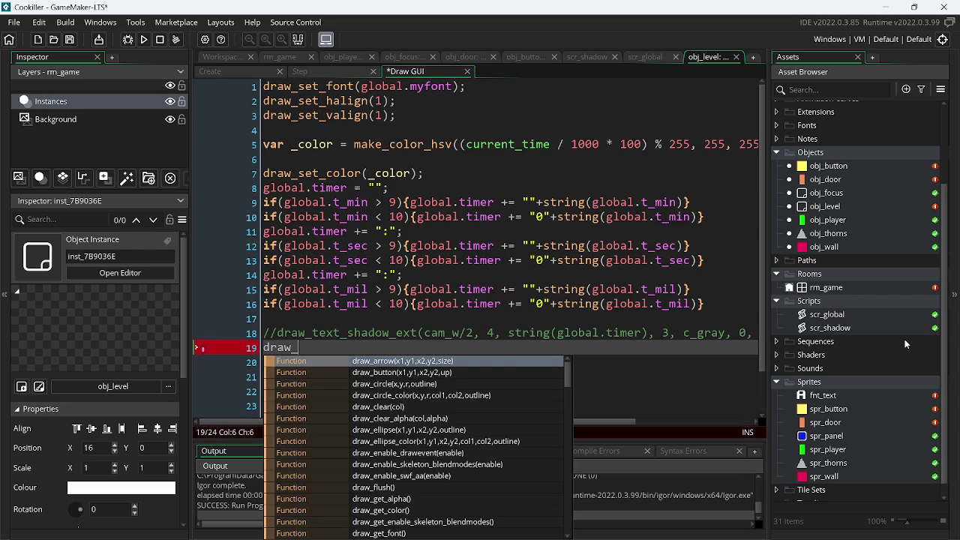
{"action": "key", "text": "Return"}
{"action": "type", "text": "(cam_w/2, 4, string(global.timer))"}
{"action": "key", "text": "ctrl+s"}
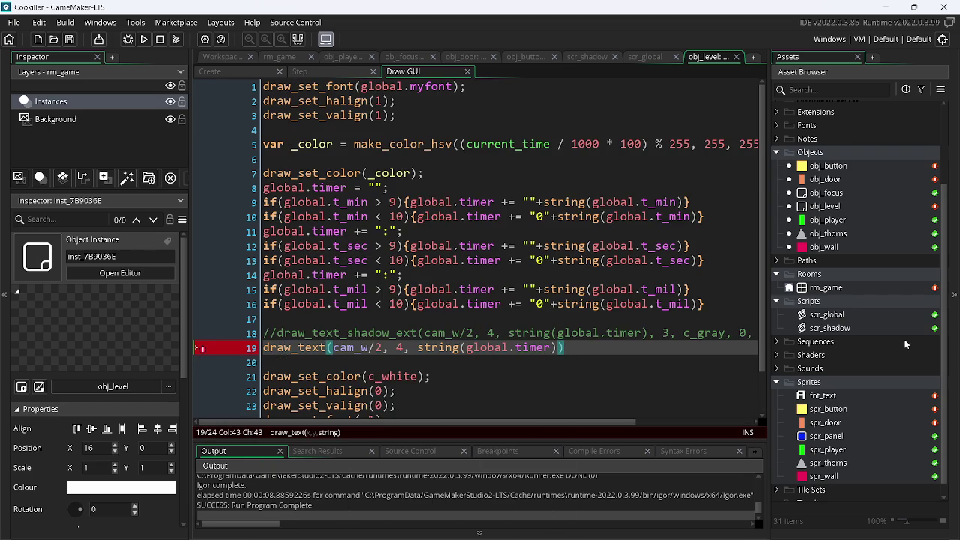
{"action": "left_click", "coordinate": [144, 40]}
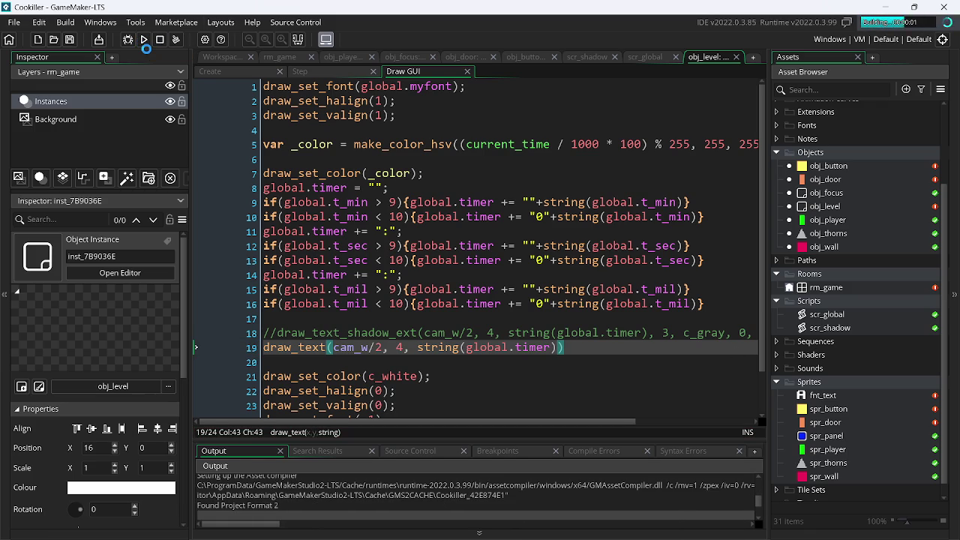
{"action": "key", "text": "Left"}
{"action": "key", "text": "Right"}
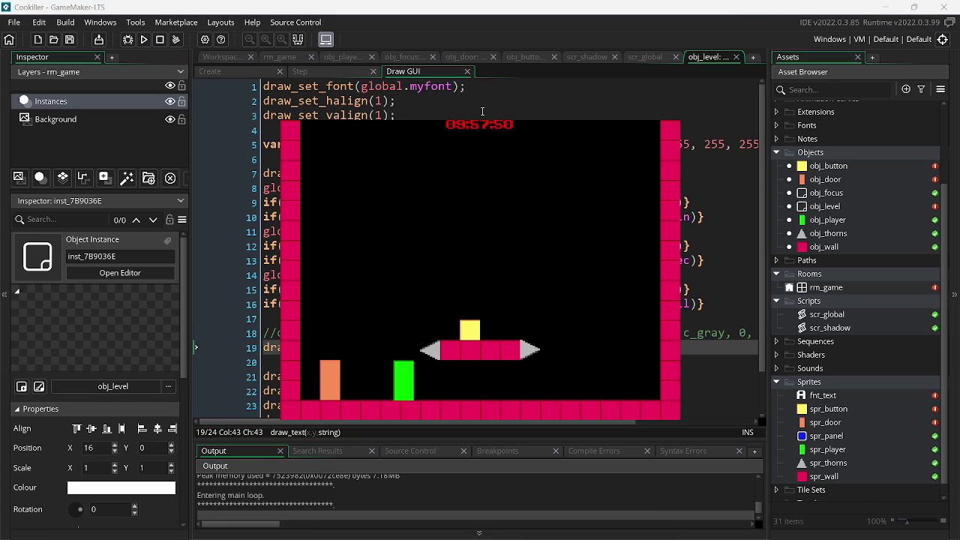
{"action": "key", "text": "Left"}
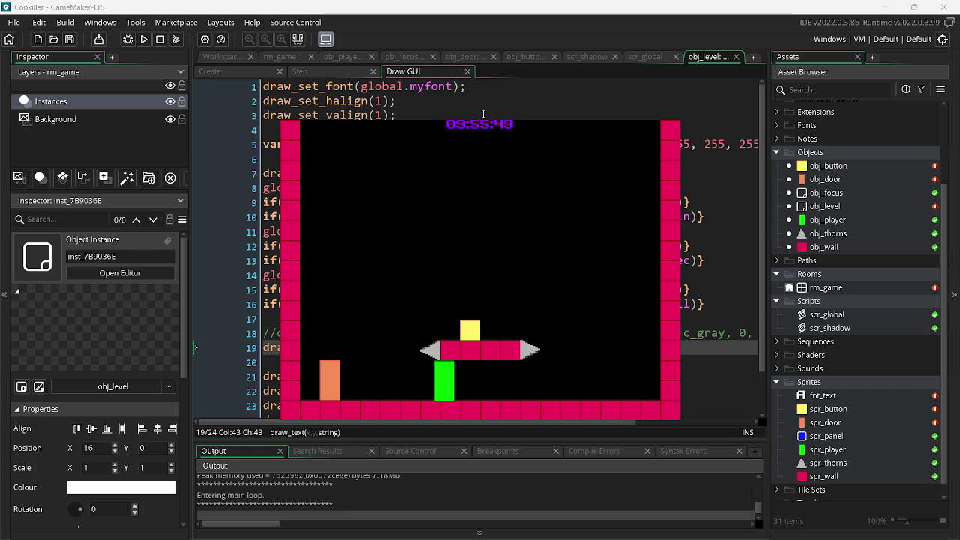
{"action": "key", "text": "Right"}
{"action": "key", "text": "Left"}
{"action": "key", "text": "Right"}
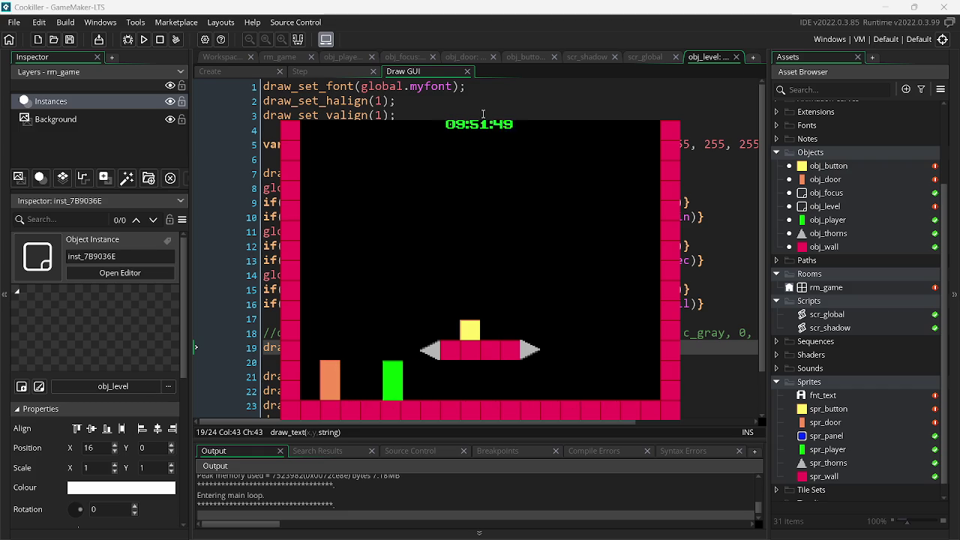
{"action": "key", "text": "Left"}
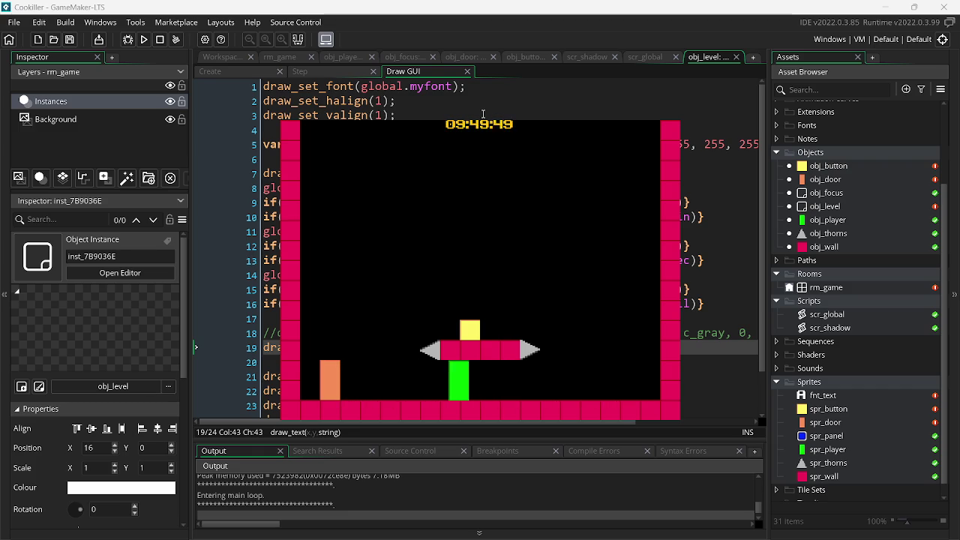
{"action": "key", "text": "Right"}
{"action": "key", "text": "Left"}
{"action": "key", "text": "Escape"}
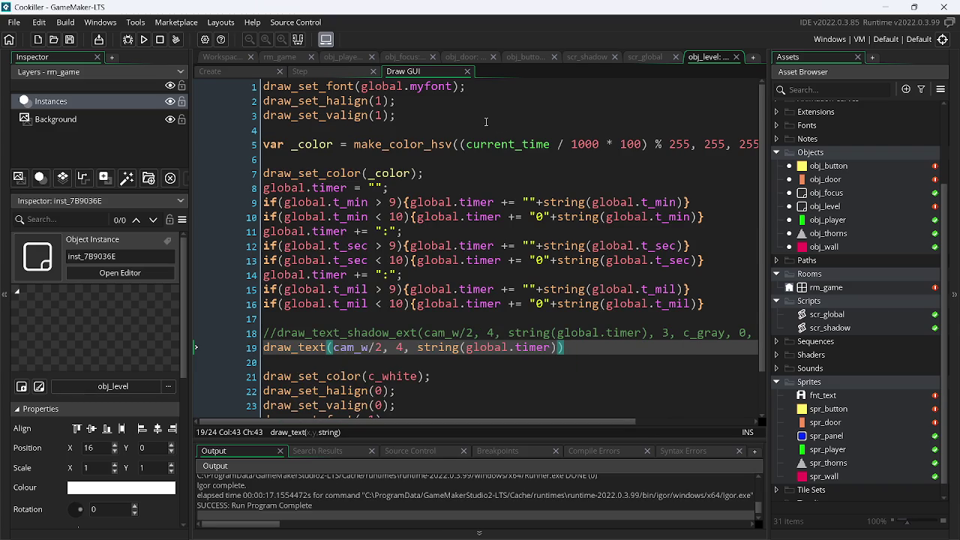
{"action": "left_click", "coordinate": [636, 60]}
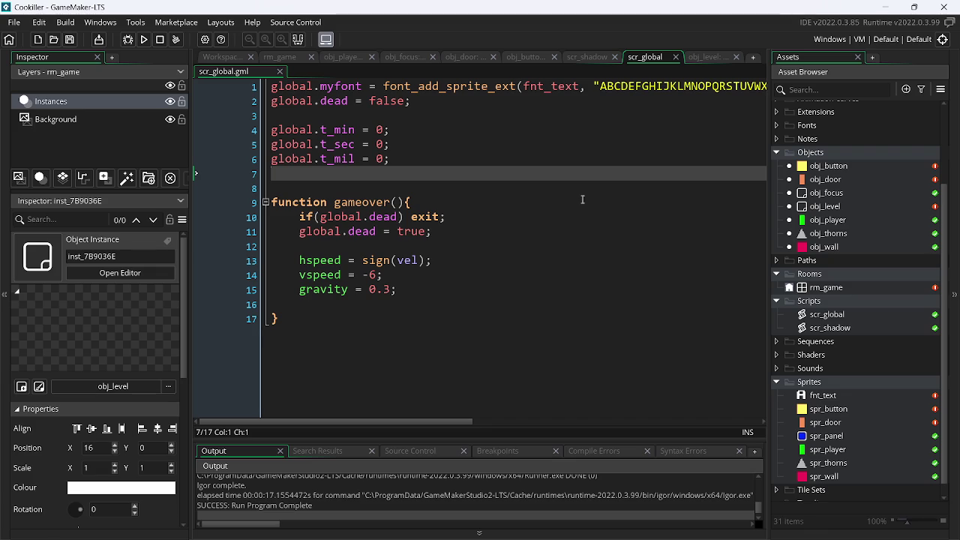
- Set line 5's saturation to 0 and test-run the white timer
{"action": "left_click", "coordinate": [687, 59]}
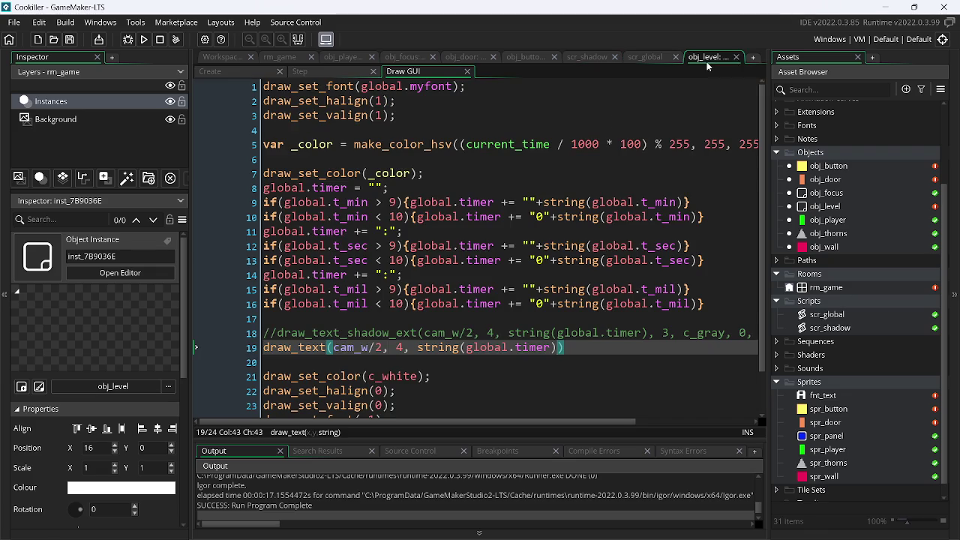
{"action": "double_click", "coordinate": [705, 145]}
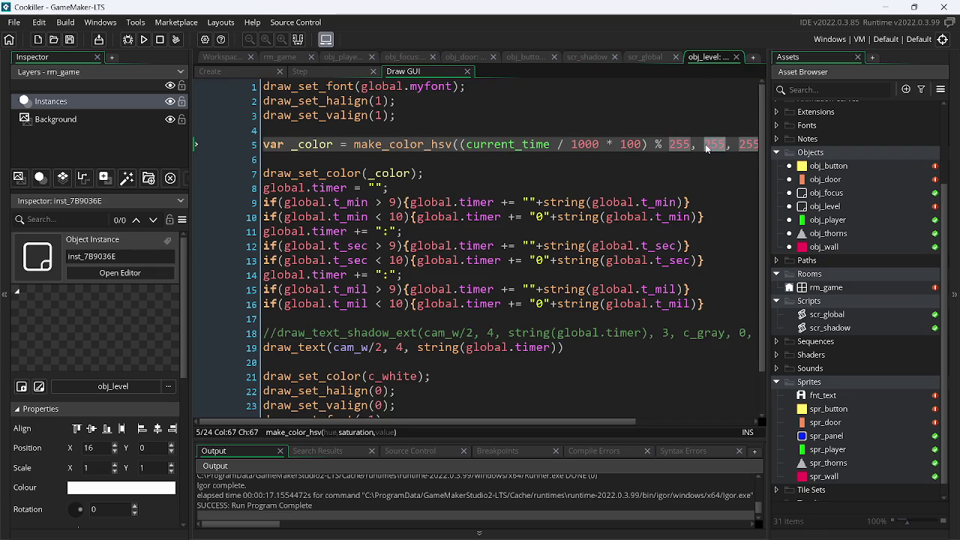
{"action": "type", "text": "0"}
{"action": "left_click", "coordinate": [145, 39]}
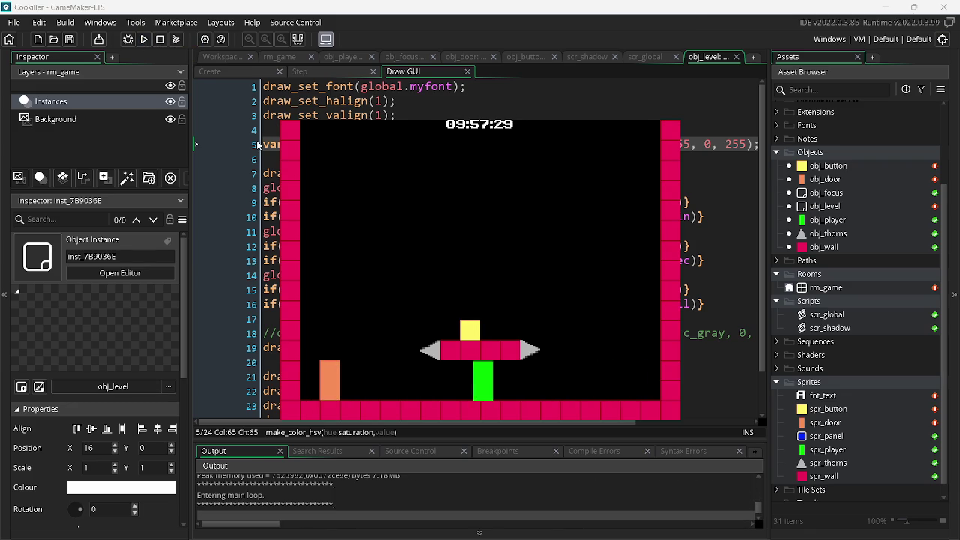
{"action": "key", "text": "Escape"}
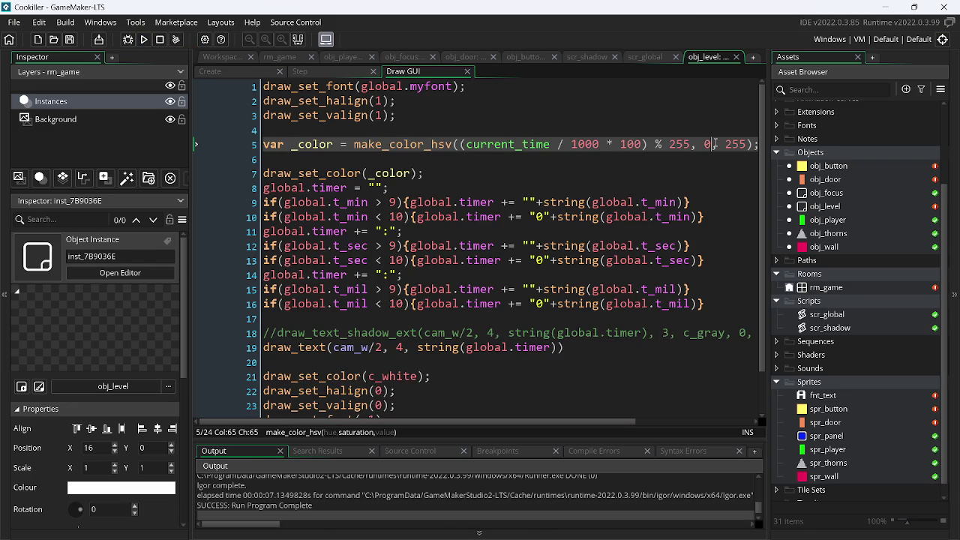
- Revert line 5's saturation edit, leaving the colour at hue modulo 0, saturation 255, value 255
{"action": "key", "text": "BackSpace"}
{"action": "type", "text": "2"}
{"action": "type", "text": "55"}
{"action": "key", "text": "ctrl+z"}
{"action": "key", "text": "ctrl+z"}
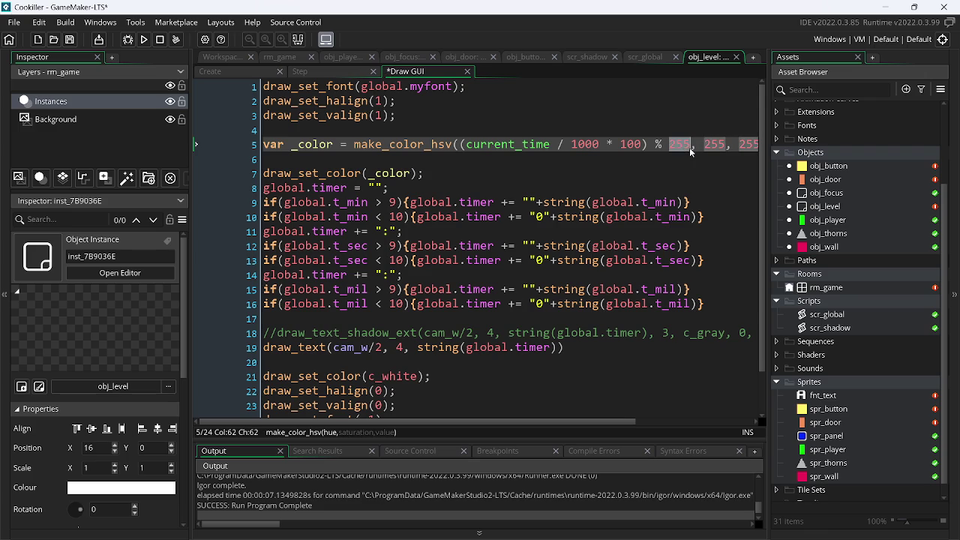
- Abort the divide-by-zero crash and restore the hue modulus to 255
{"action": "left_click", "coordinate": [142, 41]}
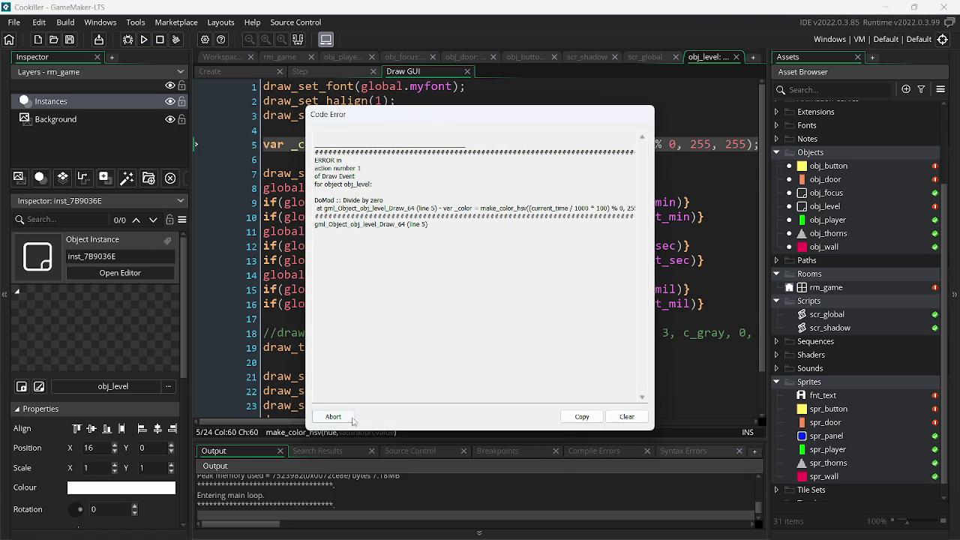
{"action": "left_click", "coordinate": [334, 417]}
{"action": "key", "text": "BackSpace"}
{"action": "type", "text": "255"}
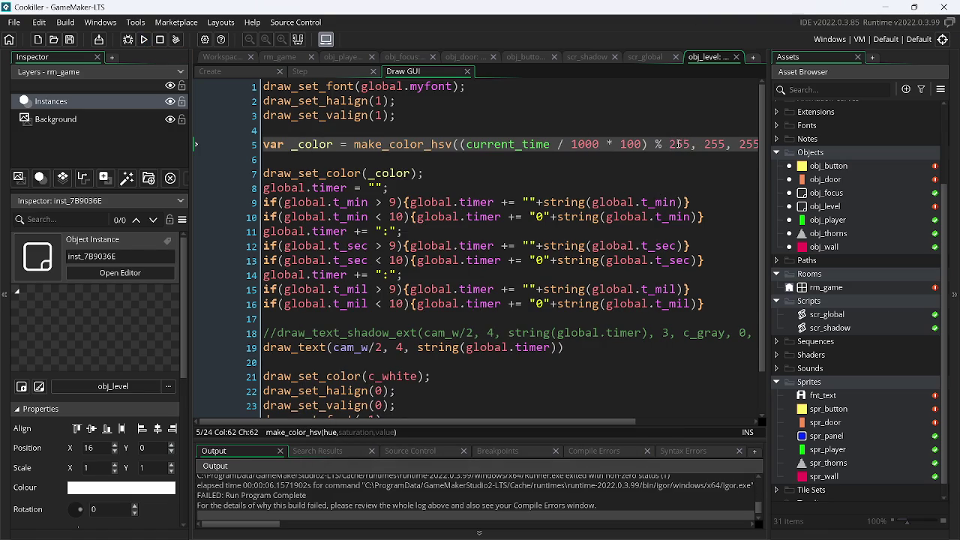
- Set the colour's value argument to 0, save, and rerun the game
{"action": "double_click", "coordinate": [750, 144]}
{"action": "type", "text": "0);"}
{"action": "key", "text": "ctrl+s"}
{"action": "left_click", "coordinate": [144, 39]}
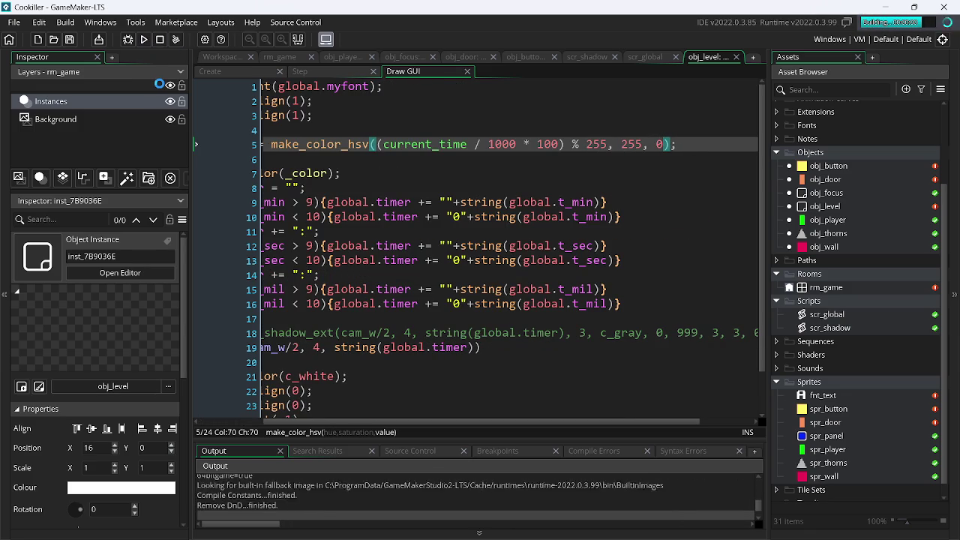
- Try a colour value of 50 on line 5 and test-run the game
{"action": "key", "text": "Left"}
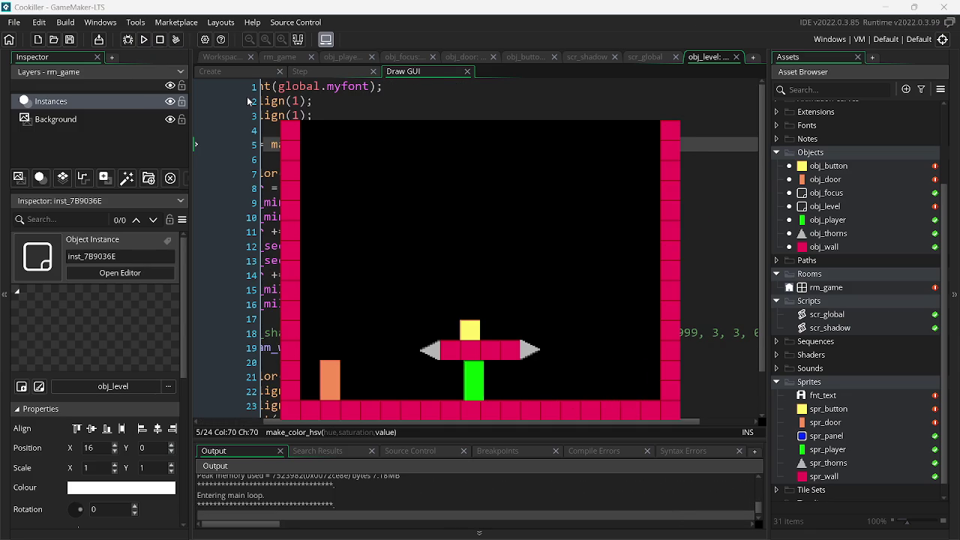
{"action": "key", "text": "Escape"}
{"action": "left_click", "coordinate": [670, 144]}
{"action": "left_click", "coordinate": [666, 144]}
{"action": "type", "text": "55, 255, 50);"}
{"action": "key", "text": "F5"}
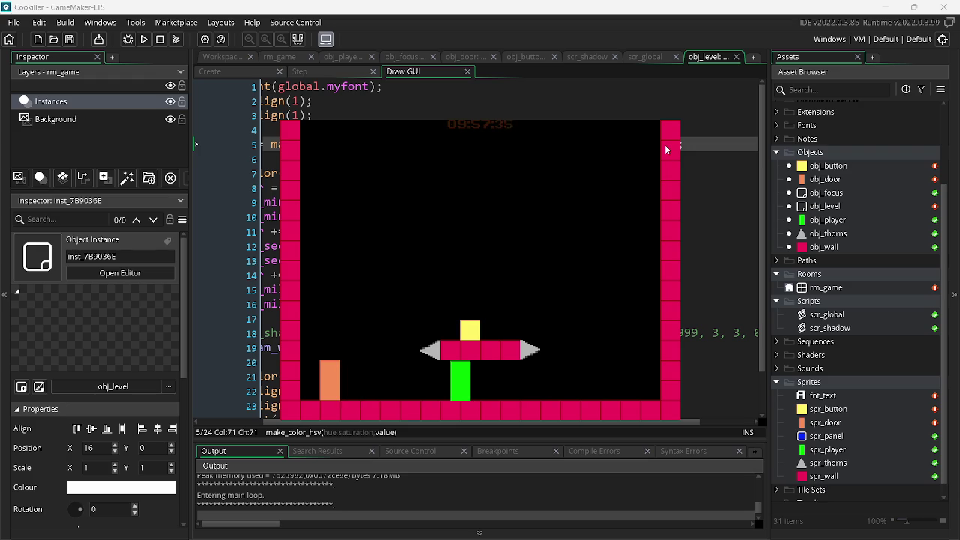
{"action": "key", "text": "Escape"}
- Return the timer colour's value argument to 255
{"action": "double_click", "coordinate": [664, 145]}
{"action": "type", "text": "55, 255, 55);"}
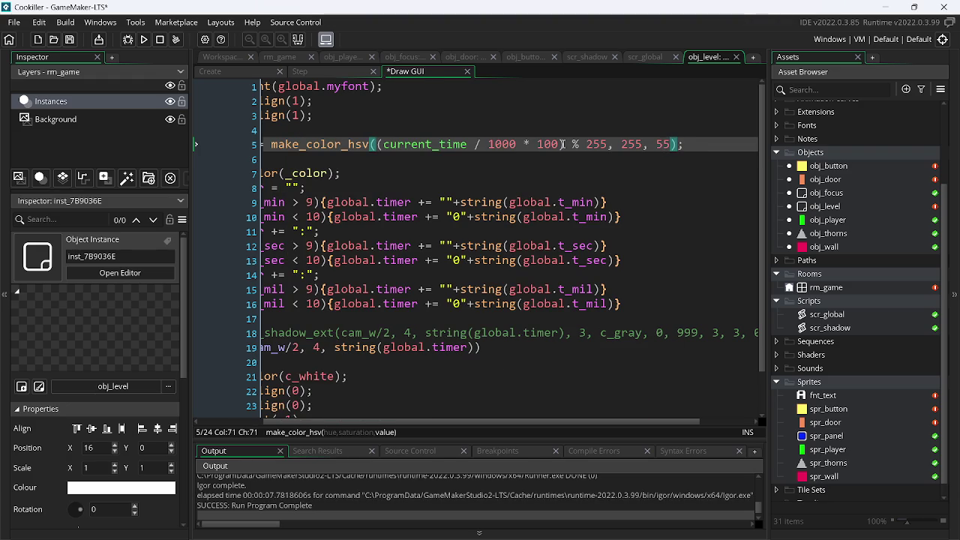
{"action": "key", "text": "BackSpace"}
{"action": "key", "text": "BackSpace"}
{"action": "type", "text": "35"}
{"action": "key", "text": "BackSpace"}
{"action": "key", "text": "BackSpace"}
{"action": "type", "text": "255"}
- Limit the hue cycle to modulo 44 and test-run the orange-yellow timer
{"action": "key", "text": "Left"}
{"action": "key", "text": "Left"}
{"action": "key", "text": "Left"}
{"action": "double_click", "coordinate": [589, 144]}
{"action": "type", "text": "44"}
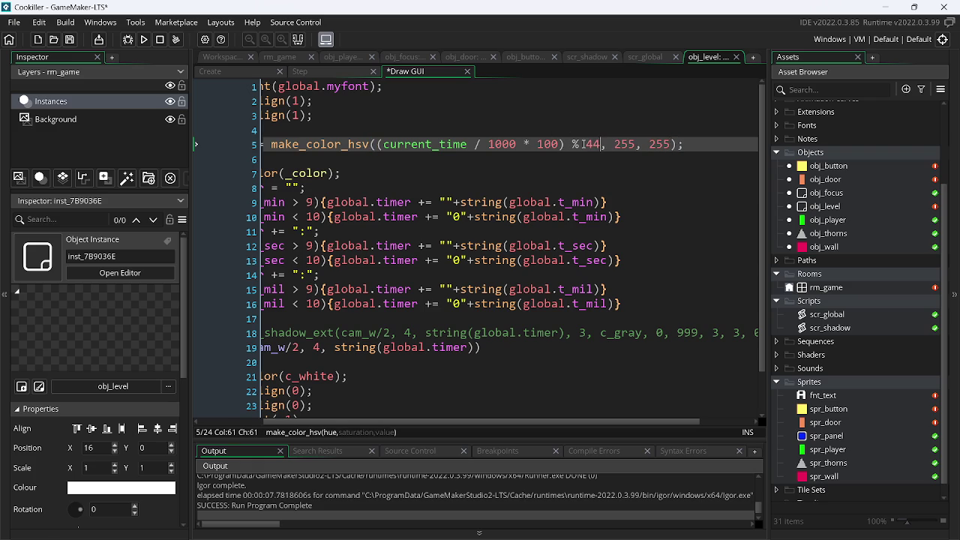
{"action": "left_click", "coordinate": [144, 40]}
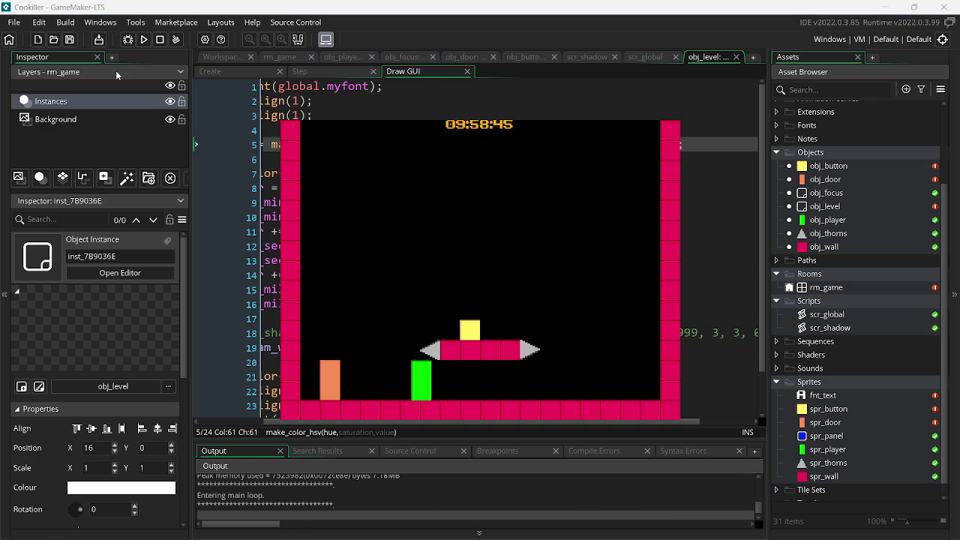
{"action": "key", "text": "Escape"}
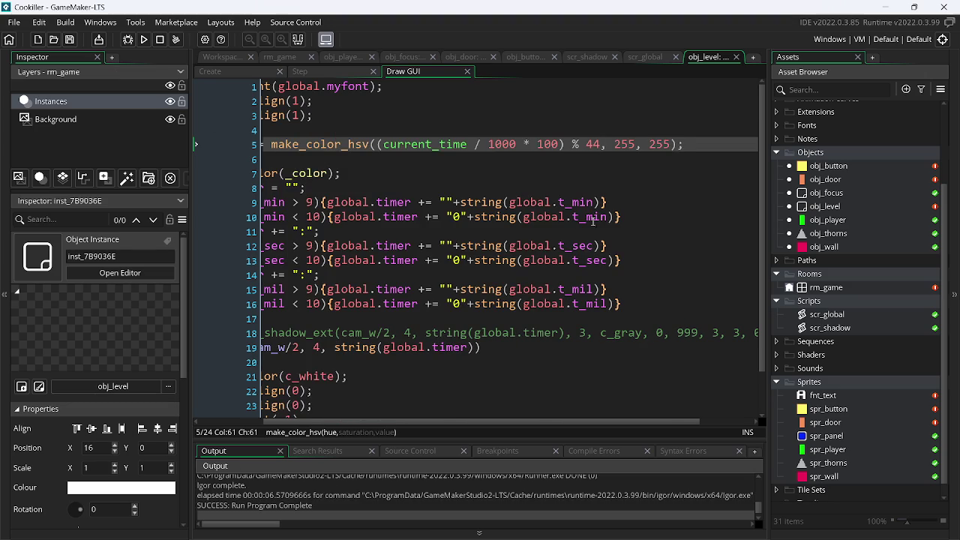
{"action": "scroll", "coordinate": [520, 362], "scroll_direction": "left", "scroll_amount": 2}
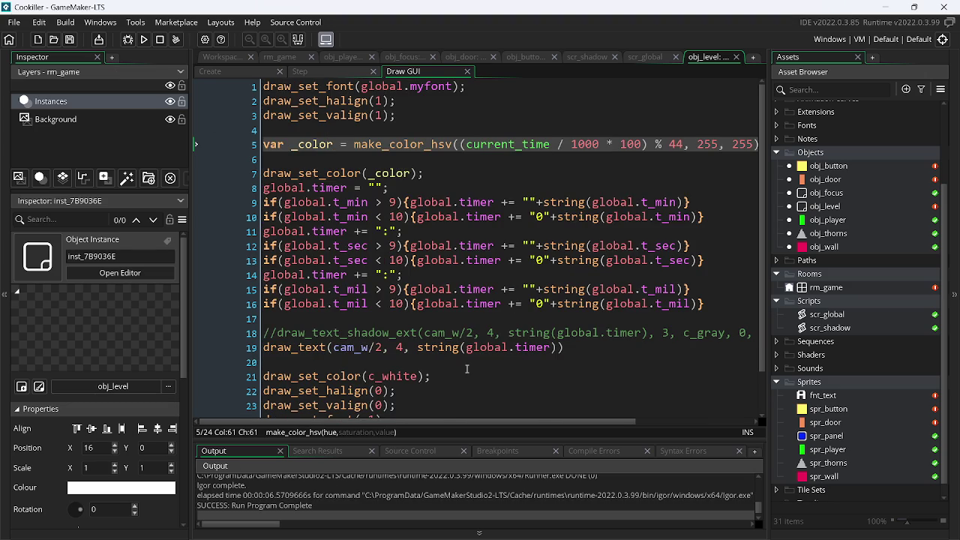
- Undo the _color edits back to the shadowed timer and delete the draw_set_color(c_white) line
{"action": "left_click", "coordinate": [596, 351]}
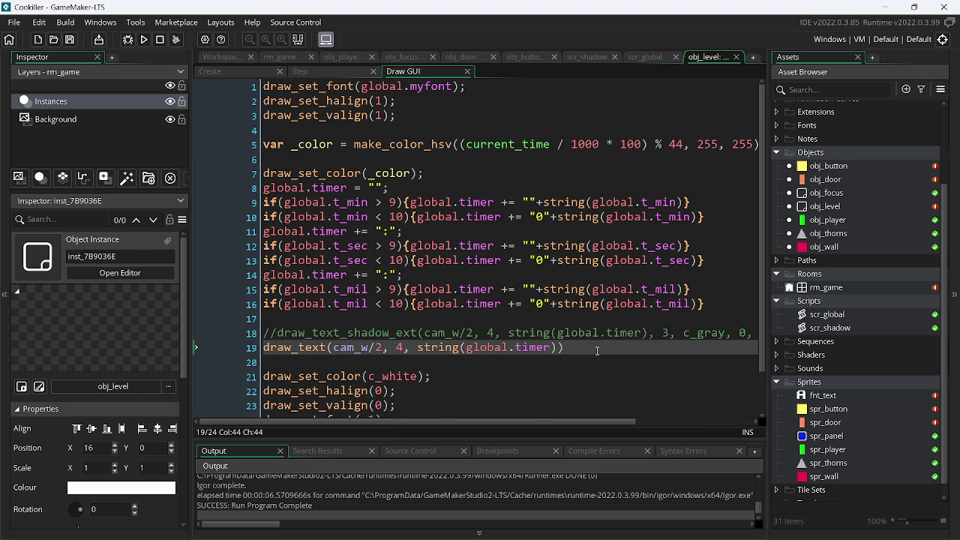
{"action": "key", "text": "ctrl+z"}
{"action": "key", "text": "ctrl+z"}
{"action": "key", "text": "ctrl+z"}
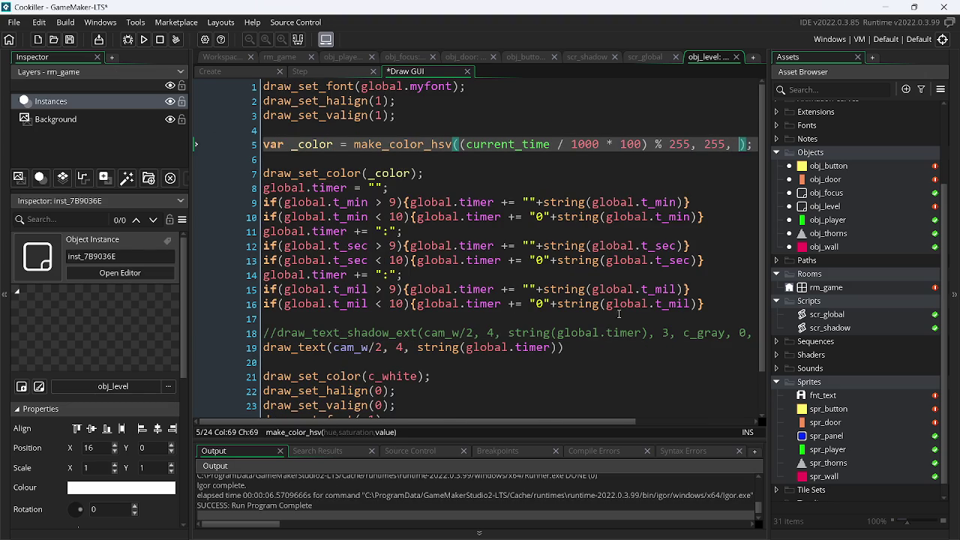
{"action": "key", "text": "ctrl+z"}
{"action": "key", "text": "ctrl+z"}
{"action": "key", "text": "ctrl+z"}
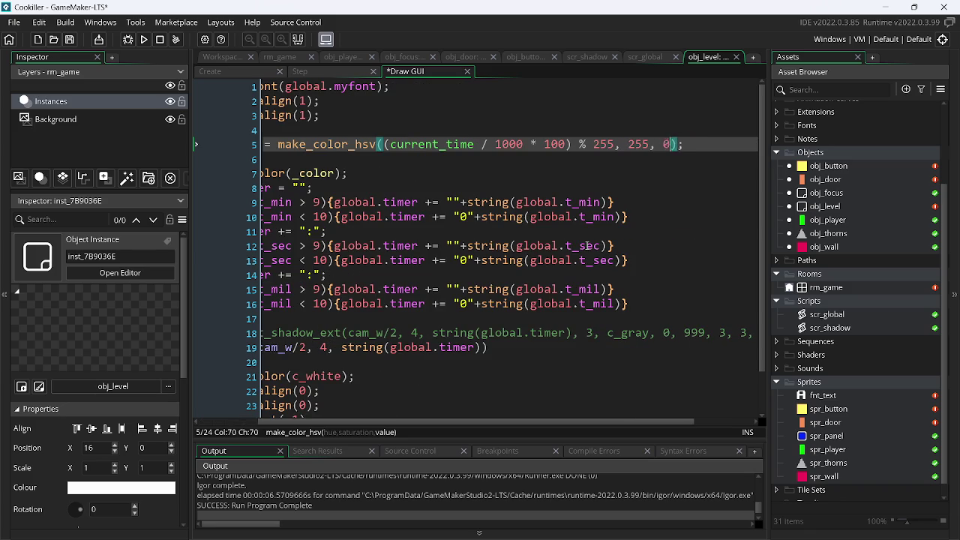
{"action": "key", "text": "ctrl+z"}
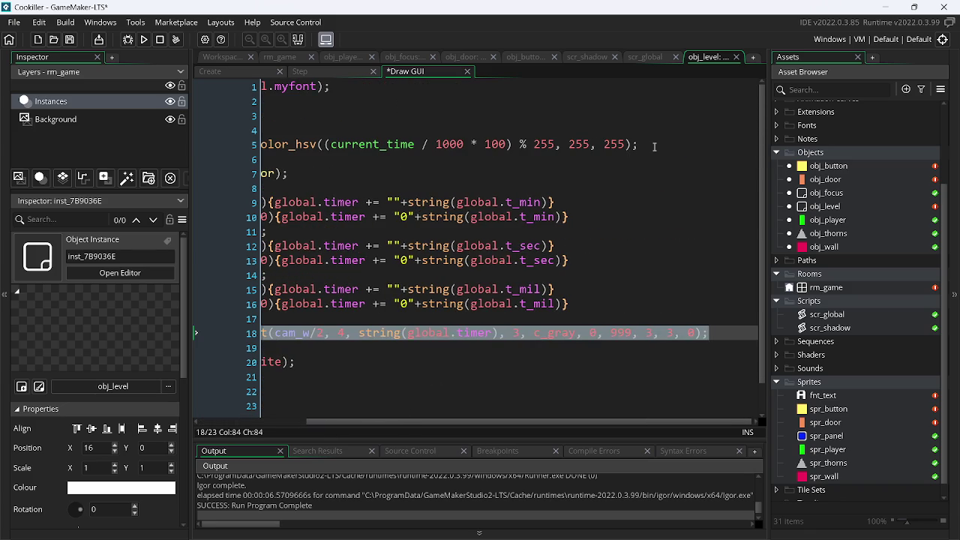
{"action": "key", "text": "ctrl+z"}
{"action": "key", "text": "ctrl+z"}
{"action": "key", "text": "ctrl+z"}
{"action": "key", "text": "ctrl+z"}
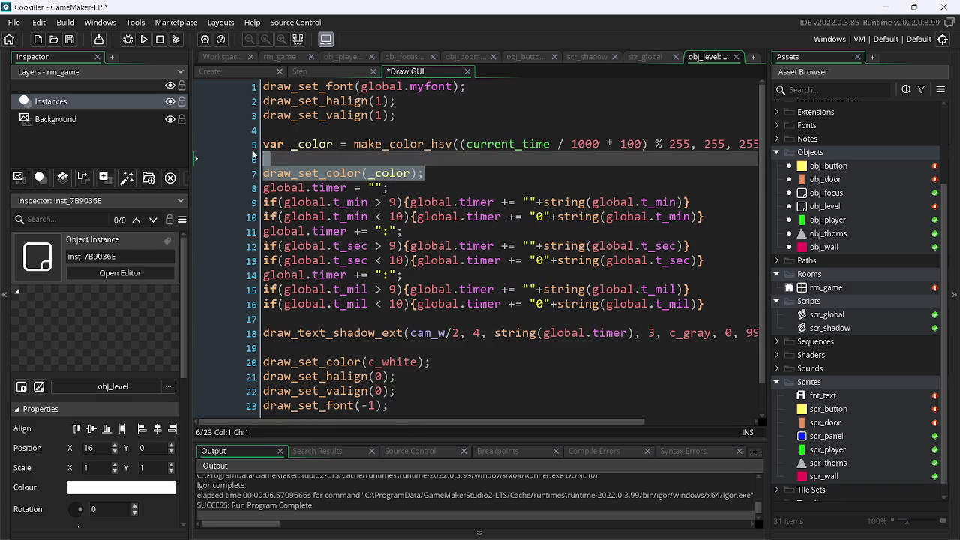
{"action": "key", "text": "ctrl+z"}
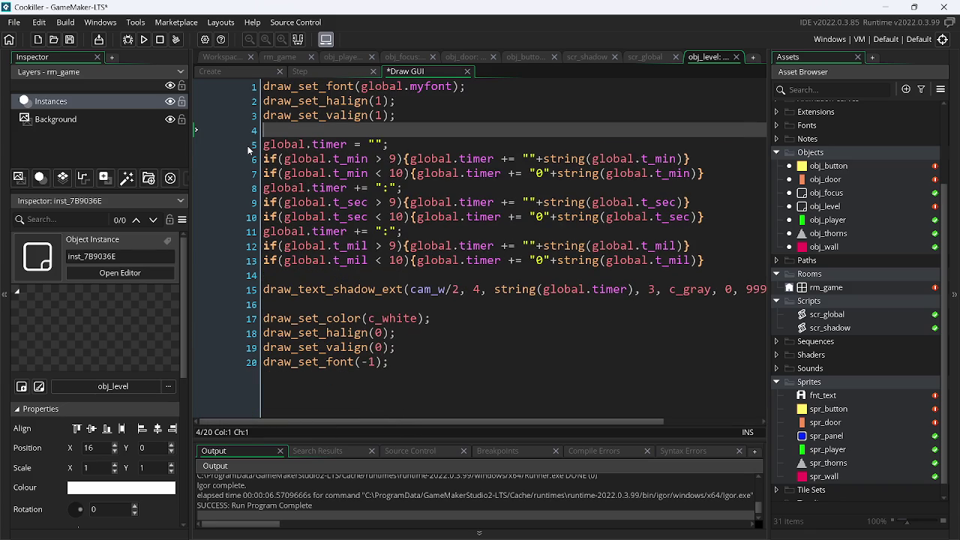
{"action": "left_click_drag", "start_coordinate": [451, 312], "coordinate": [211, 325]}
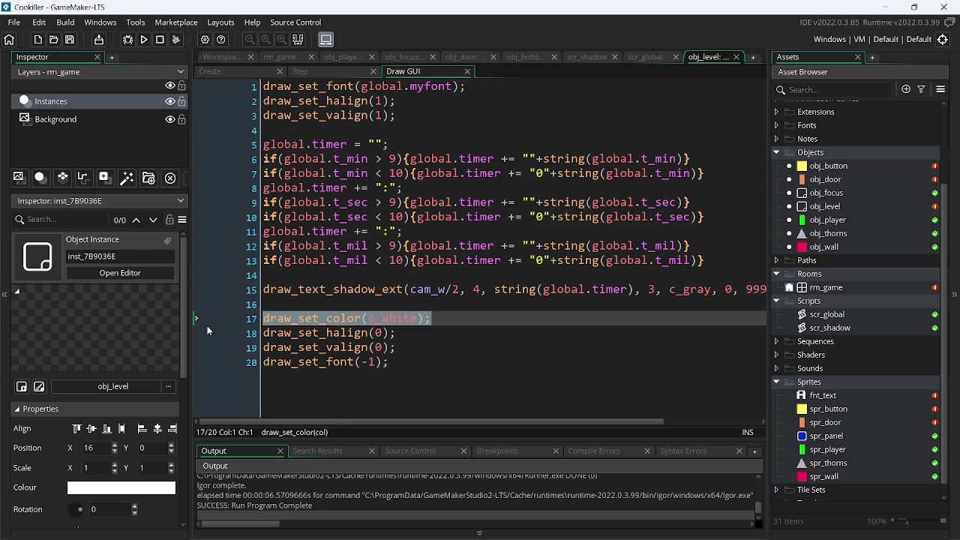
{"action": "key", "text": "BackSpace"}
{"action": "key", "text": "BackSpace"}
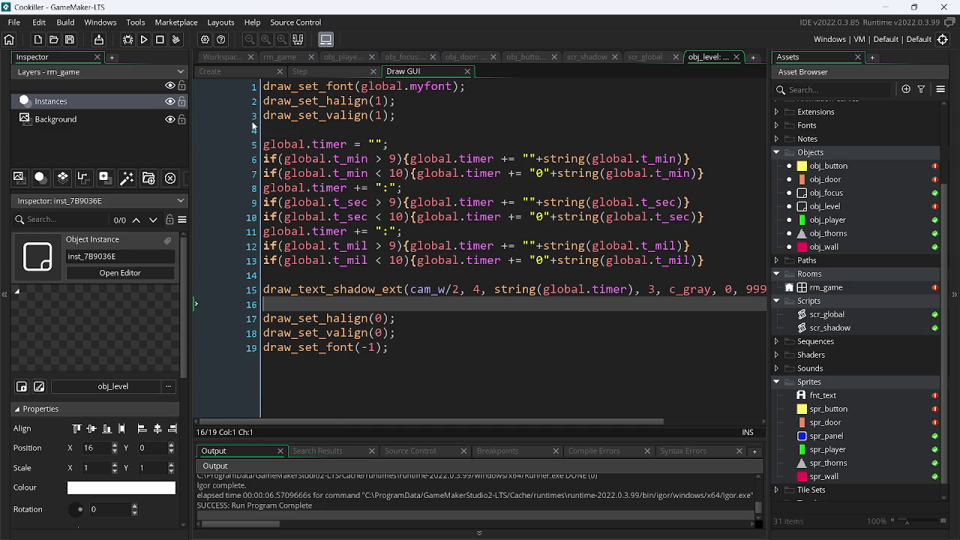
{"action": "left_click", "coordinate": [144, 40]}
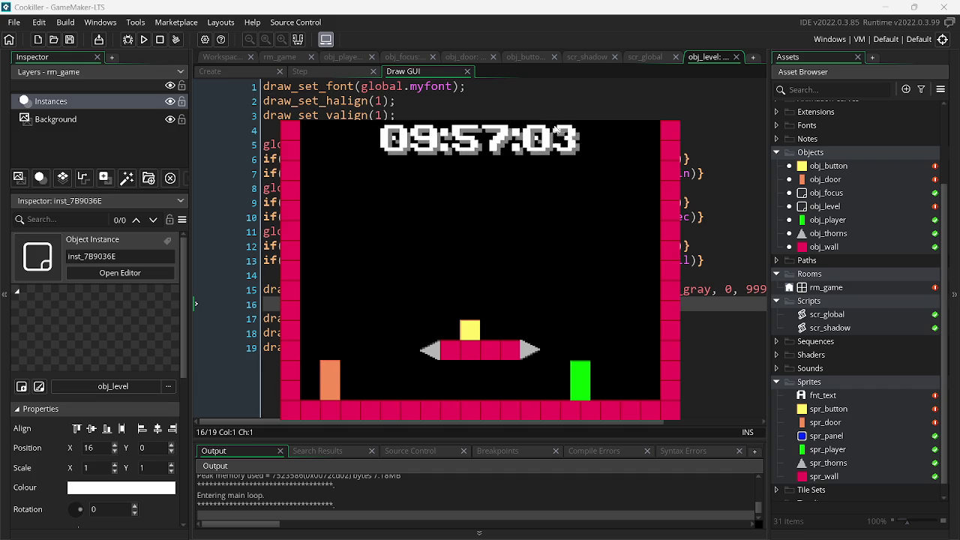
{"action": "key", "text": "space"}
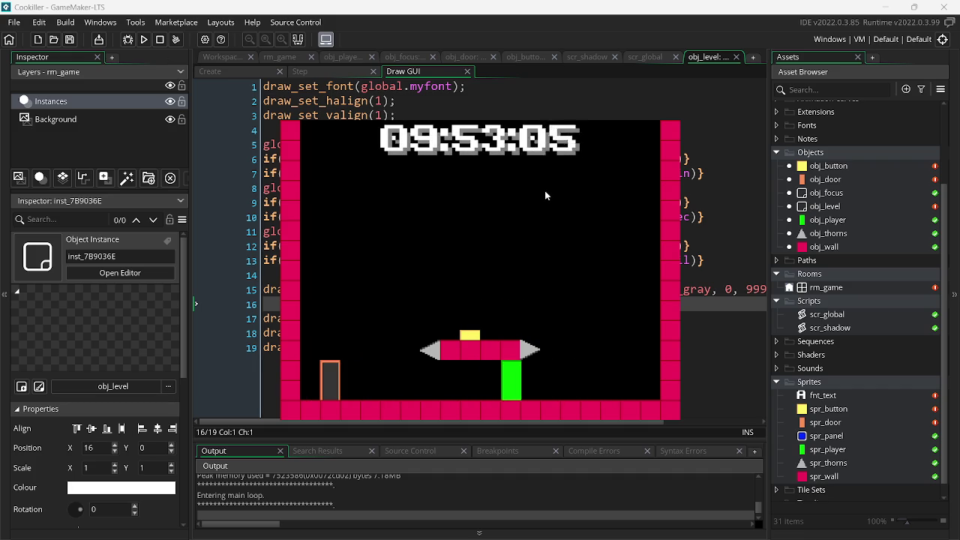
{"action": "key", "text": "space"}
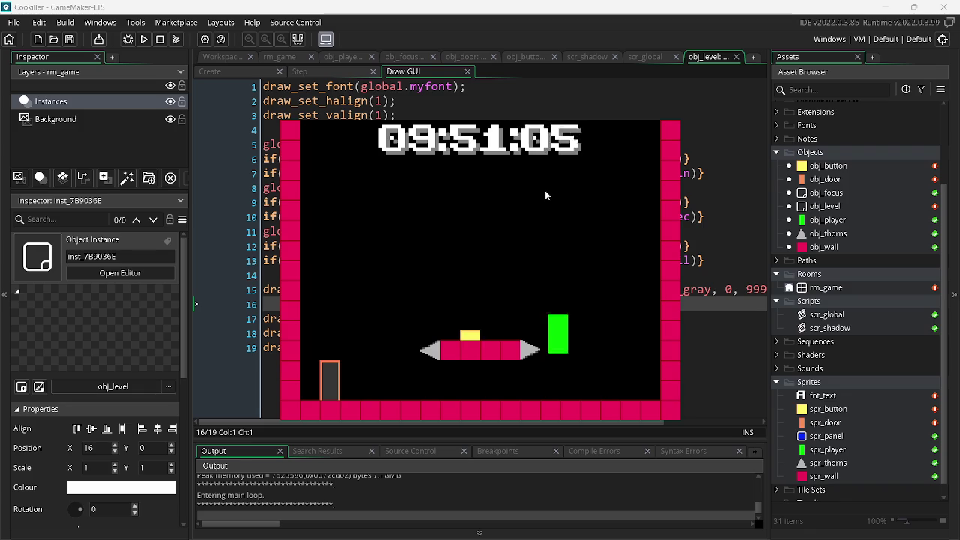
{"action": "key", "text": "Escape"}
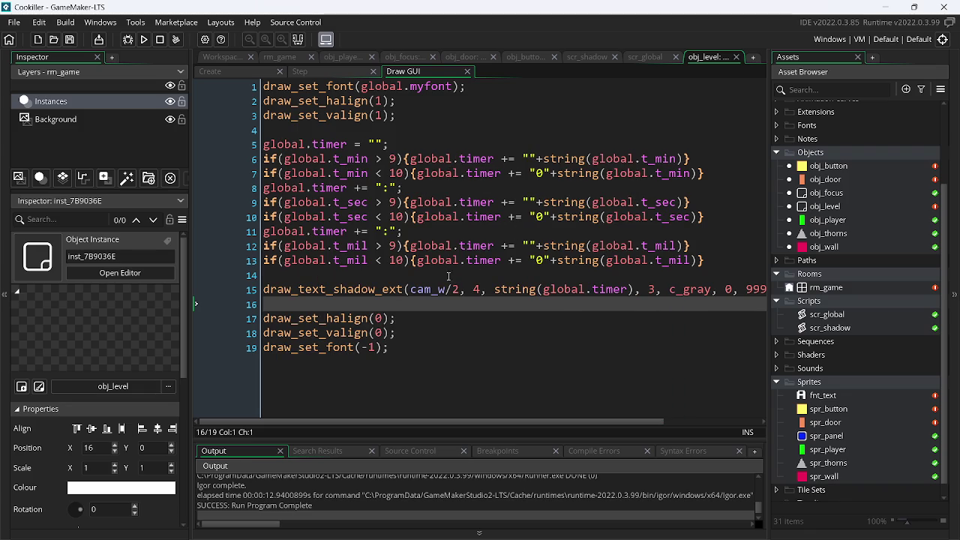
{"action": "left_click", "coordinate": [460, 289]}
- Set the timer's x to cam_w and draw_set_halign to 0, then test-run
{"action": "key", "text": "BackSpace"}
{"action": "key", "text": "BackSpace"}
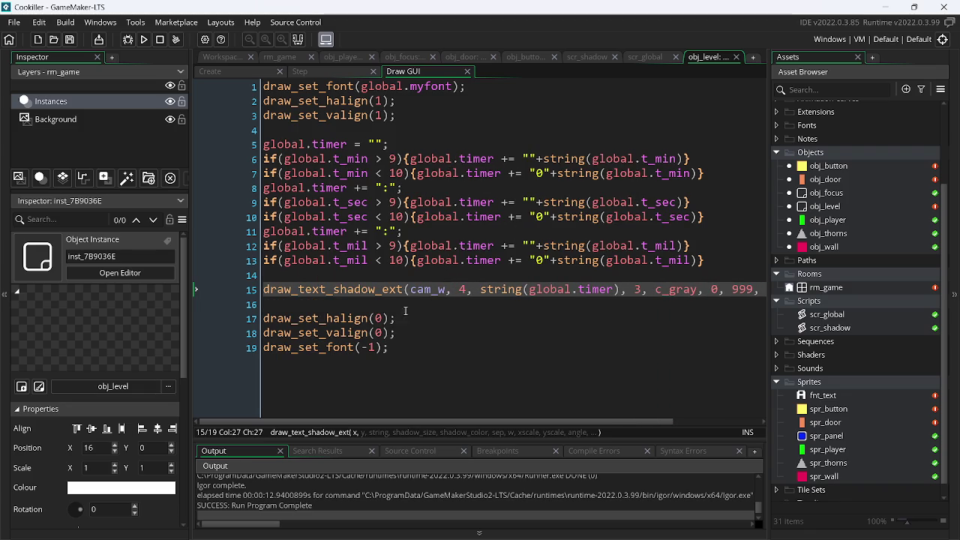
{"action": "left_click", "coordinate": [387, 101]}
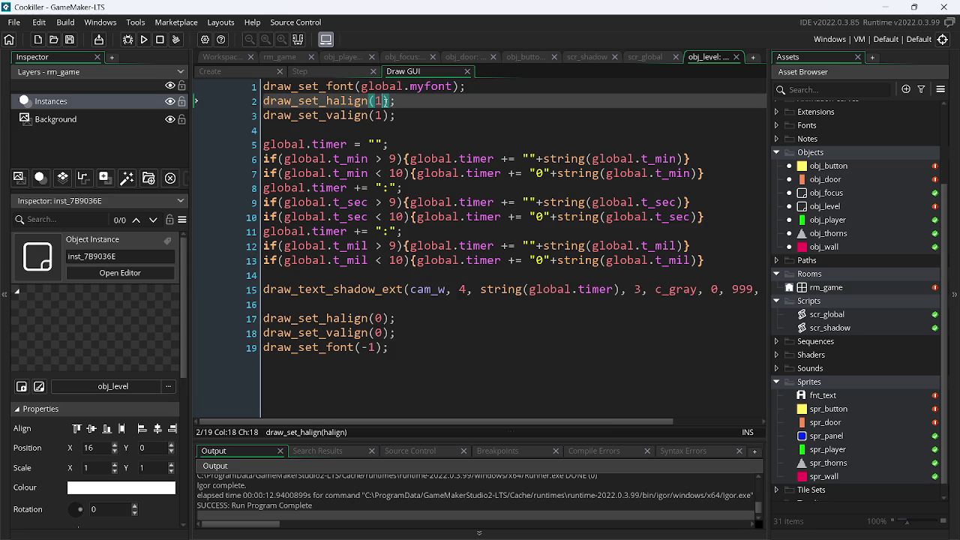
{"action": "key", "text": "BackSpace"}
{"action": "type", "text": "0"}
{"action": "left_click", "coordinate": [145, 41]}
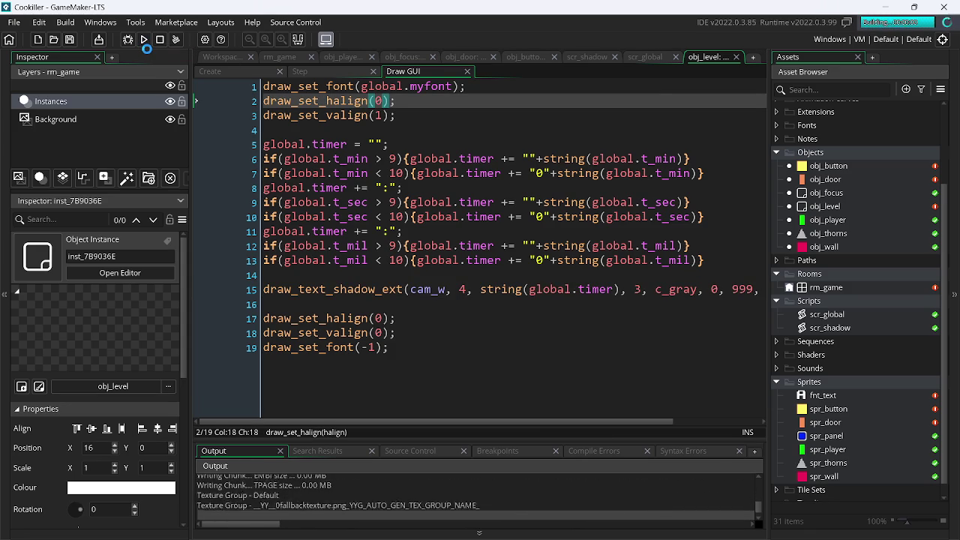
{"action": "key", "text": "Escape"}
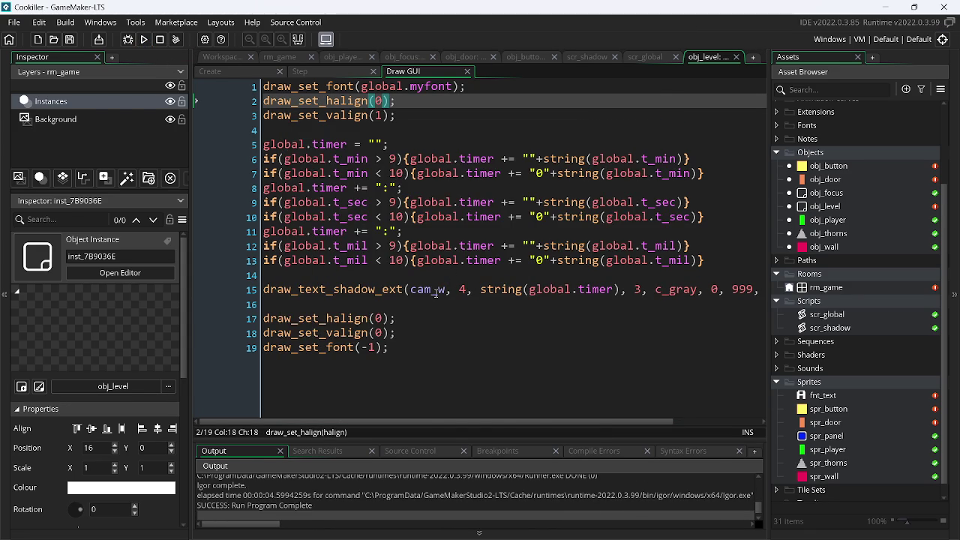
- Look up draw_set_halign in the GameMaker manual
{"action": "double_click", "coordinate": [435, 291]}
{"action": "left_click", "coordinate": [381, 115]}
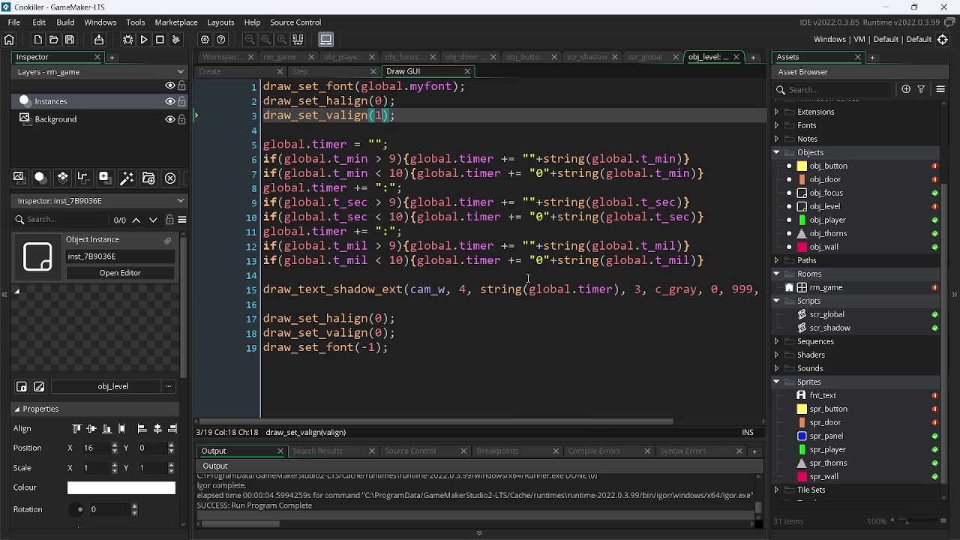
{"action": "left_click", "coordinate": [464, 290]}
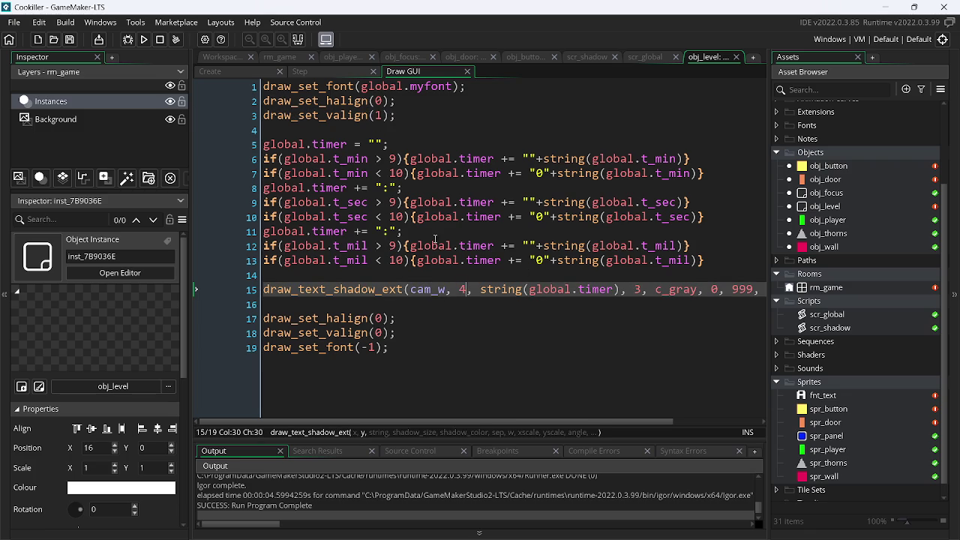
{"action": "left_click", "coordinate": [383, 116]}
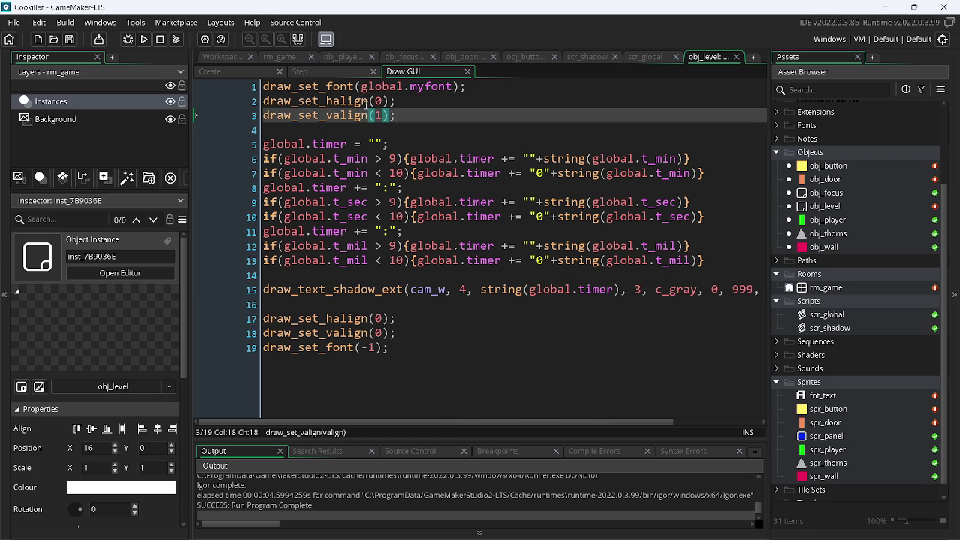
{"action": "left_click", "coordinate": [365, 103]}
{"action": "key", "text": "F1"}
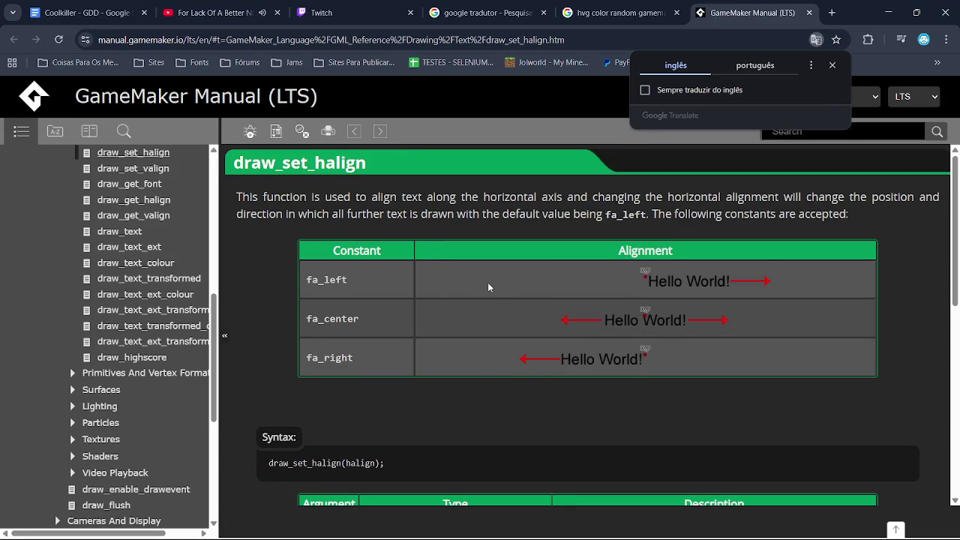
- Check the draw_set_valign manual page's fa_top, fa_middle and fa_bottom constants, then return to GameMaker
{"action": "key", "text": "alt+Tab"}
{"action": "left_click", "coordinate": [352, 114]}
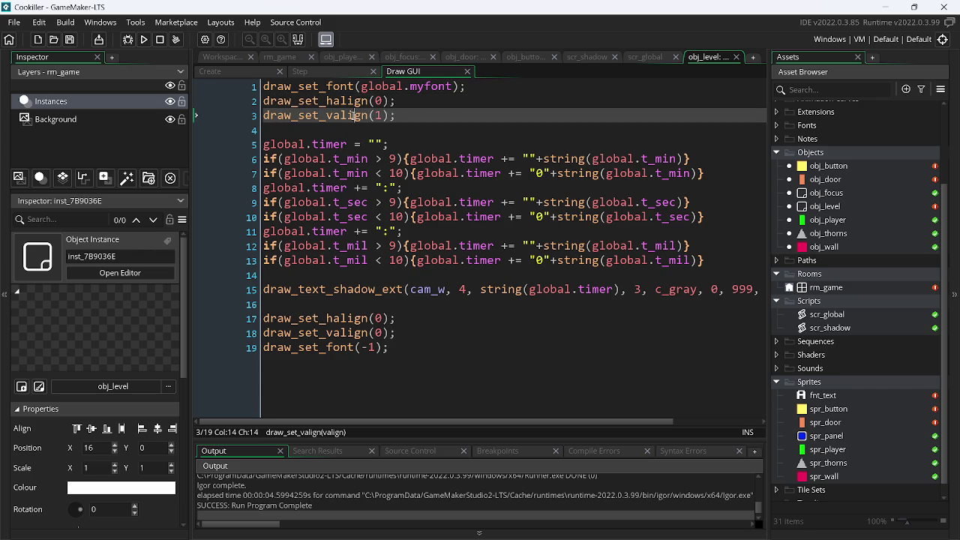
{"action": "key", "text": "F1"}
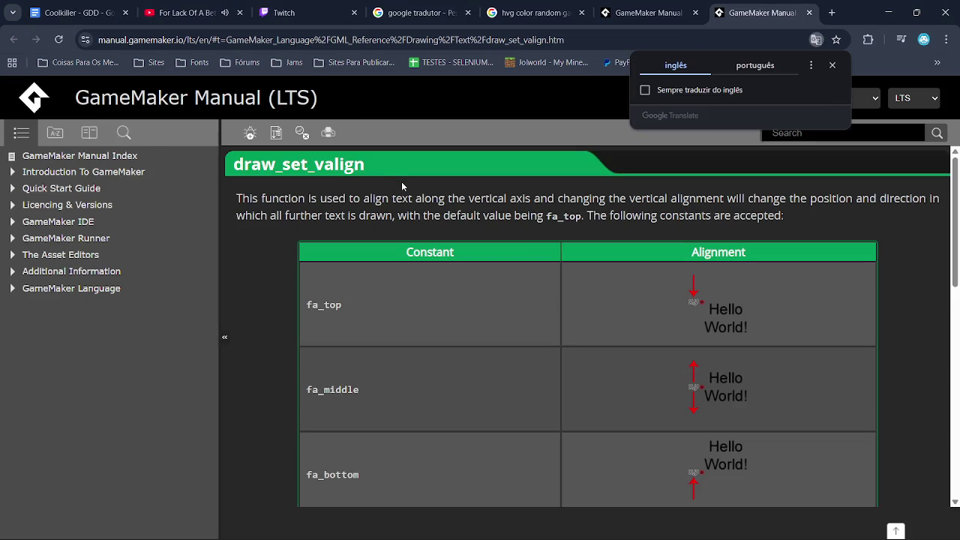
{"action": "key", "text": "alt+Tab"}
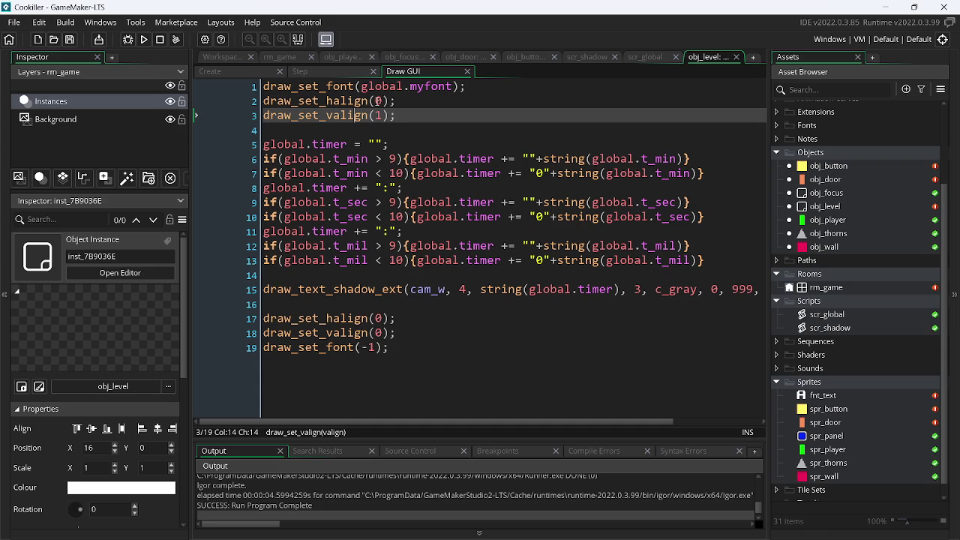
- Set valign to 2 and the timer's y to cam_h, testing cam_h/2 first
{"action": "type", "text": "2"}
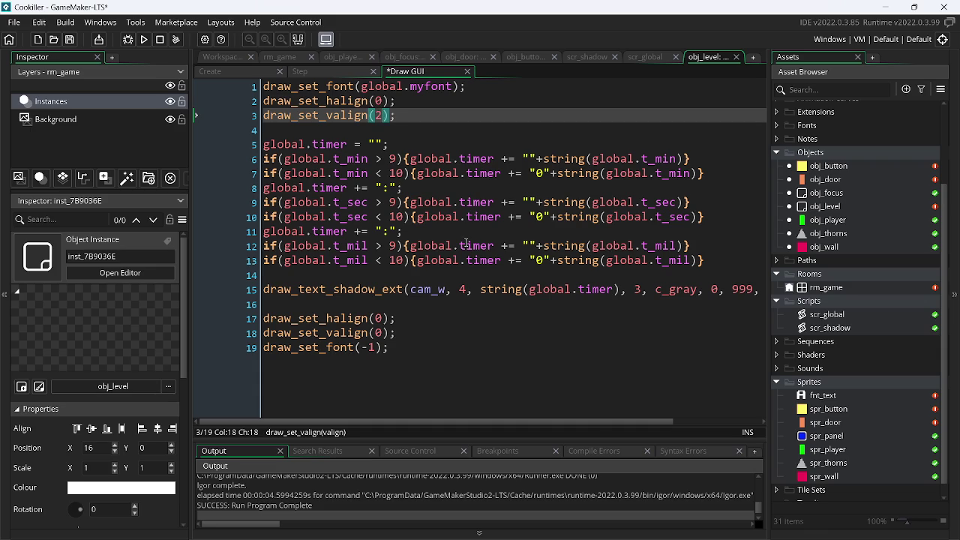
{"action": "left_click", "coordinate": [467, 295]}
{"action": "key", "text": "BackSpace"}
{"action": "type", "text": "cam"}
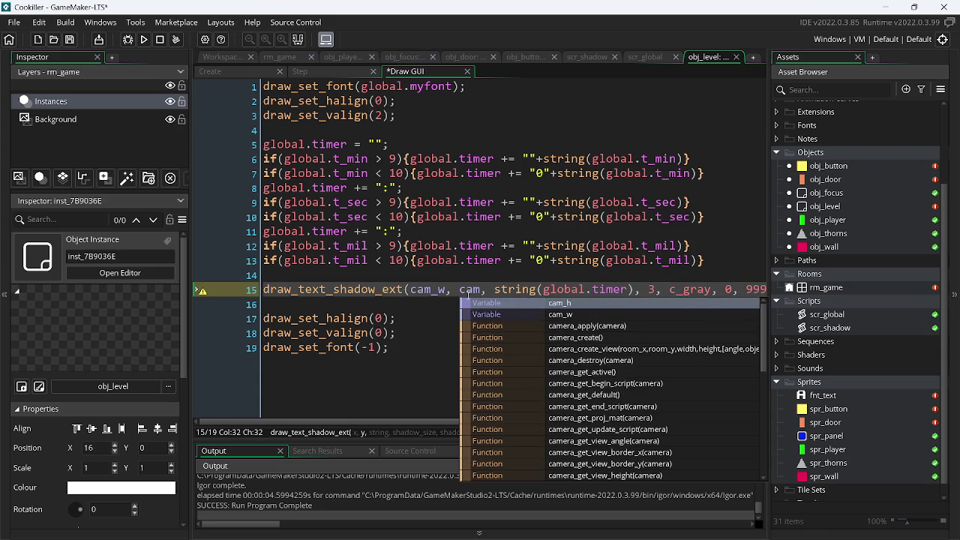
{"action": "key", "text": "Return"}
{"action": "type", "text": "/2"}
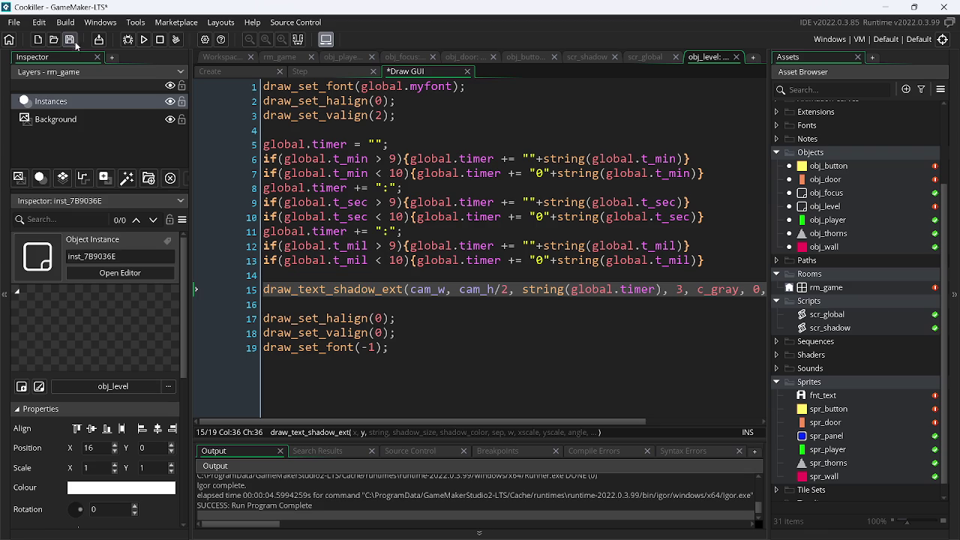
{"action": "left_click", "coordinate": [145, 39]}
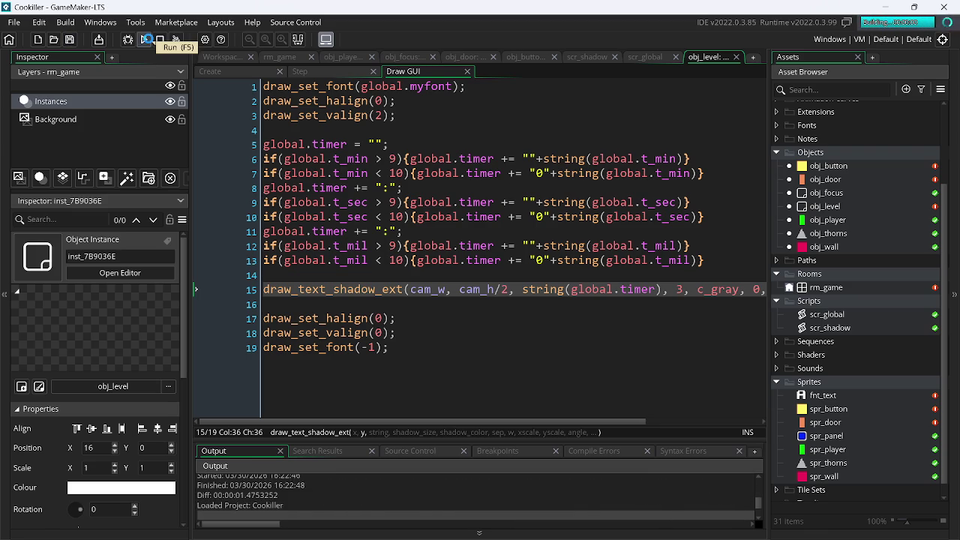
{"action": "key", "text": "Left"}
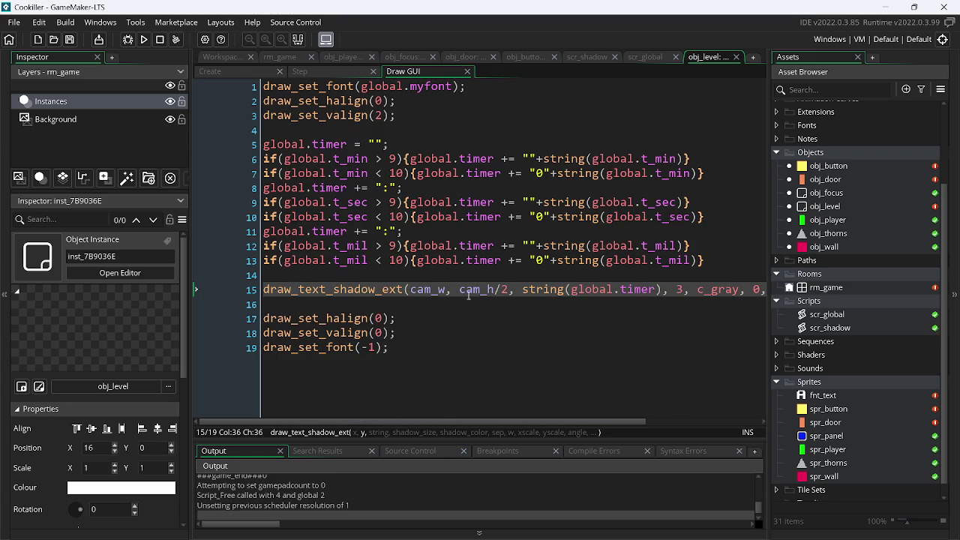
{"action": "key", "text": "BackSpace"}
{"action": "key", "text": "BackSpace"}
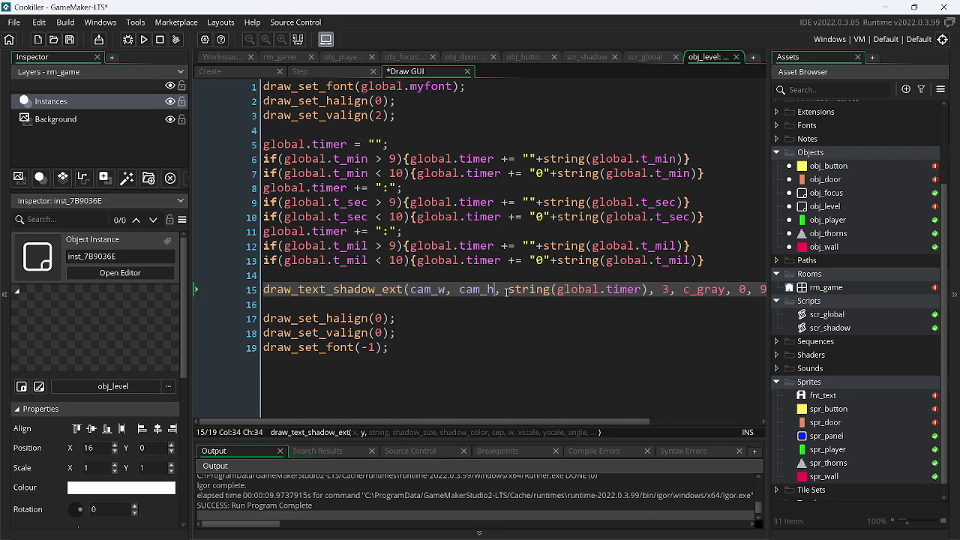
{"action": "left_click", "coordinate": [145, 41]}
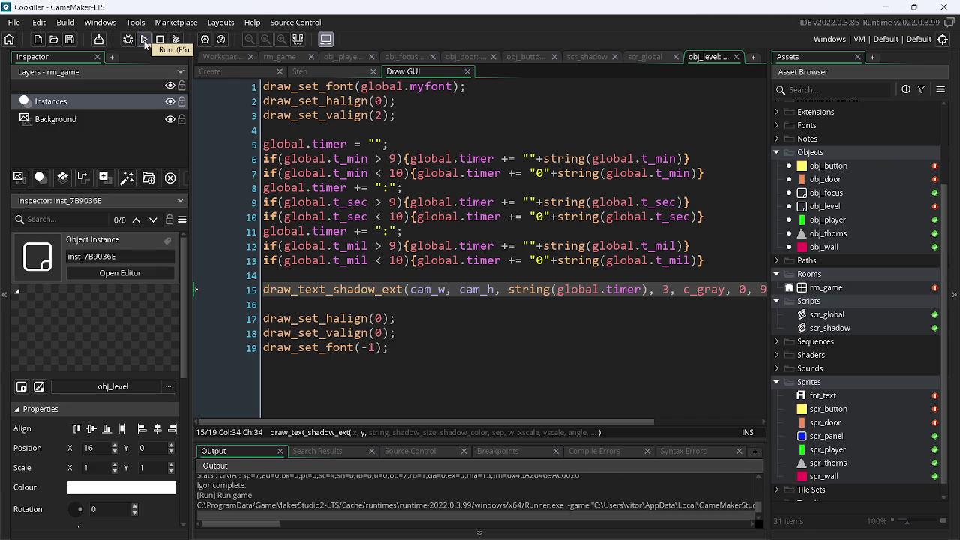
{"action": "key", "text": "Escape"}
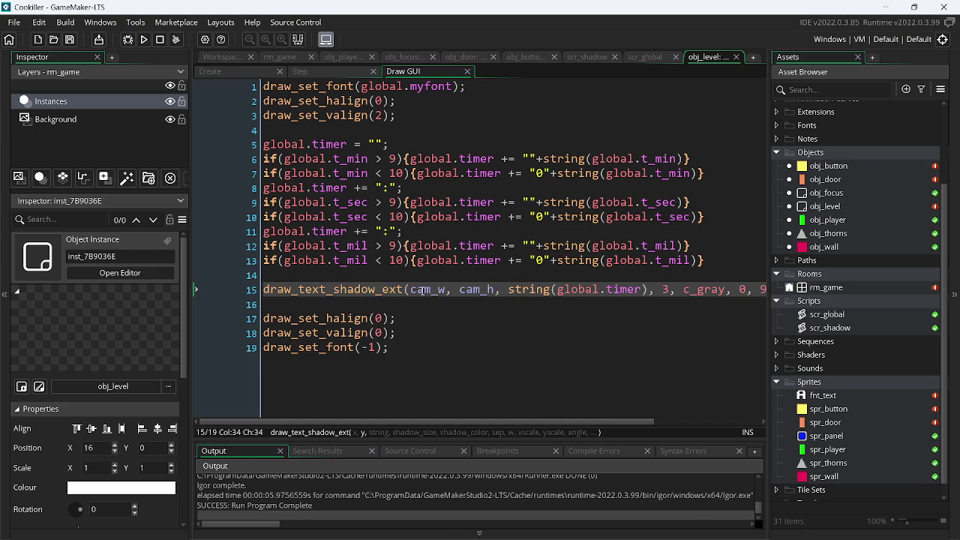
- Set the timer's x to 0 and test-run the bottom-left timer
{"action": "double_click", "coordinate": [423, 295]}
{"action": "type", "text": "0"}
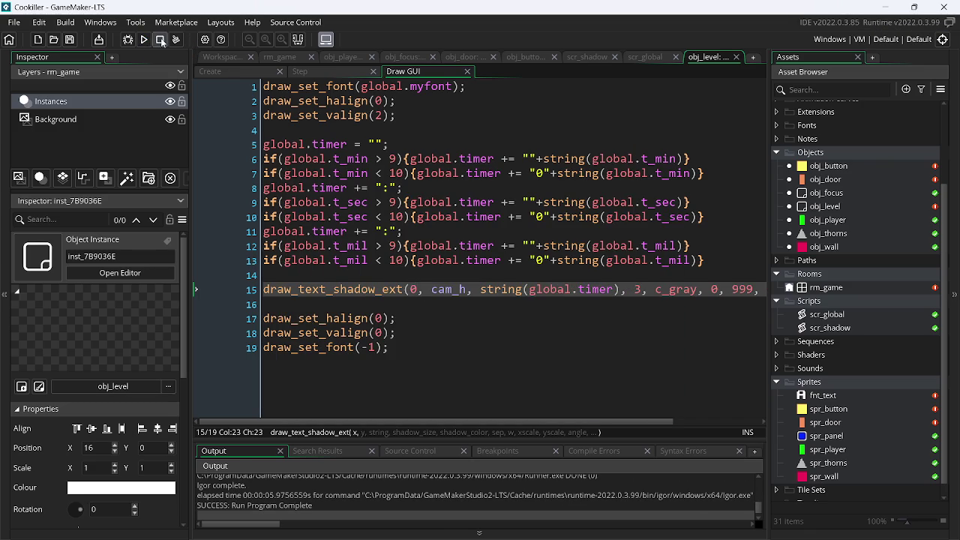
{"action": "left_click", "coordinate": [144, 40]}
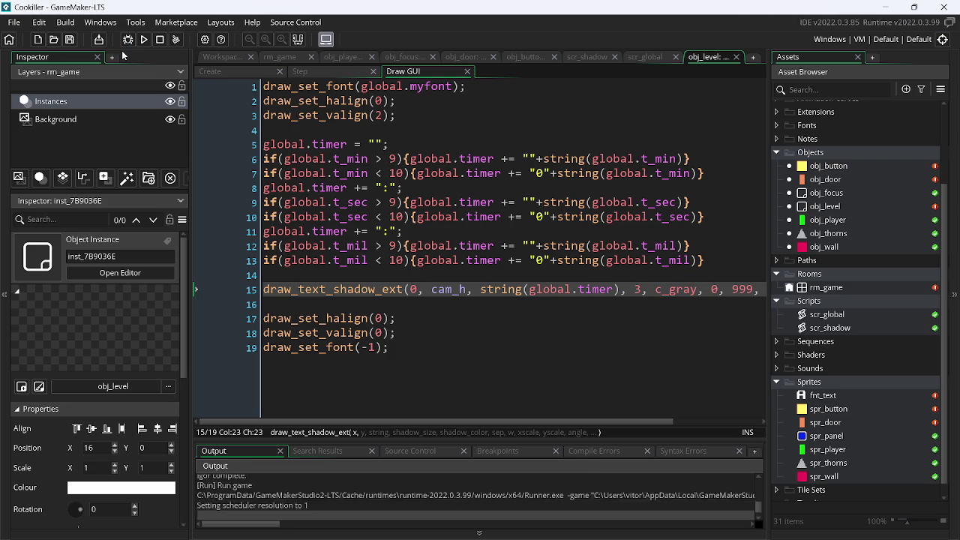
{"action": "key", "text": "Left"}
{"action": "key", "text": "Right"}
{"action": "key", "text": "Escape"}
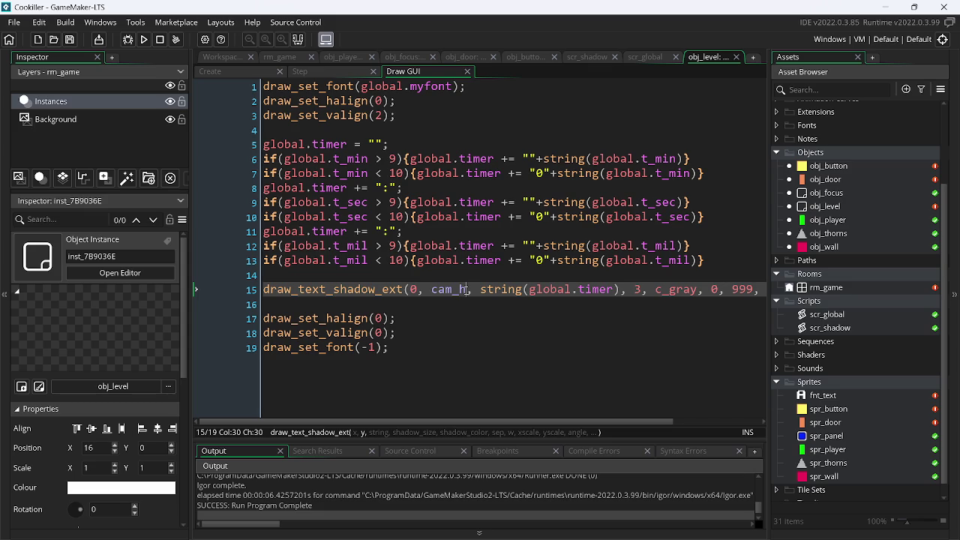
- Add an 87 offset to the timer's y and test-run the game
{"action": "type", "text": "-87"}
{"action": "key", "text": "F5"}
{"action": "key", "text": "Left"}
{"action": "key", "text": "Escape"}
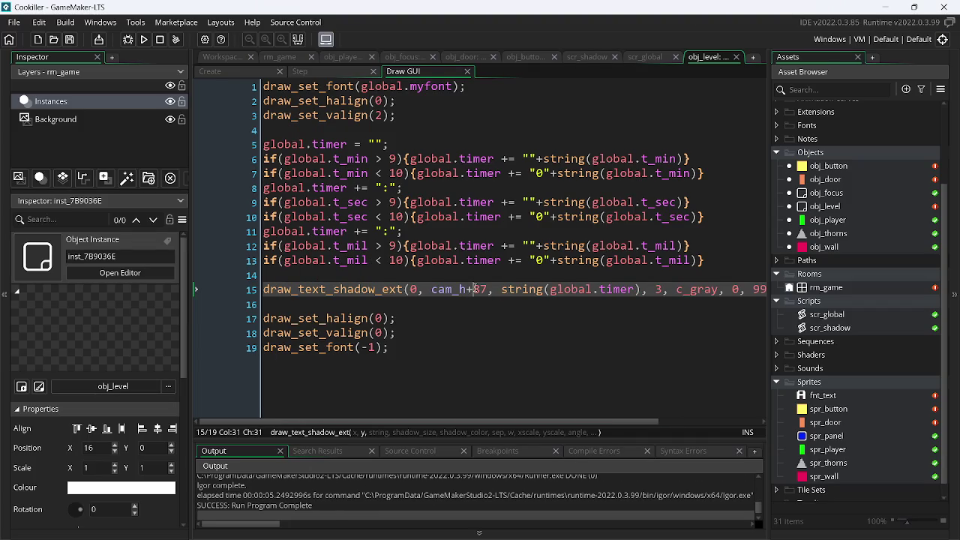
- Test y at cam_h-87, then remove the -87 so y is just cam_h
{"action": "key", "text": "BackSpace"}
{"action": "type", "text": "-"}
{"action": "key", "text": "F5"}
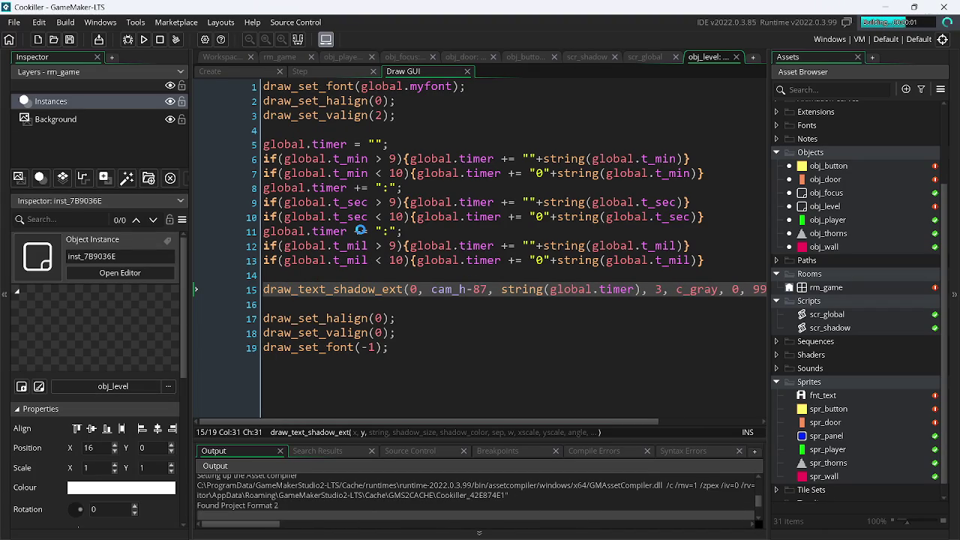
{"action": "key", "text": "Left"}
{"action": "key", "text": "Right"}
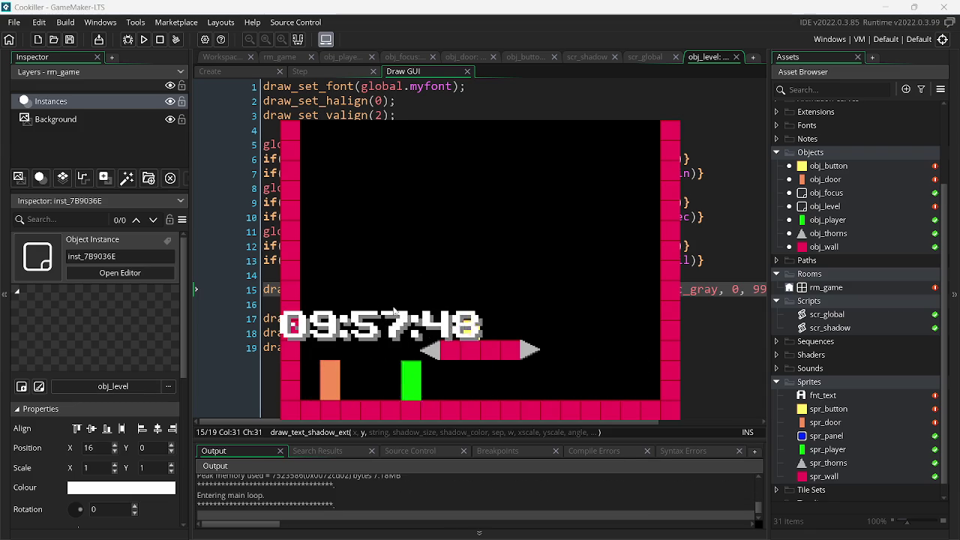
{"action": "key", "text": "Escape"}
{"action": "key", "text": "BackSpace"}
{"action": "key", "text": "Delete"}
{"action": "key", "text": "Delete"}
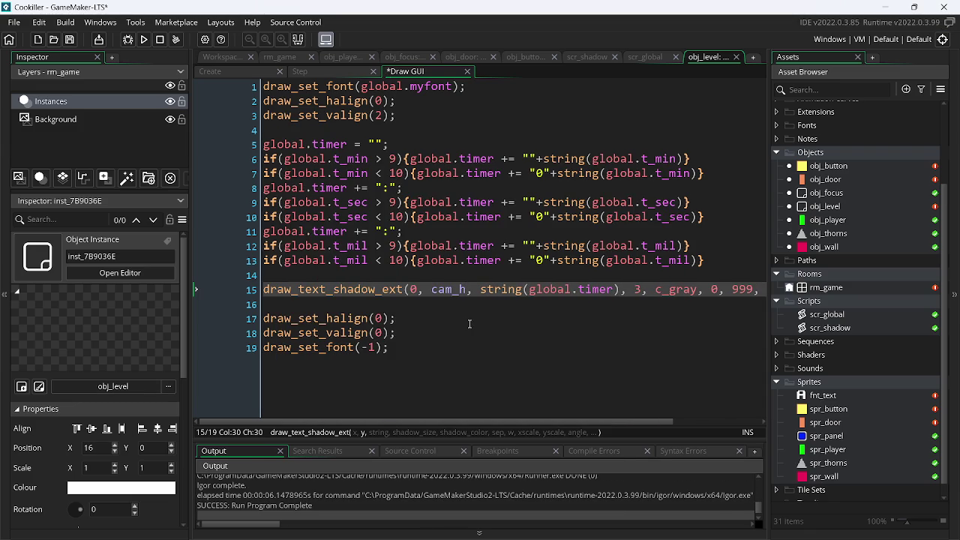
- Try the timer's y at cam_h/2 with valign 0 and test-run
{"action": "type", "text": "/2"}
{"action": "key", "text": "ctrl+s"}
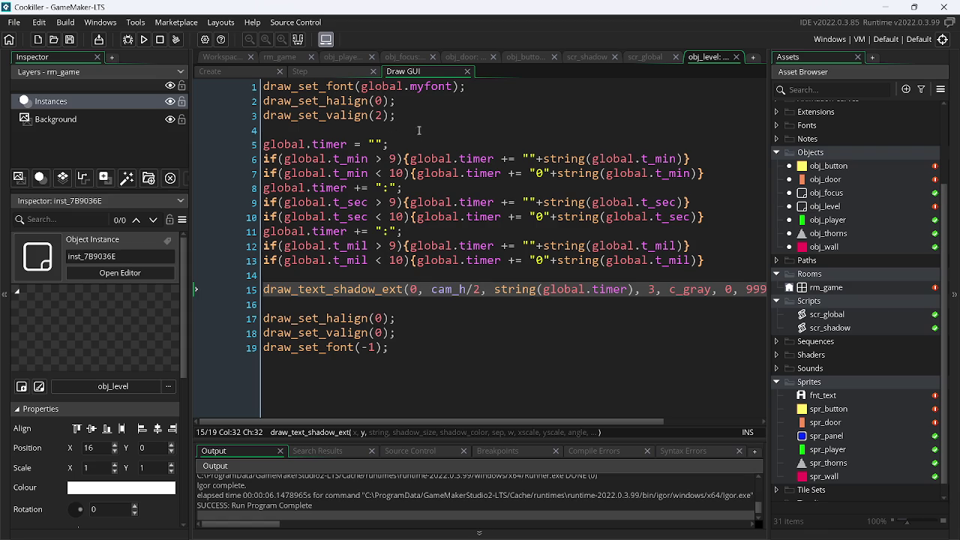
{"action": "left_click", "coordinate": [383, 115]}
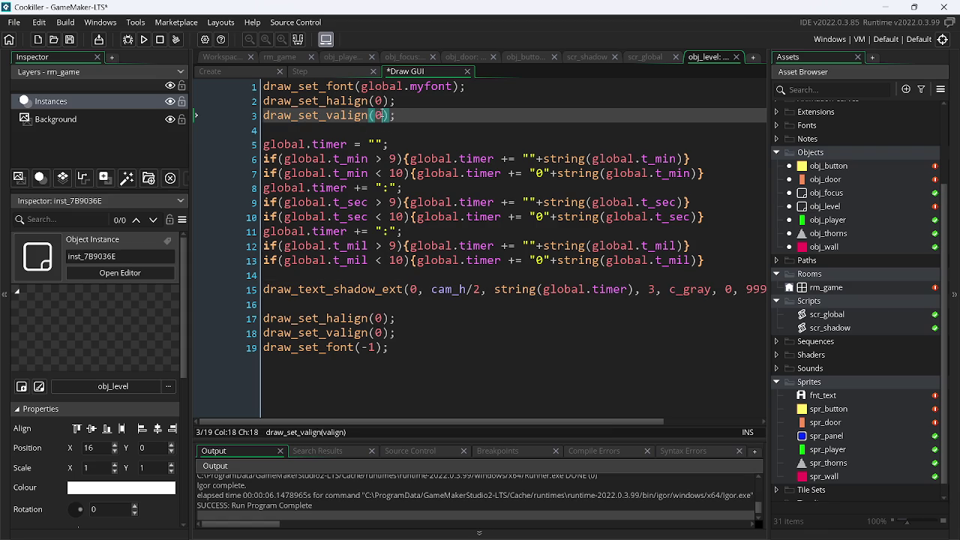
{"action": "key", "text": "F5"}
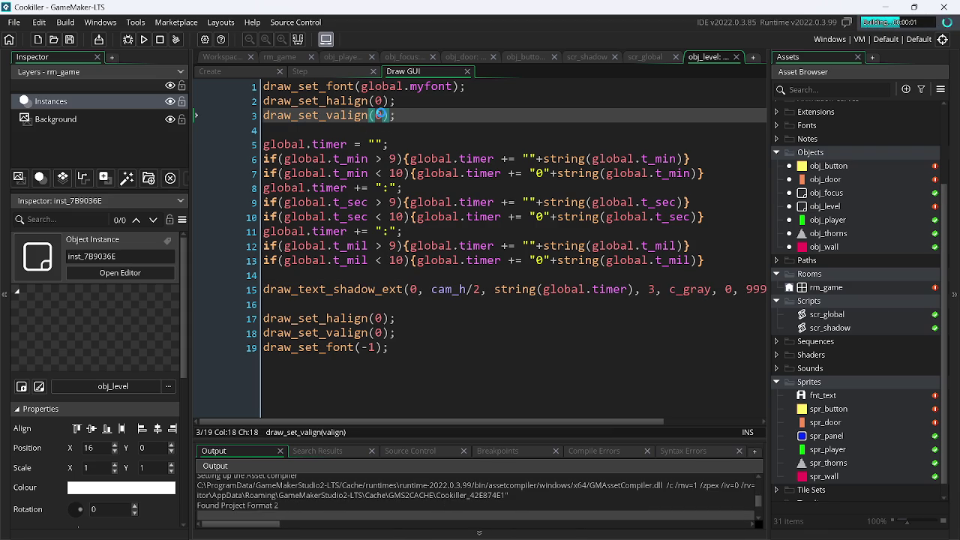
{"action": "key", "text": "Left"}
{"action": "key", "text": "Right"}
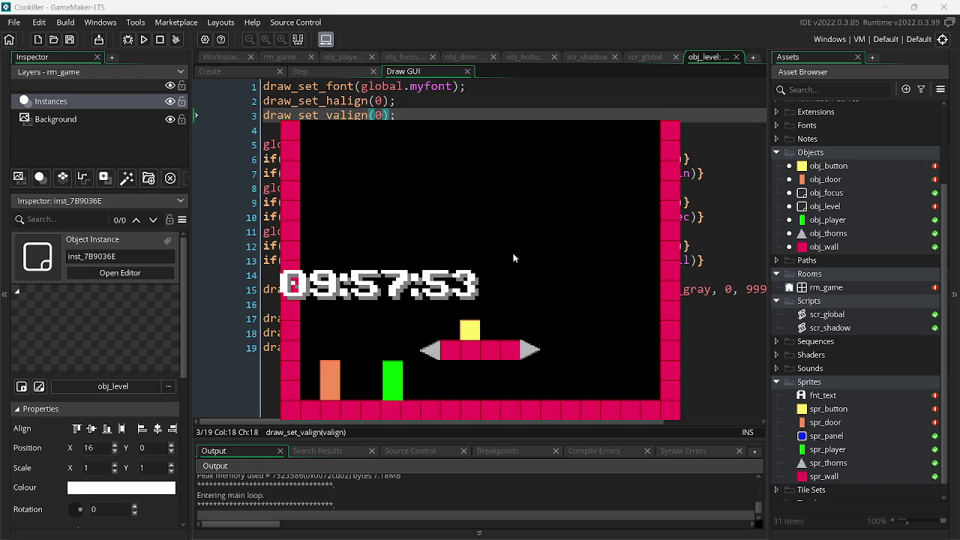
{"action": "key", "text": "Escape"}
- Remove the /2 so y is cam_h and test-run again
{"action": "left_click", "coordinate": [481, 290]}
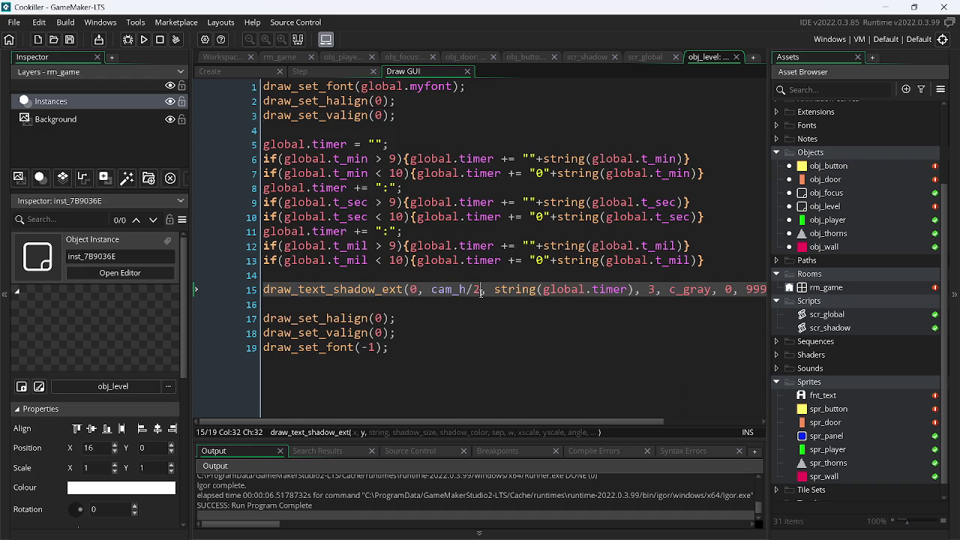
{"action": "key", "text": "BackSpace"}
{"action": "key", "text": "BackSpace"}
{"action": "key", "text": "F5"}
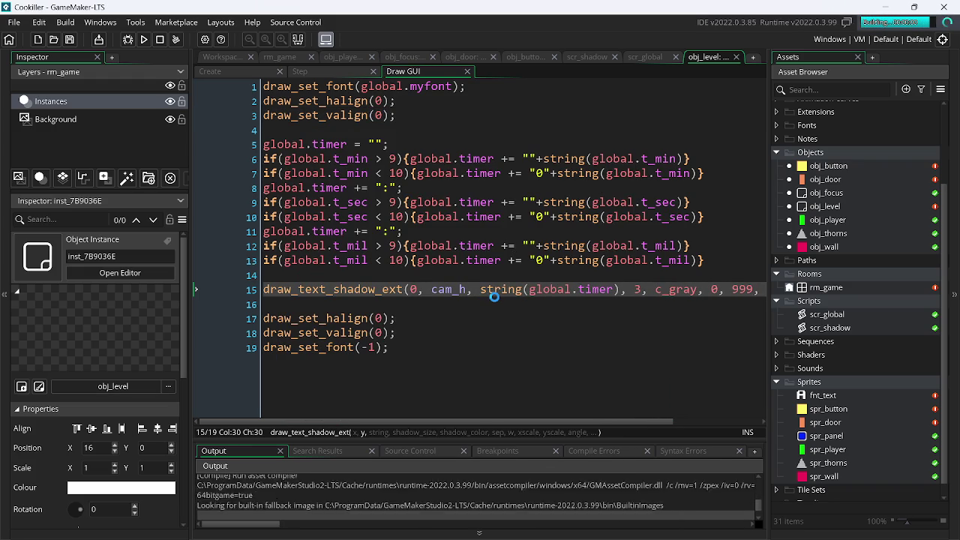
{"action": "key", "text": "Escape"}
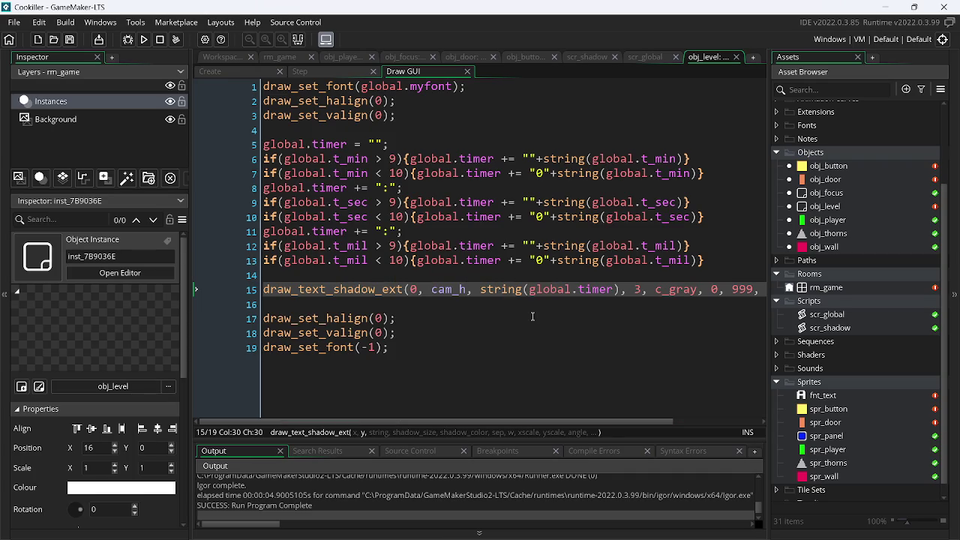
- Set draw_set_valign back to 2 and test-run the timer
{"action": "left_click", "coordinate": [384, 113]}
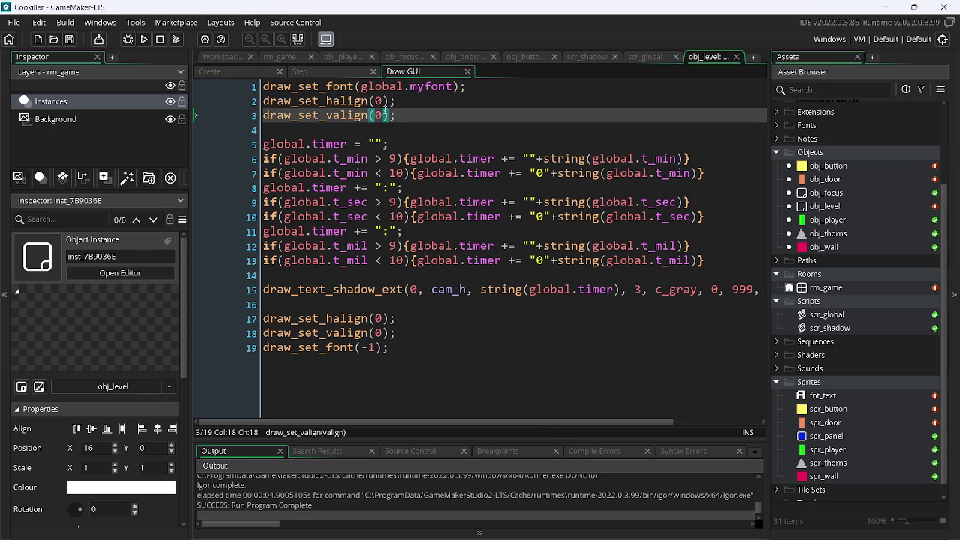
{"action": "left_click", "coordinate": [144, 39]}
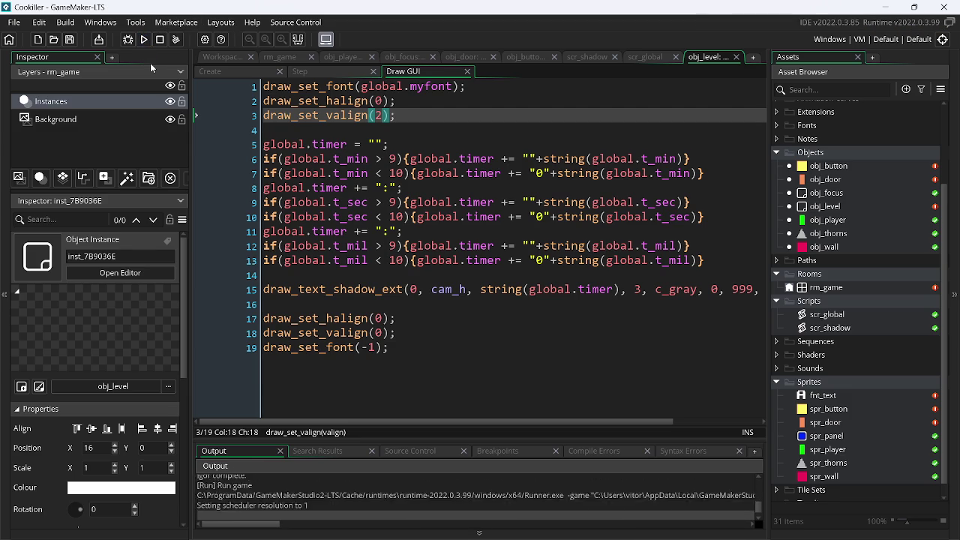
{"action": "key", "text": "Left"}
{"action": "key", "text": "Escape"}
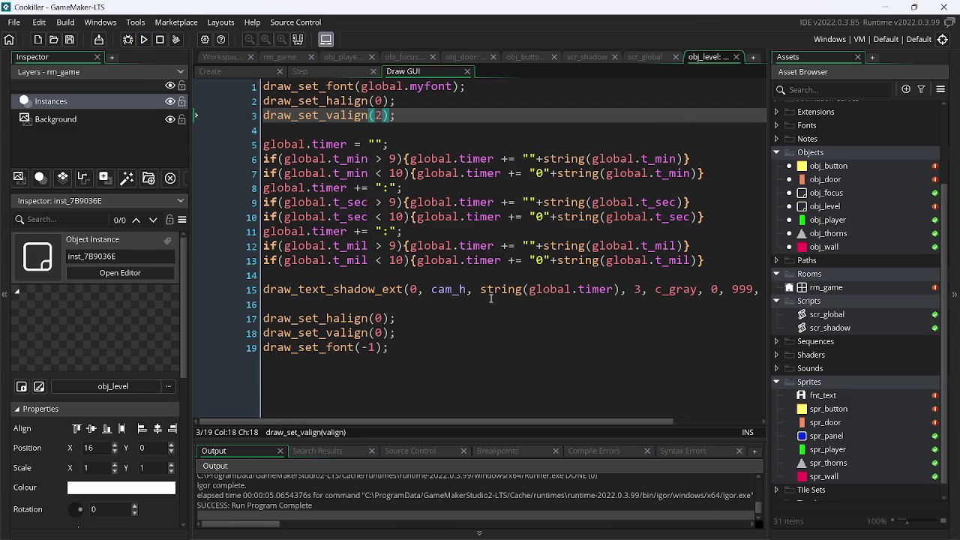
- Offset the timer's y to cam_h-16 and test-run the game
{"action": "left_click", "coordinate": [470, 289]}
{"action": "type", "text": "-16"}
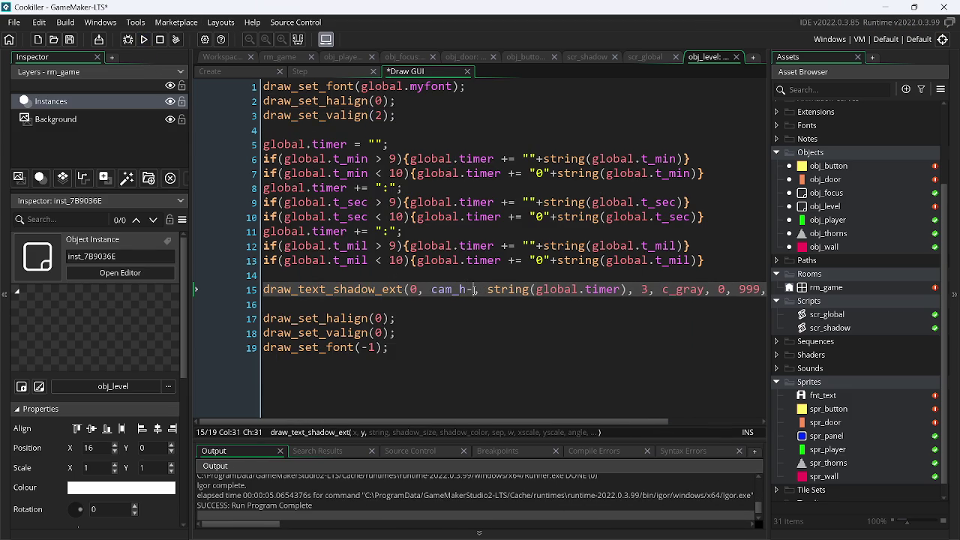
{"action": "key", "text": "F5"}
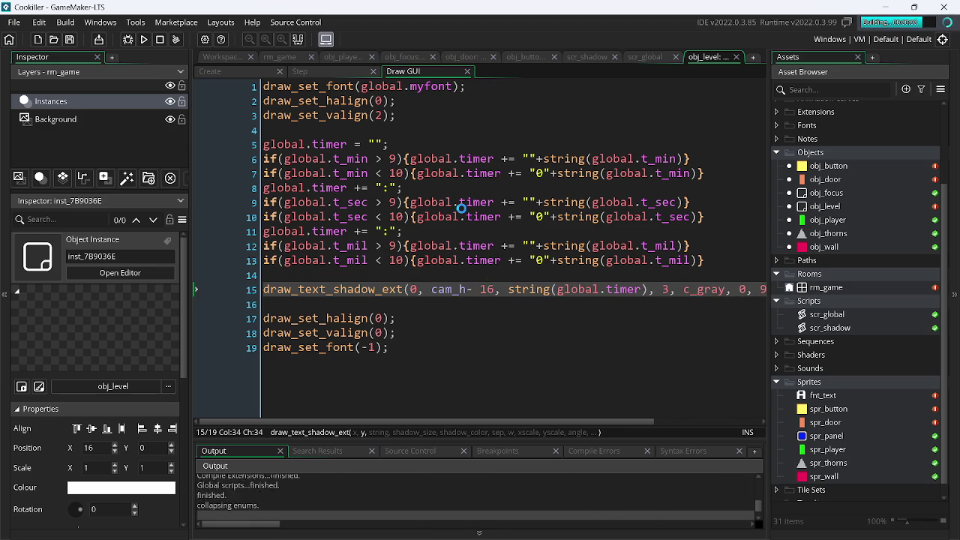
{"action": "key", "text": "Left"}
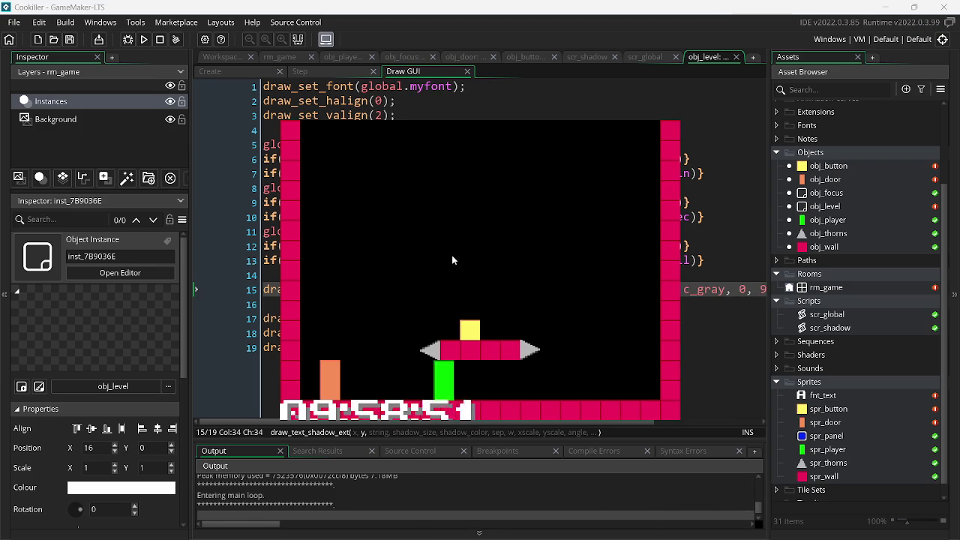
{"action": "key", "text": "Right"}
{"action": "key", "text": "Escape"}
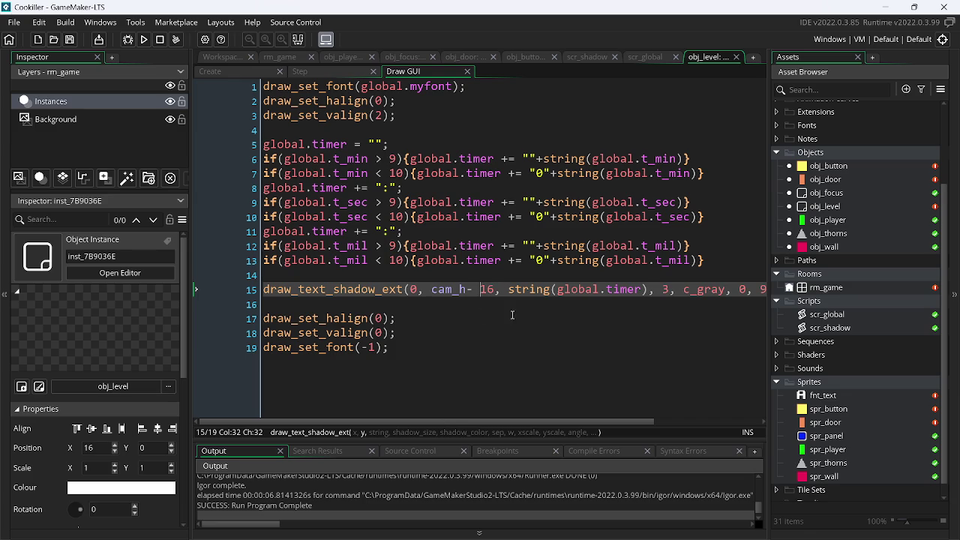
- Remove the stray space before 16 and delete the x scale value 3
{"action": "key", "text": "BackSpace"}
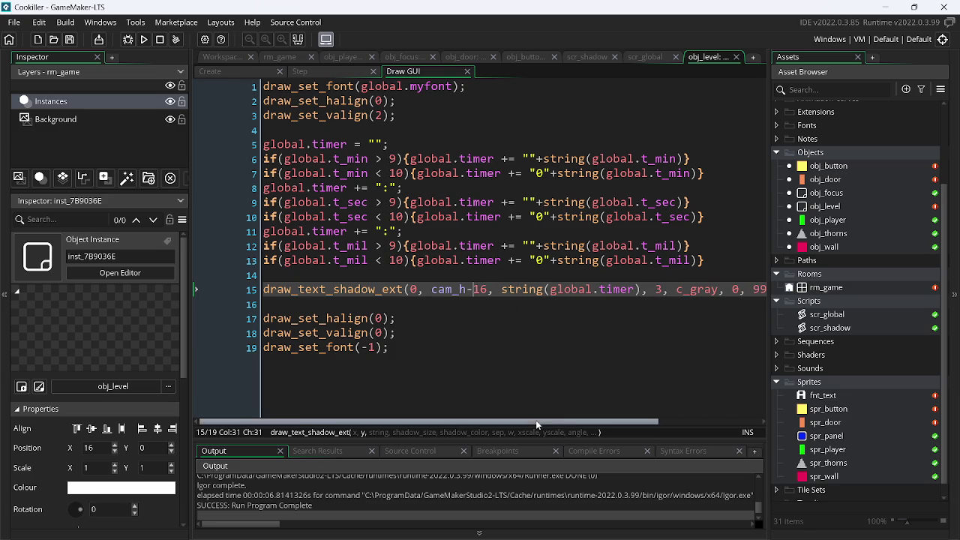
{"action": "left_click_drag", "start_coordinate": [551, 422], "coordinate": [710, 400]}
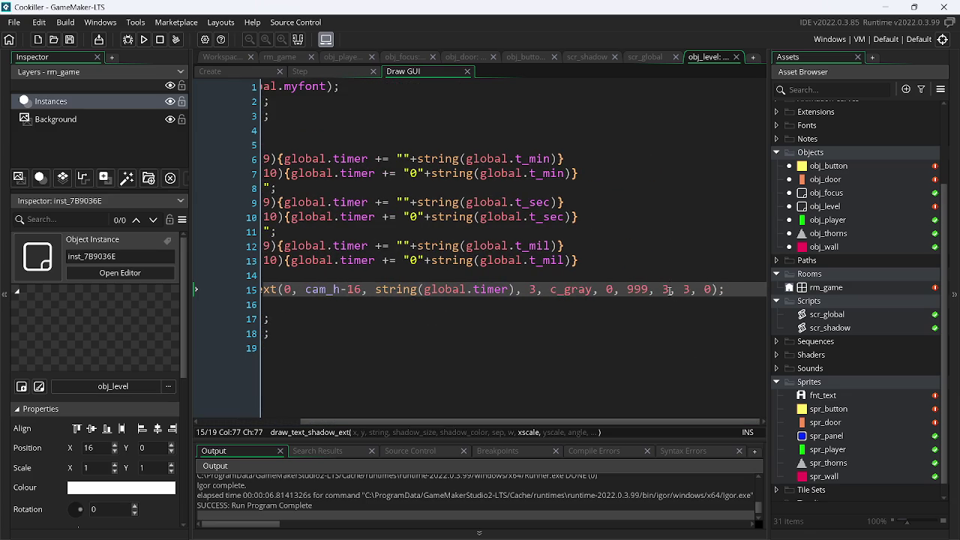
{"action": "key", "text": "BackSpace"}
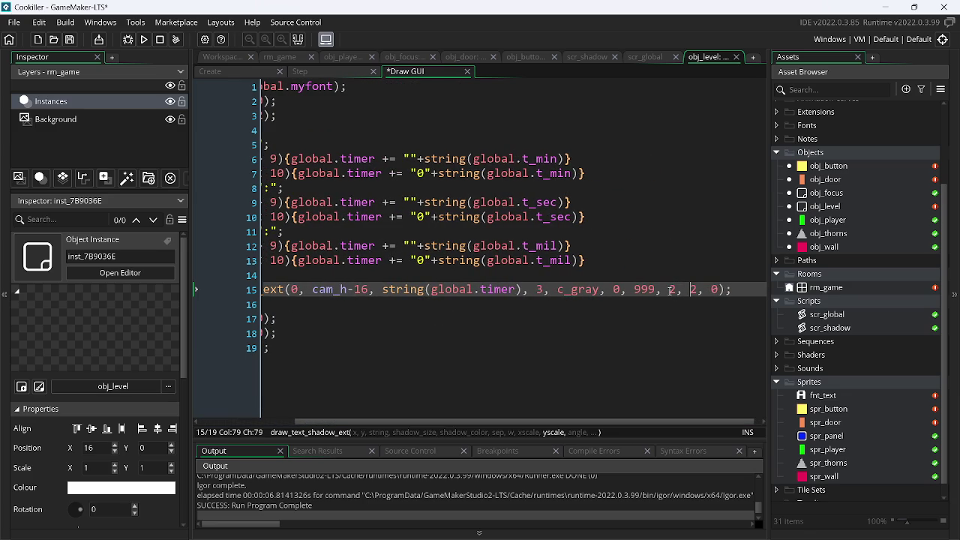
- Reduce the timer's shadow size from 3 to 2 and test it in the running game
{"action": "key", "text": "Left"}
{"action": "key", "text": "Left"}
{"action": "key", "text": "Left"}
{"action": "key", "text": "BackSpace"}
{"action": "type", "text": "2"}
{"action": "key", "text": "F5"}
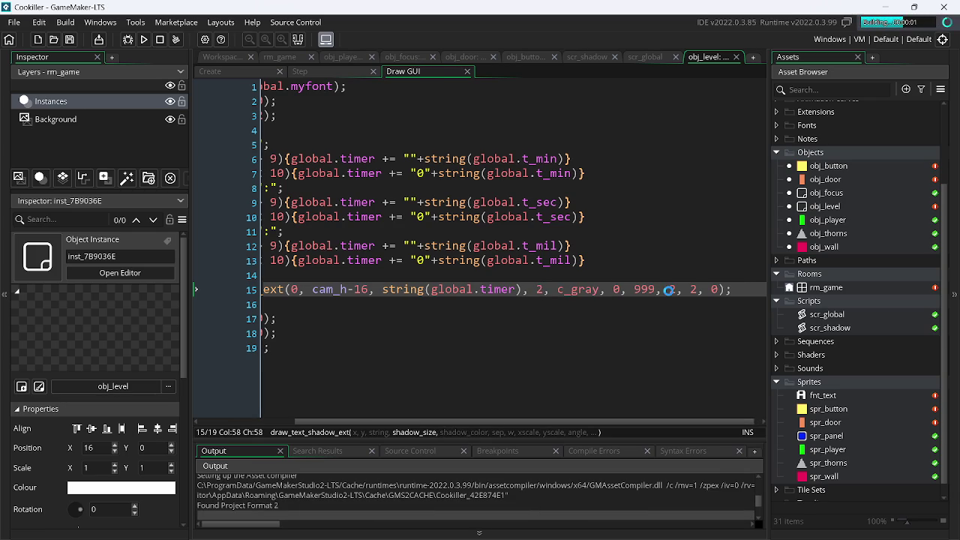
{"action": "key", "text": "Left"}
{"action": "key", "text": "Right"}
{"action": "key", "text": "Left"}
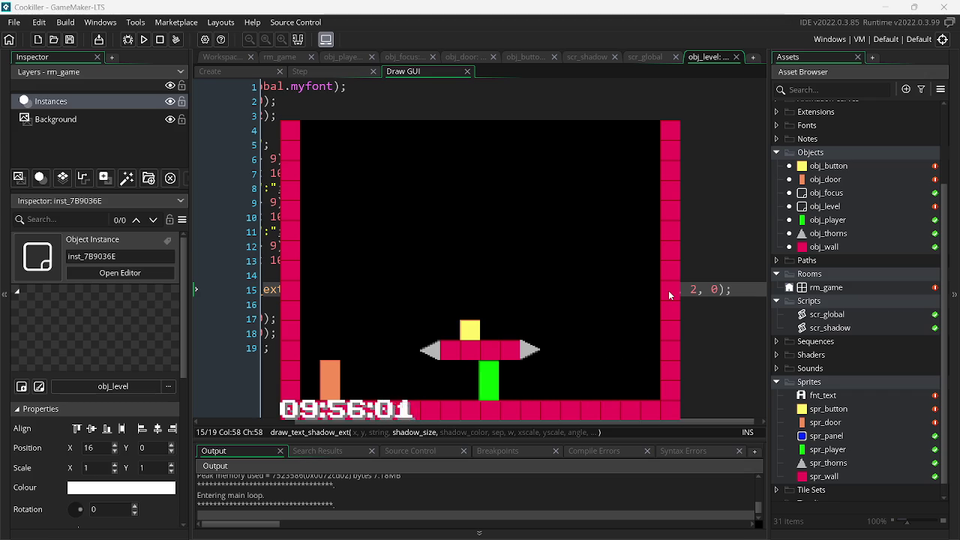
{"action": "key", "text": "Right"}
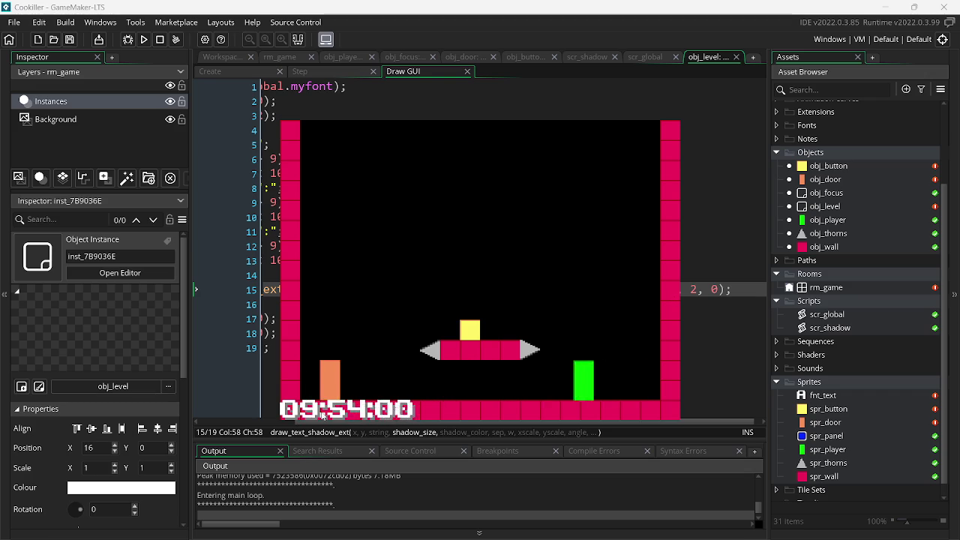
{"action": "key", "text": "Escape"}
- Set the timer's x position to 8, check it in-game, then change x to 4
{"action": "scroll", "coordinate": [411, 336], "scroll_direction": "left", "scroll_amount": 3}
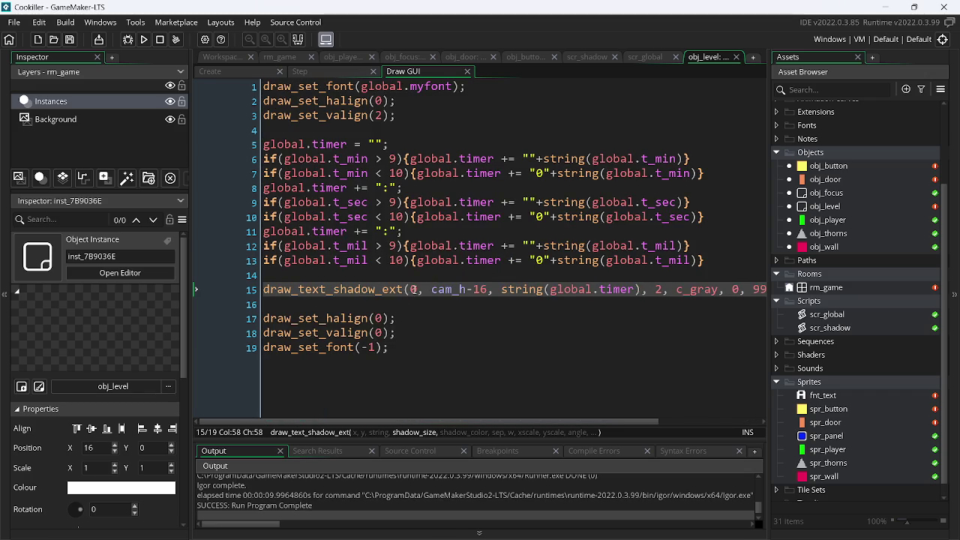
{"action": "type", "text": "8"}
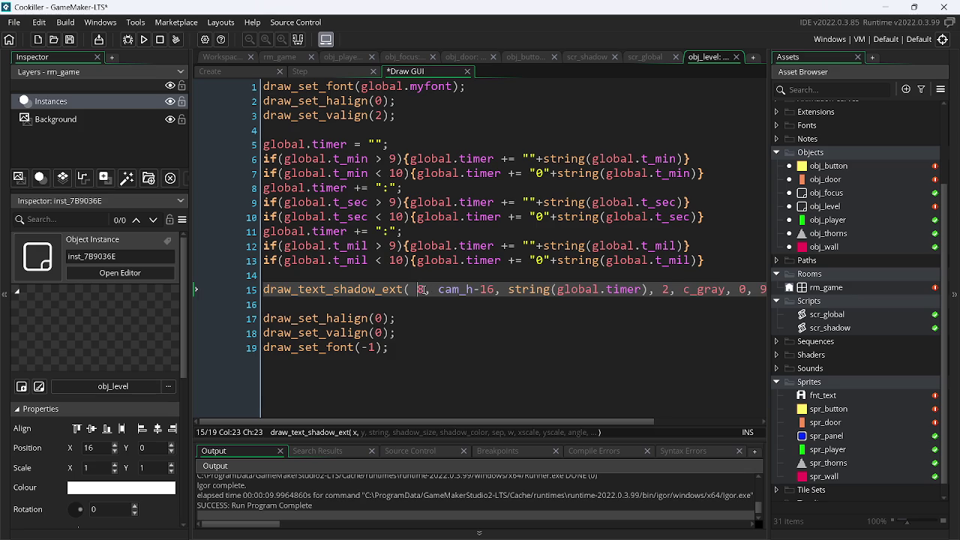
{"action": "left_click", "coordinate": [146, 41]}
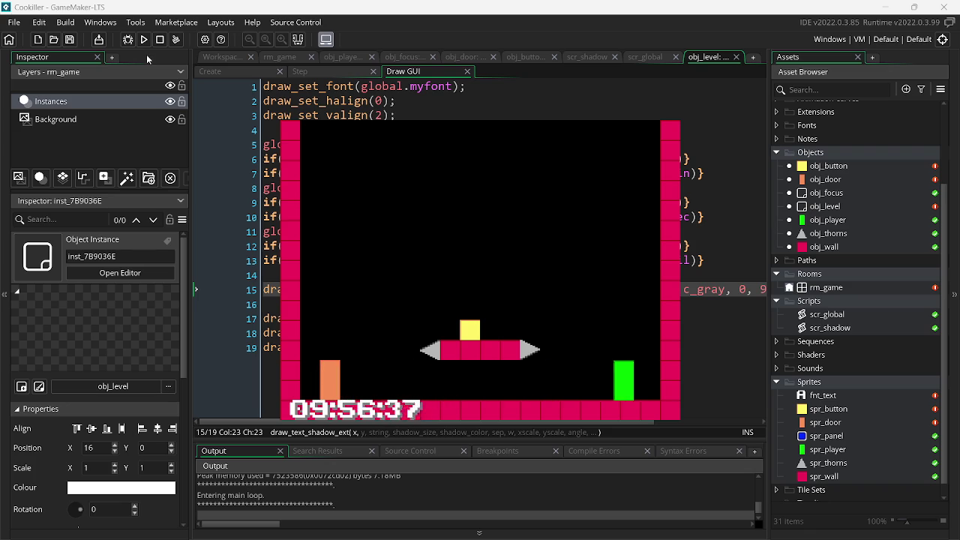
{"action": "key", "text": "Escape"}
{"action": "key", "text": "BackSpace"}
{"action": "type", "text": "4"}
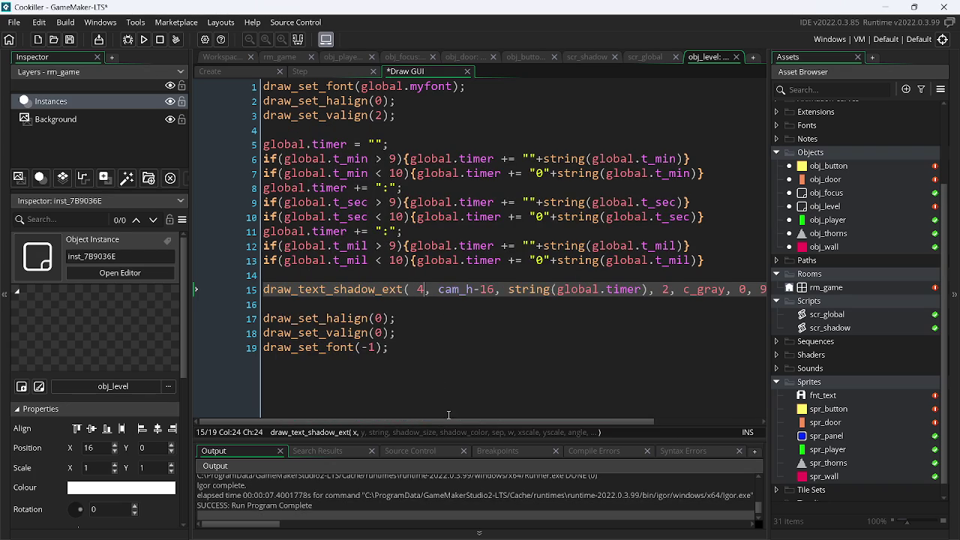
- Shrink the timer's scale and shadow size to 1.8 and preview the result in-game
{"action": "left_click_drag", "start_coordinate": [450, 418], "coordinate": [555, 418]}
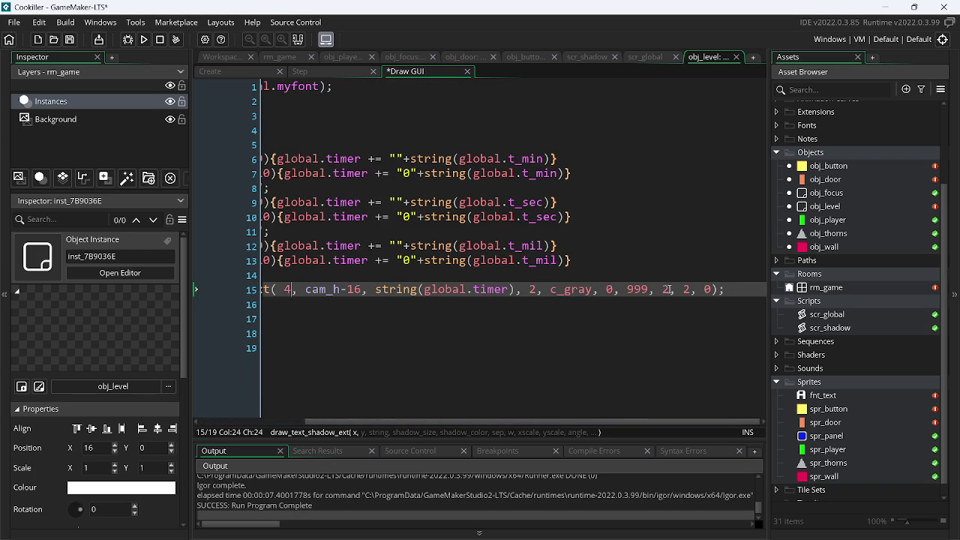
{"action": "key", "text": "BackSpace"}
{"action": "type", "text": "1.8"}
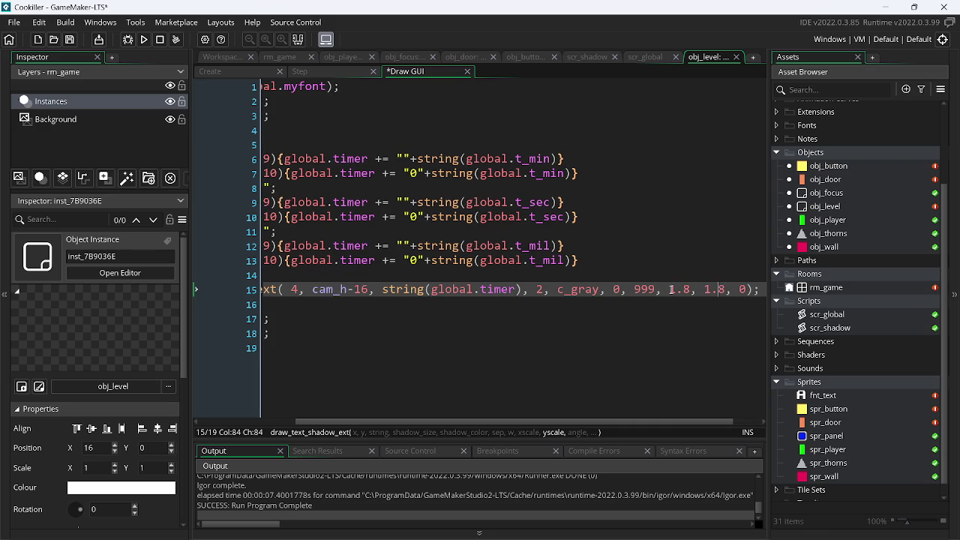
{"action": "key", "text": "Left"}
{"action": "key", "text": "Left"}
{"action": "key", "text": "BackSpace"}
{"action": "type", "text": "1.8"}
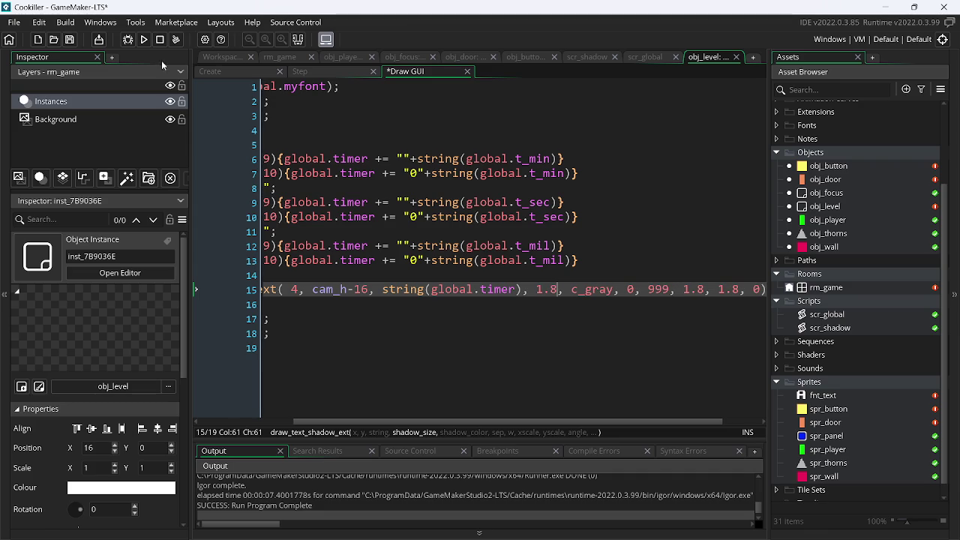
{"action": "left_click", "coordinate": [143, 40]}
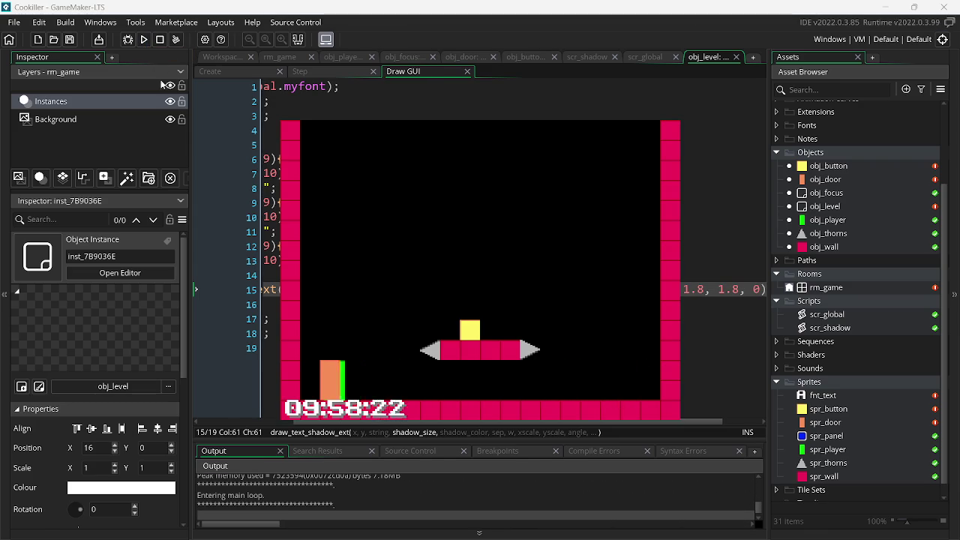
{"action": "key", "text": "Escape"}
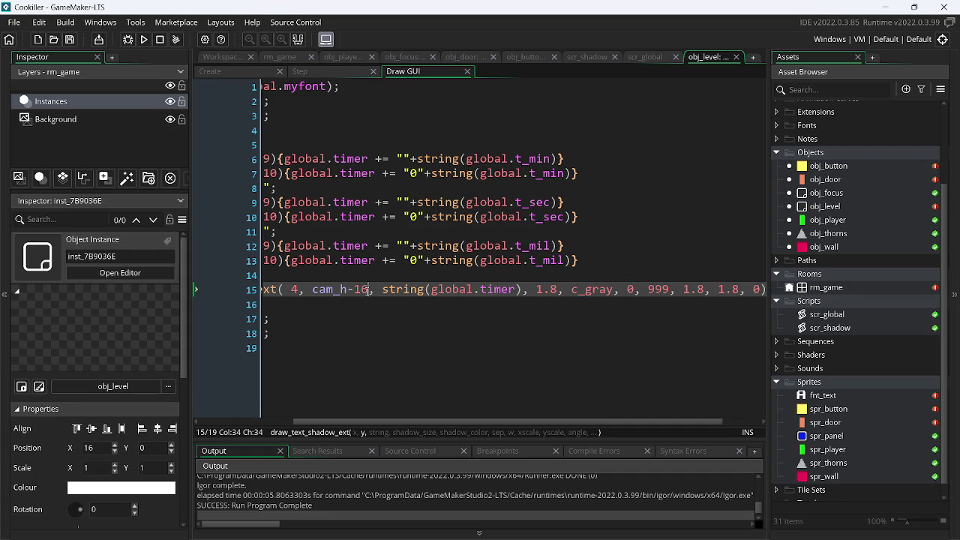
- Change the timer's y offset to cam_h-15.8, save the Draw GUI code, and test it
{"action": "key", "text": "BackSpace"}
{"action": "type", "text": "5.8"}
{"action": "key", "text": "ctrl+s"}
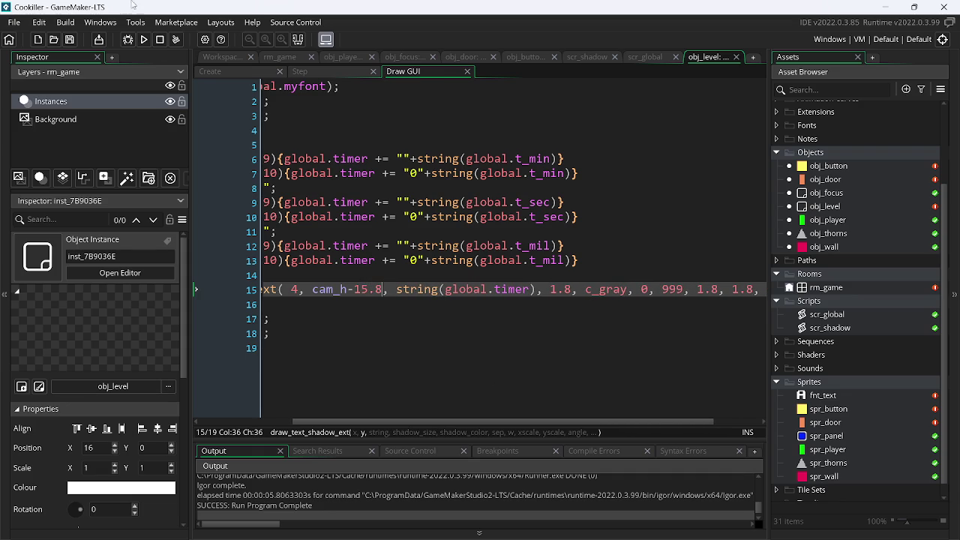
{"action": "left_click", "coordinate": [143, 39]}
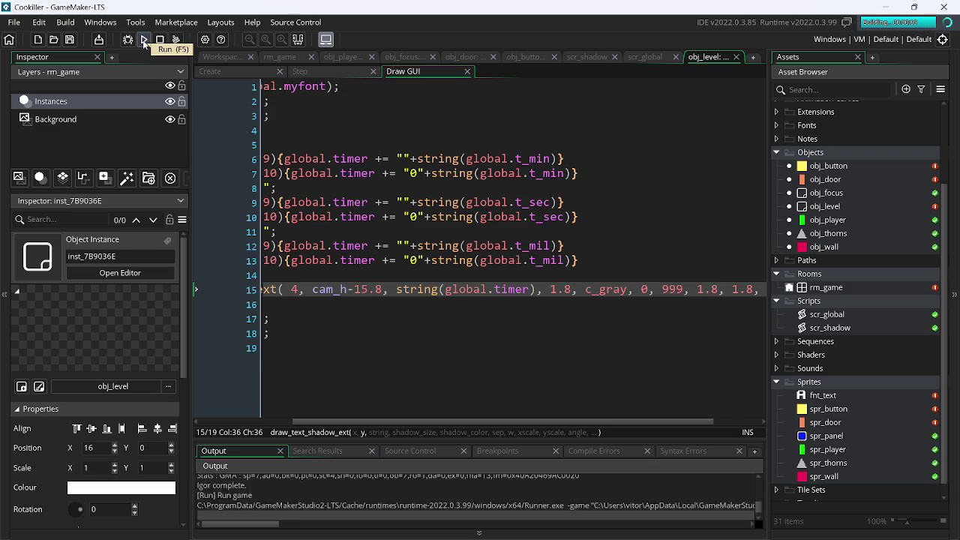
{"action": "key", "text": "Left"}
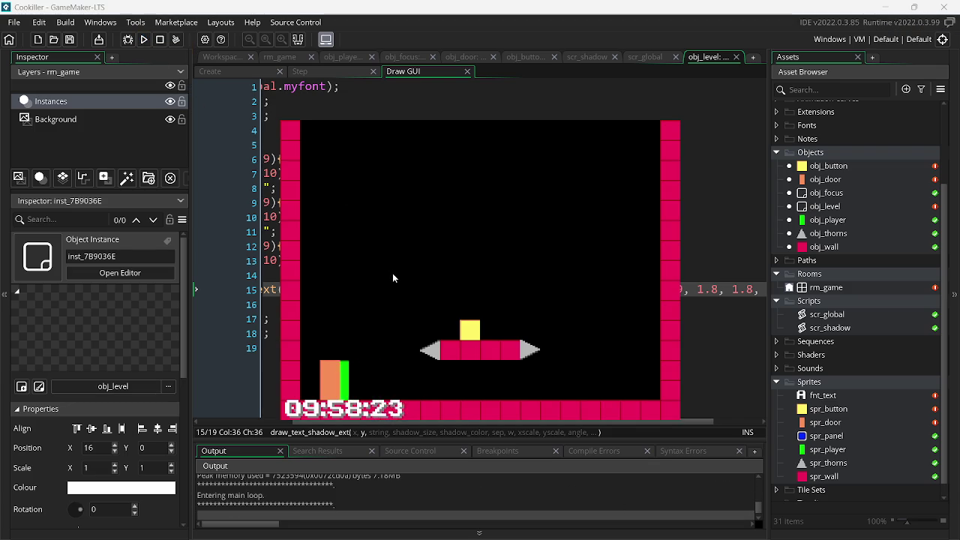
{"action": "key", "text": "Right"}
{"action": "key", "text": "Left"}
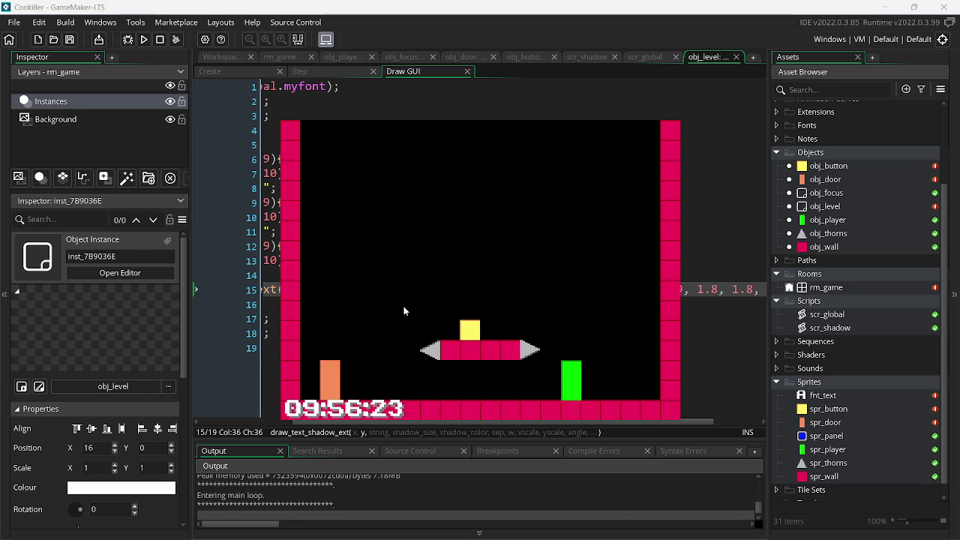
{"action": "key", "text": "Left"}
{"action": "key", "text": "Right"}
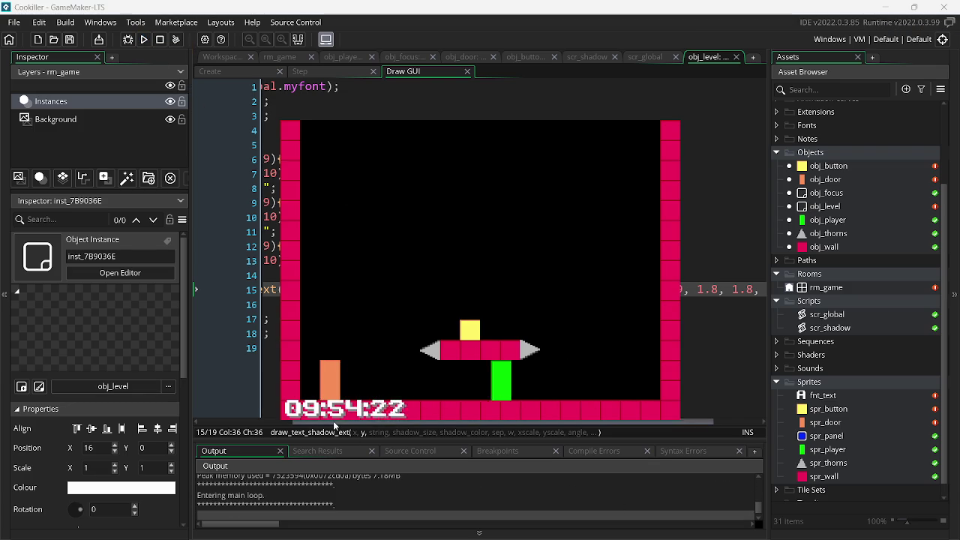
{"action": "key", "text": "Escape"}
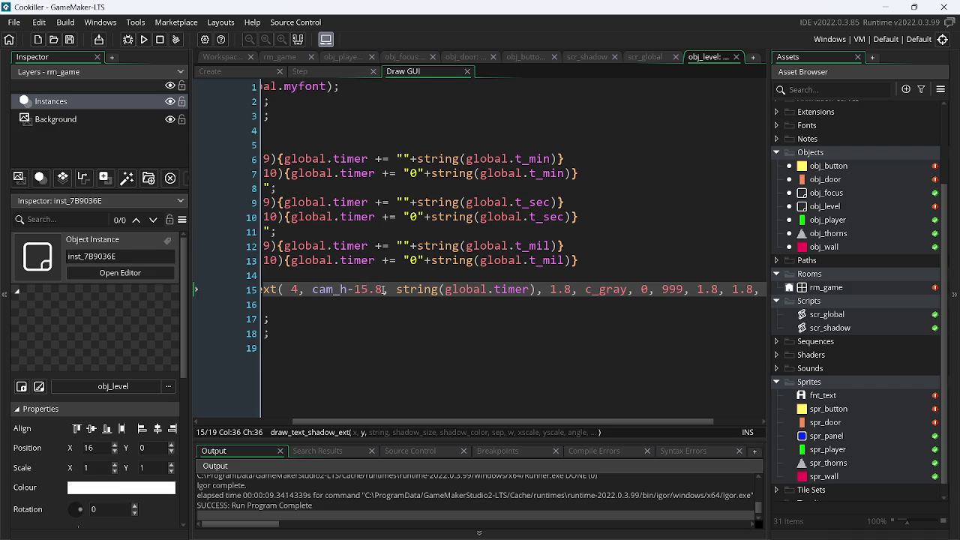
- Adjust the y offset to cam_h-15.4 and check the timer in the running game
{"action": "key", "text": "BackSpace"}
{"action": "type", "text": "4"}
{"action": "left_click", "coordinate": [145, 40]}
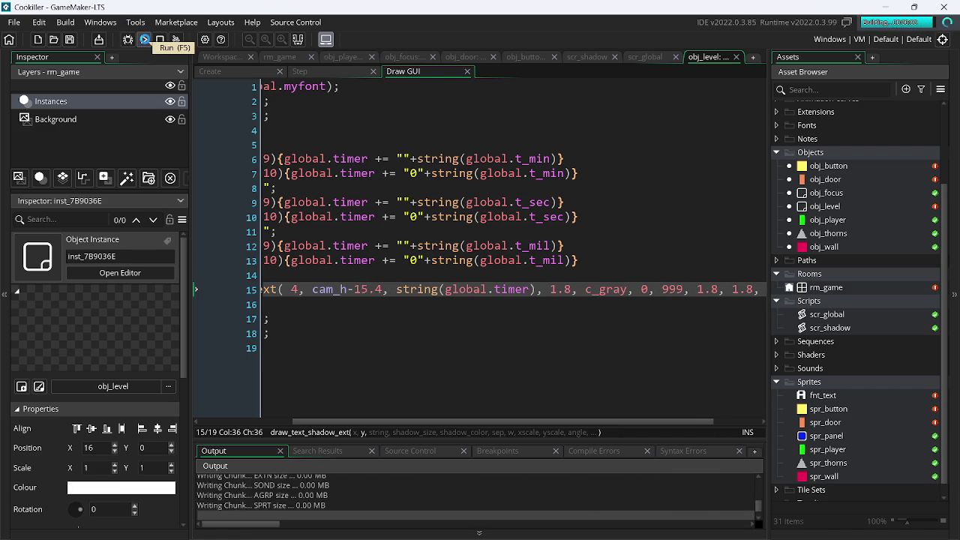
{"action": "key", "text": "Left"}
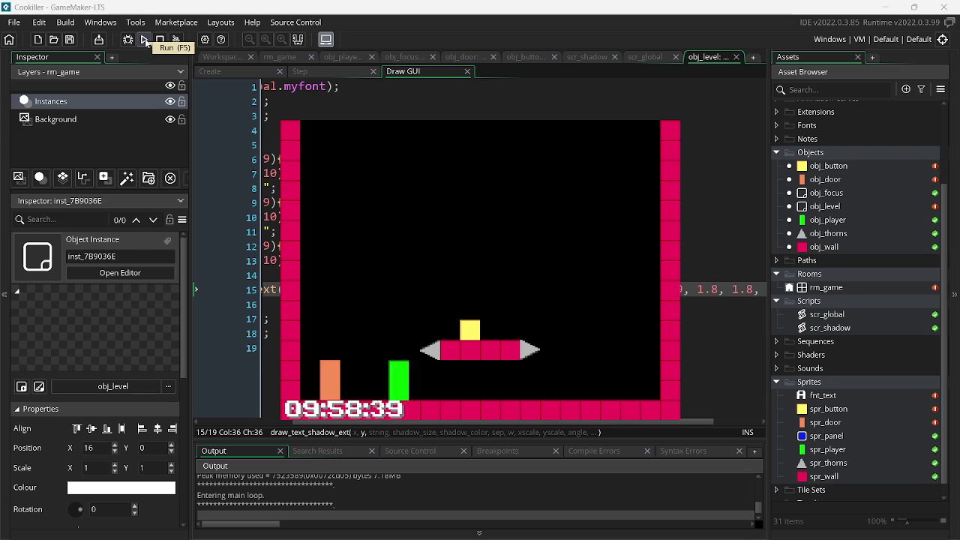
{"action": "key", "text": "Right"}
{"action": "key", "text": "Escape"}
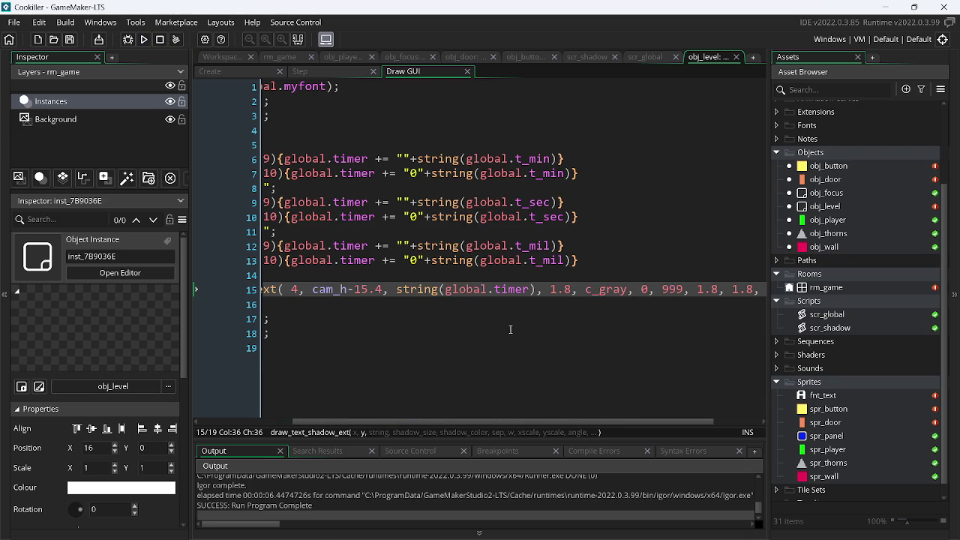
- Set the y offset to cam_h-15.2, test it, and clear the x value of 4
{"action": "key", "text": "BackSpace"}
{"action": "type", "text": "2"}
{"action": "left_click", "coordinate": [142, 39]}
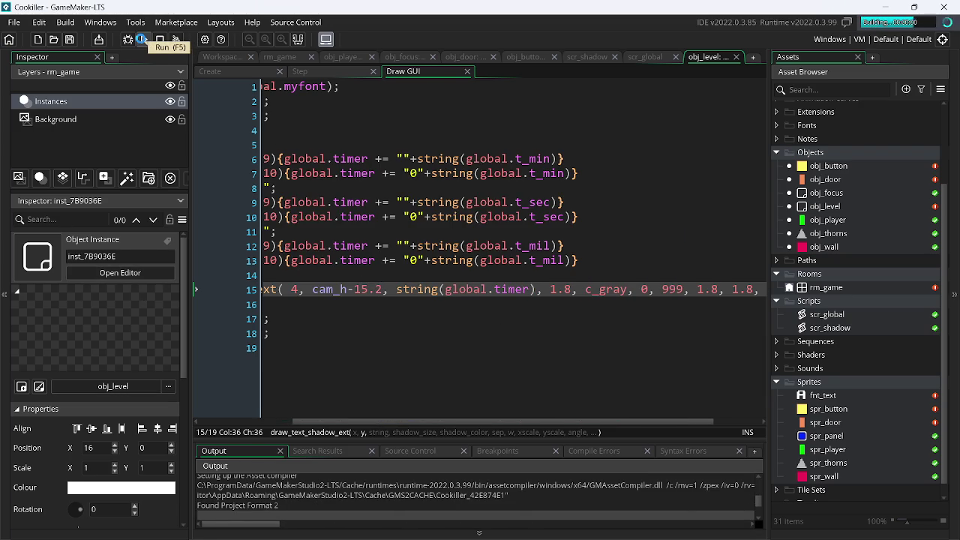
{"action": "key", "text": "Left"}
{"action": "key", "text": "Right"}
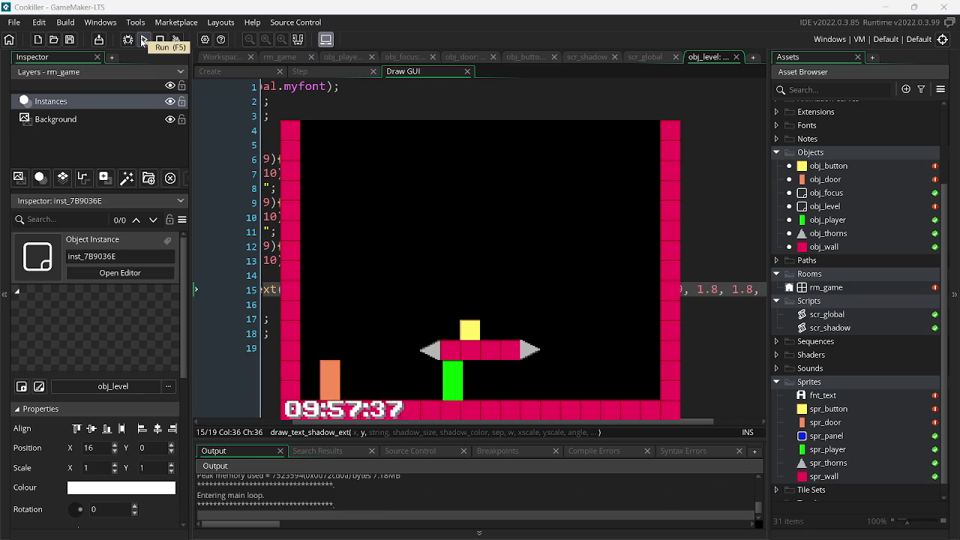
{"action": "key", "text": "Left"}
{"action": "key", "text": "Escape"}
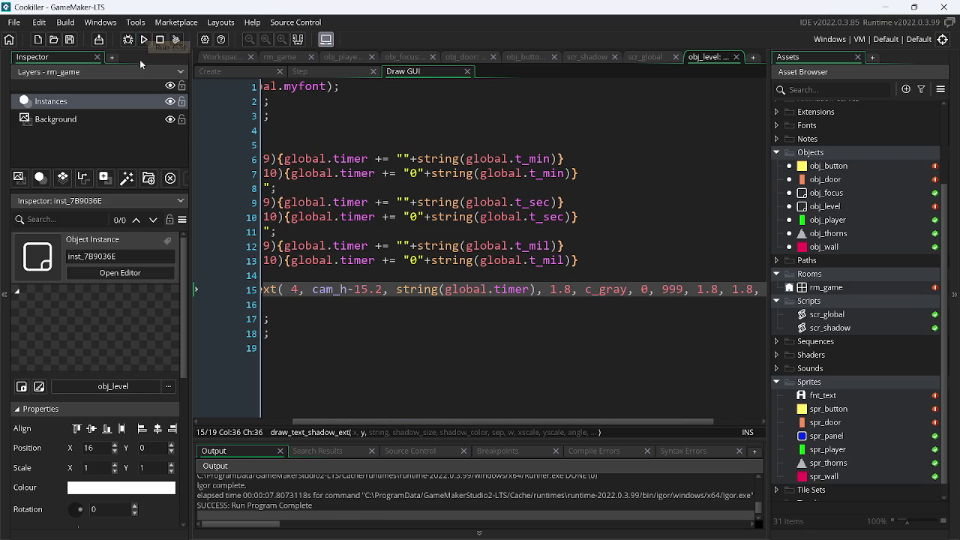
{"action": "key", "text": "BackSpace"}
- Set the timer's x position to 2 and check its placement in the running game
{"action": "type", "text": "2"}
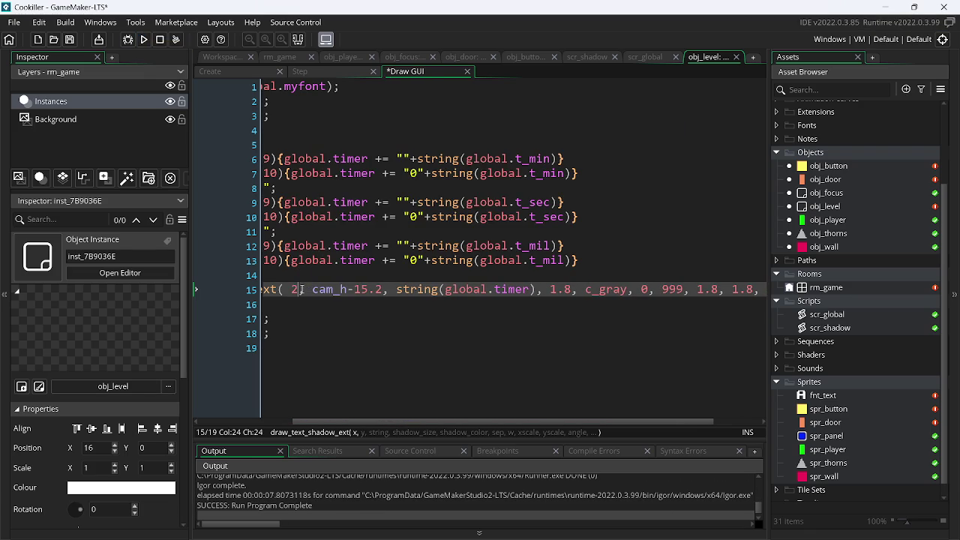
{"action": "left_click", "coordinate": [144, 40]}
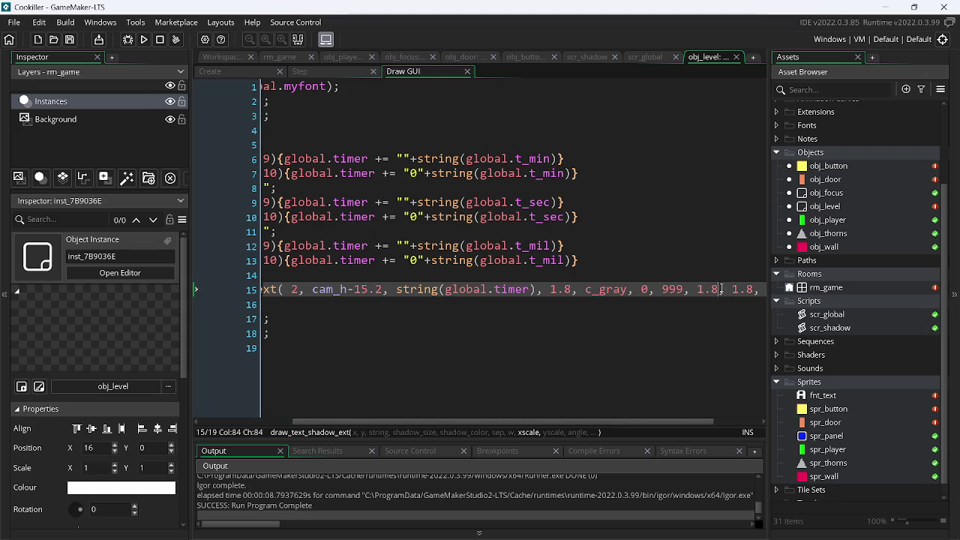
{"action": "type", "text": "4"}
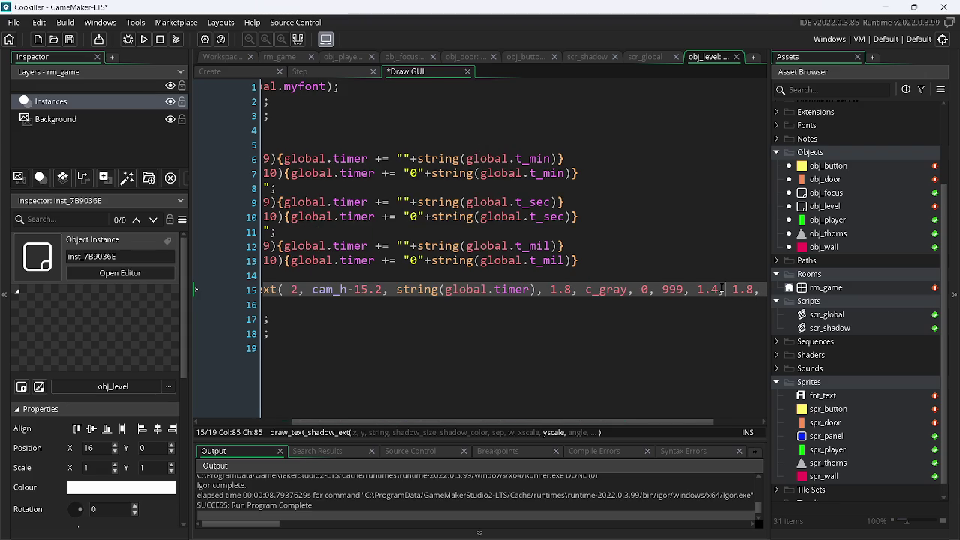
{"action": "left_click", "coordinate": [368, 288]}
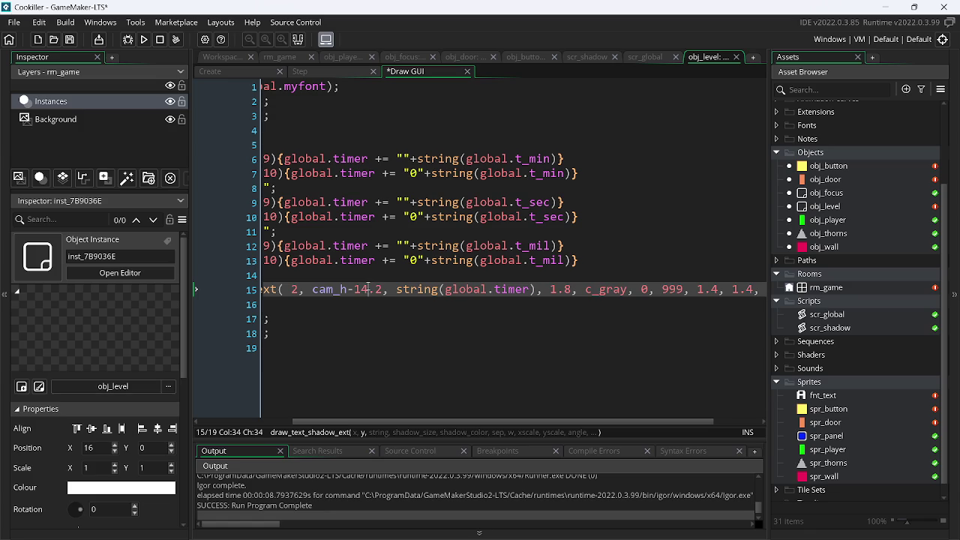
{"action": "left_click", "coordinate": [572, 289]}
{"action": "type", "text": "4"}
{"action": "left_click", "coordinate": [142, 39]}
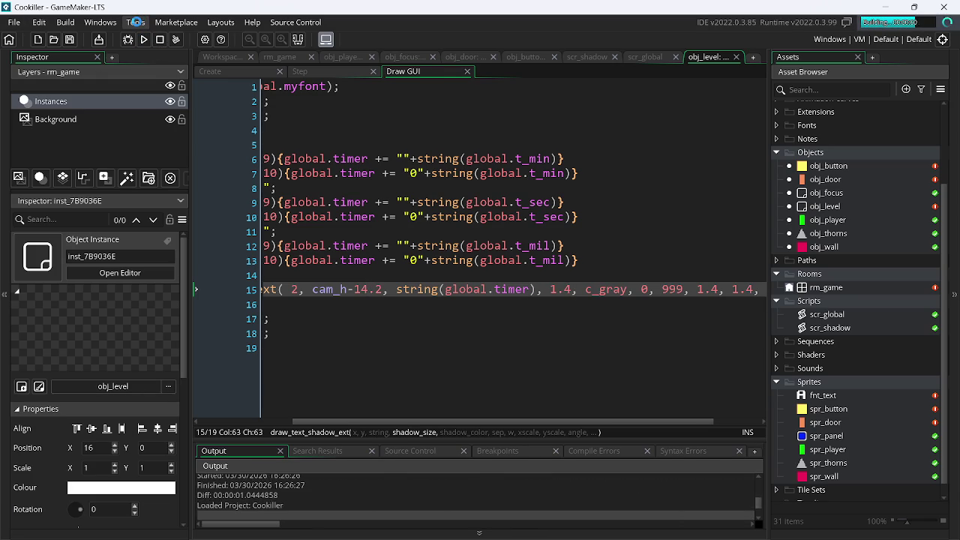
{"action": "key", "text": "Left"}
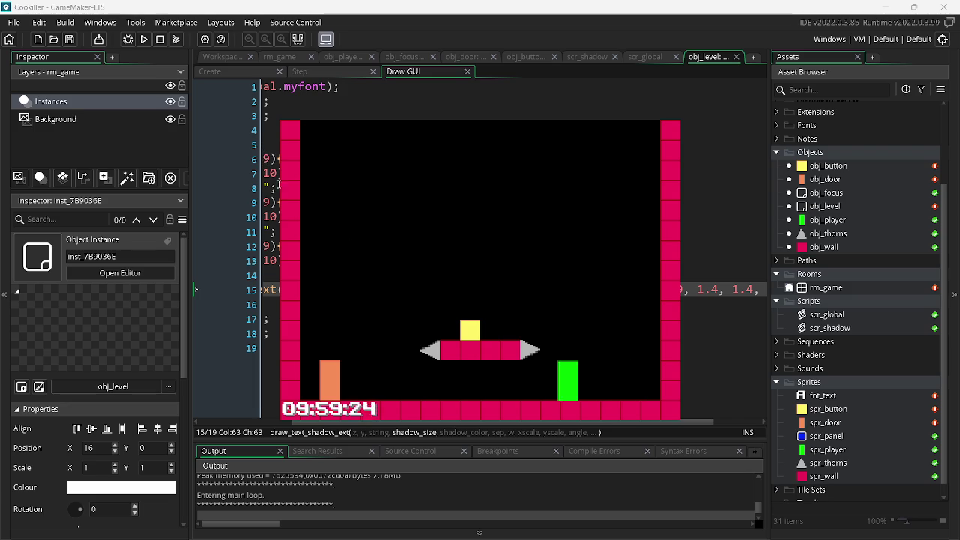
{"action": "key", "text": "Escape"}
- Set the timer's scale to 1.6, change the y offset's last digit to 8, and test it
{"action": "left_click", "coordinate": [719, 288]}
{"action": "key", "text": "BackSpace"}
{"action": "type", "text": "6"}
{"action": "key", "text": "Right"}
{"action": "key", "text": "Right"}
{"action": "key", "text": "Right"}
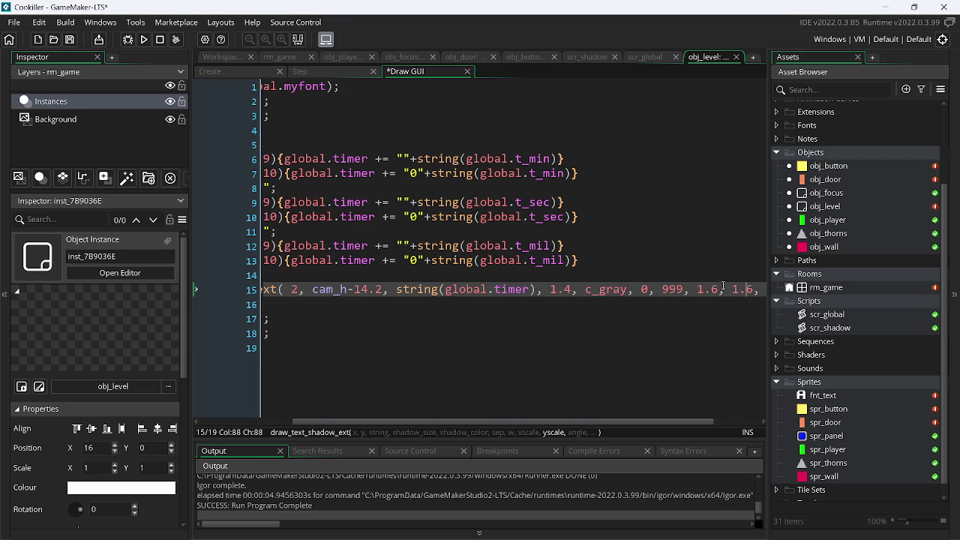
{"action": "key", "text": "Left"}
{"action": "key", "text": "Left"}
{"action": "key", "text": "Left"}
{"action": "key", "text": "Left"}
{"action": "key", "text": "Left"}
{"action": "key", "text": "Left"}
{"action": "key", "text": "Left"}
{"action": "key", "text": "Left"}
{"action": "key", "text": "Left"}
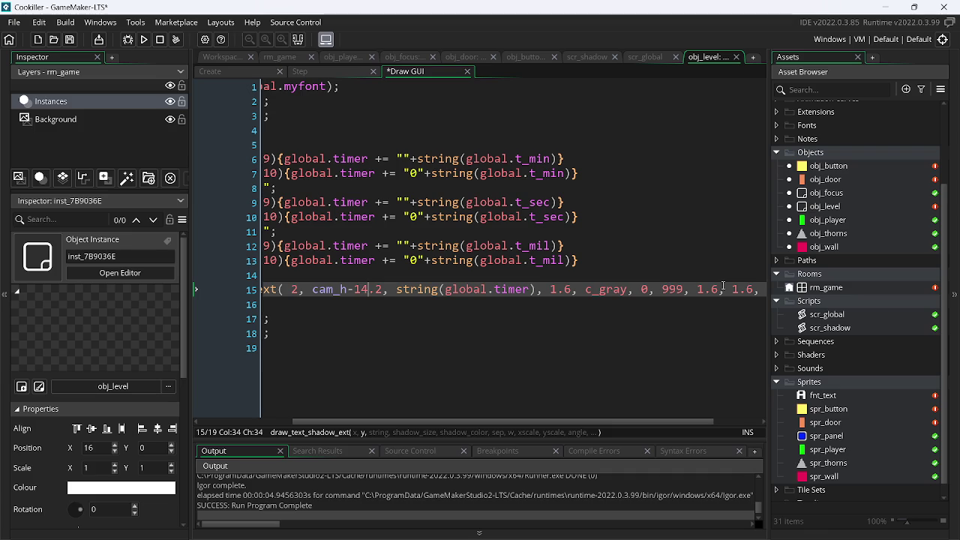
{"action": "key", "text": "BackSpace"}
{"action": "type", "text": "8"}
{"action": "left_click", "coordinate": [144, 39]}
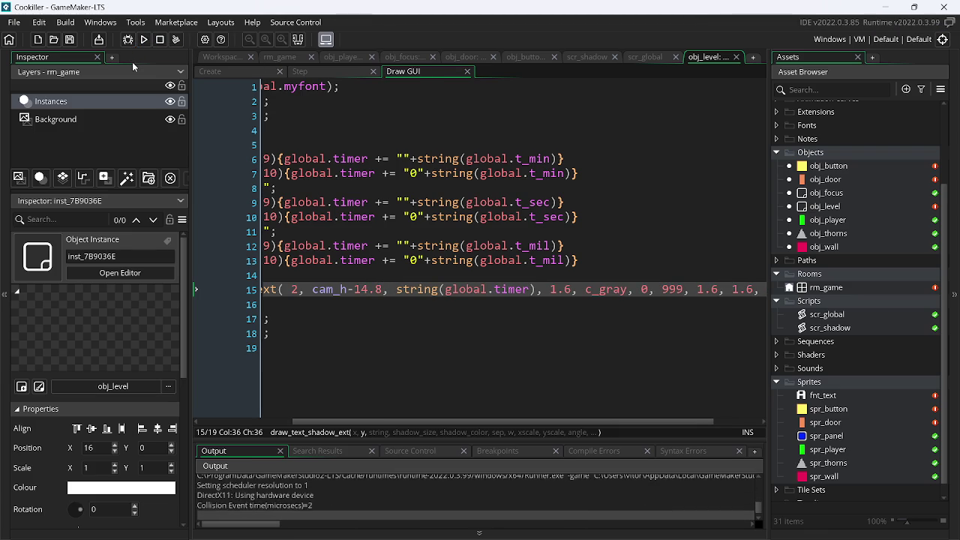
{"action": "key", "text": "Left"}
{"action": "key", "text": "Right"}
{"action": "key", "text": "Escape"}
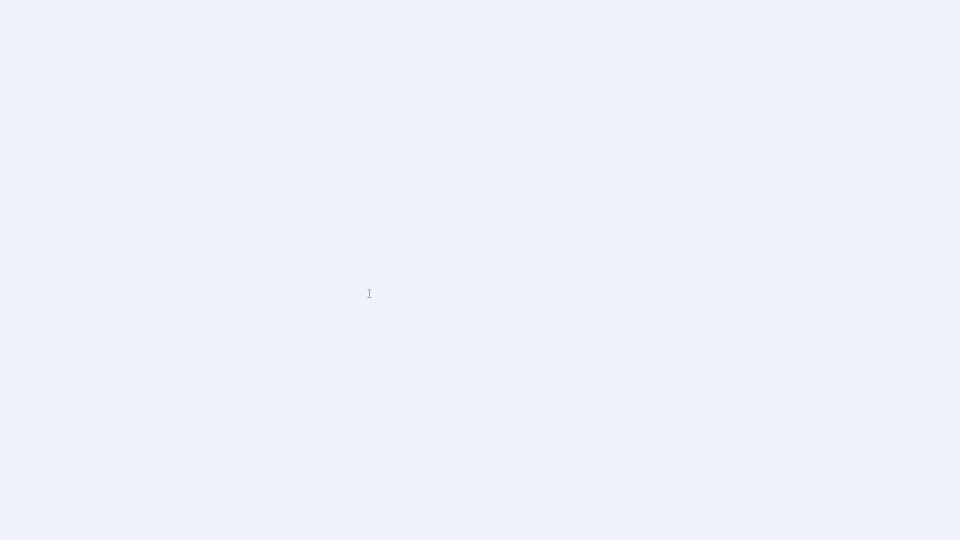
- Set the y offset back to cam_h-15.2 and check the timer in-game
{"action": "left_click", "coordinate": [371, 293]}
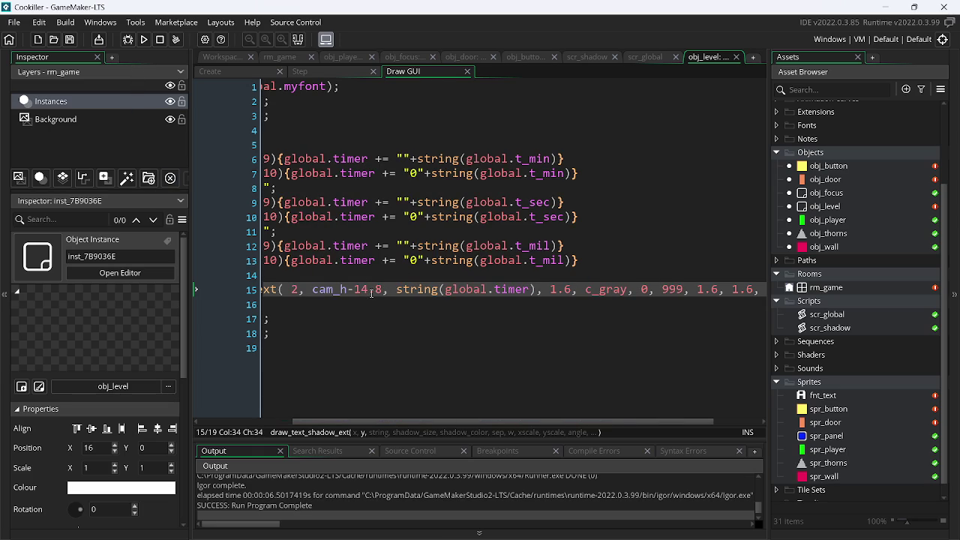
{"action": "key", "text": "BackSpace"}
{"action": "type", "text": "2"}
{"action": "left_click", "coordinate": [143, 40]}
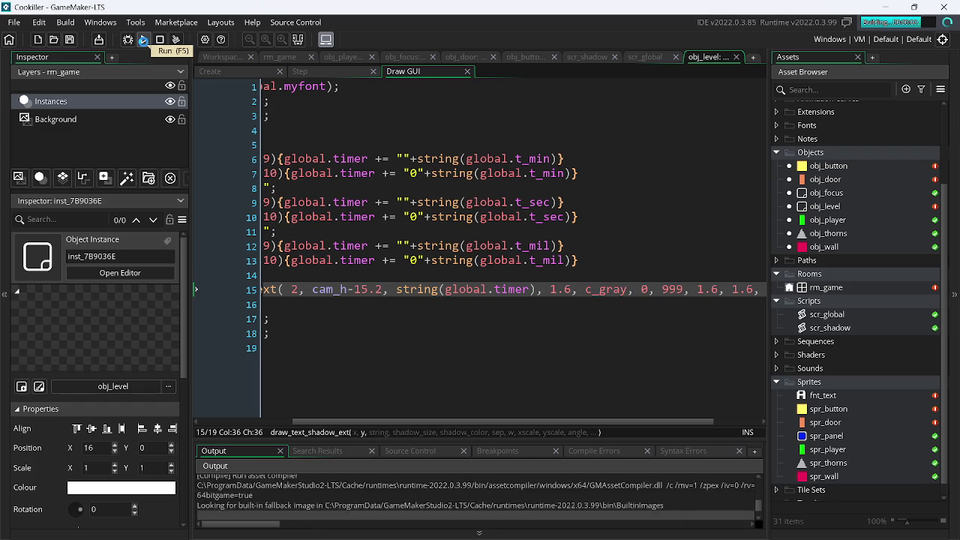
{"action": "key", "text": "Left"}
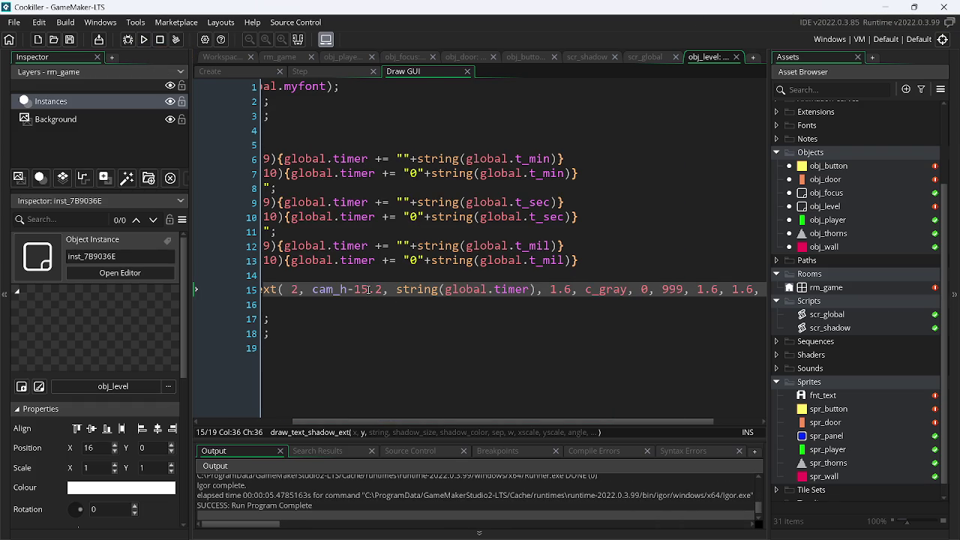
- Move the timer to y offset cam_h-14.6, test it, then settle on cam_h-14.2 and run again
{"action": "double_click", "coordinate": [368, 289]}
{"action": "type", "text": "14"}
{"action": "key", "text": "BackSpace"}
{"action": "type", "text": "6"}
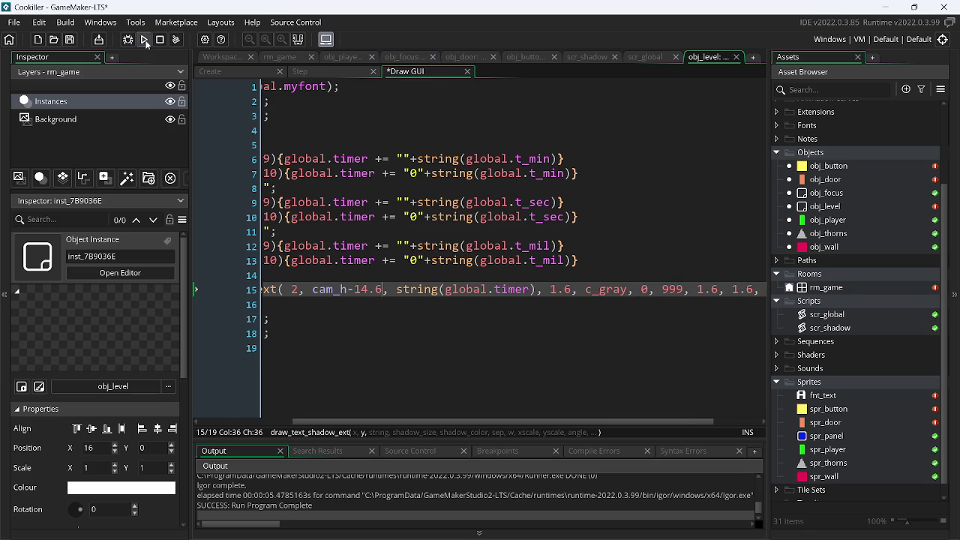
{"action": "left_click", "coordinate": [145, 41]}
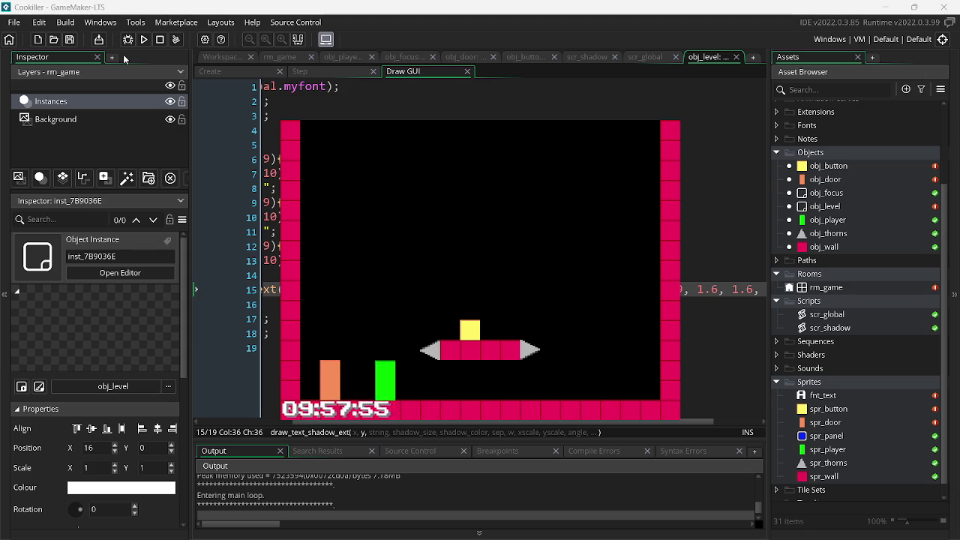
{"action": "key", "text": "Escape"}
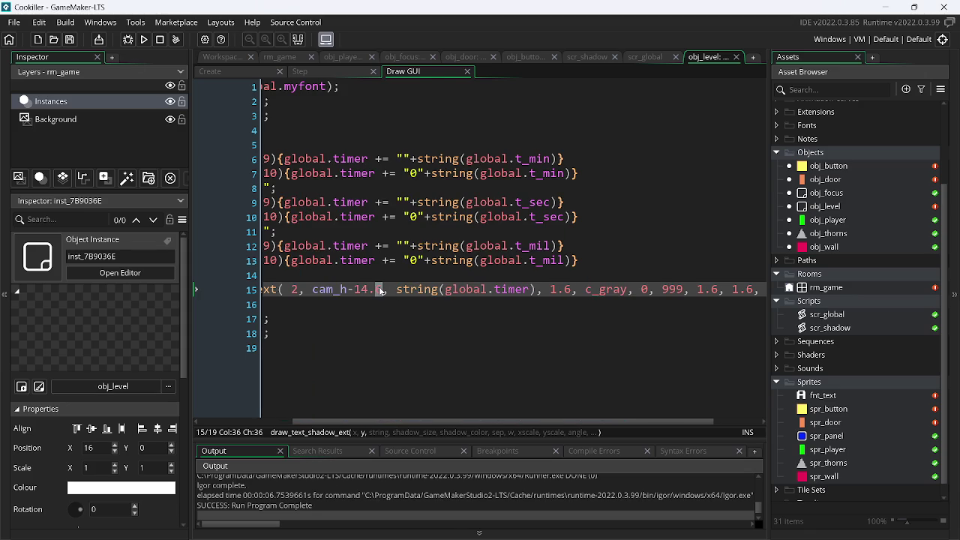
{"action": "type", "text": "2"}
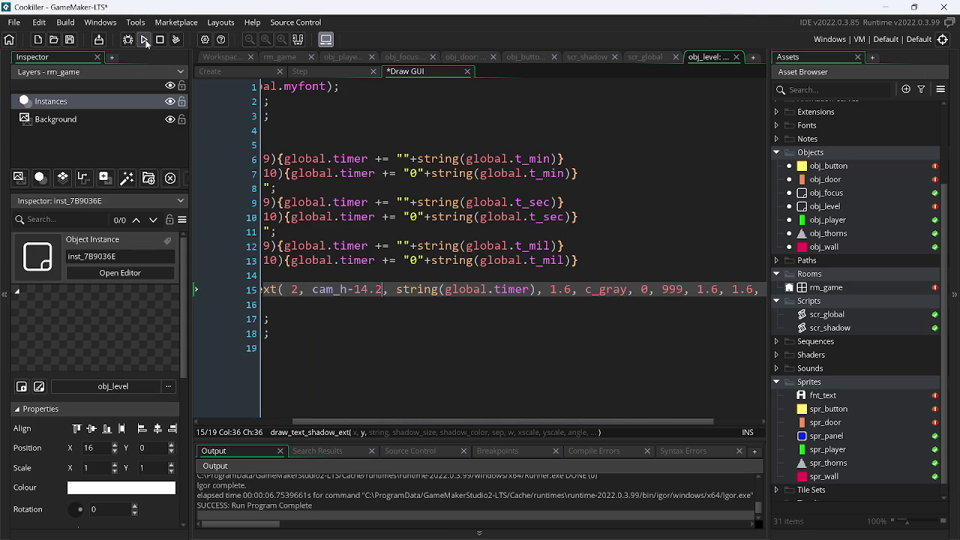
{"action": "left_click", "coordinate": [145, 41]}
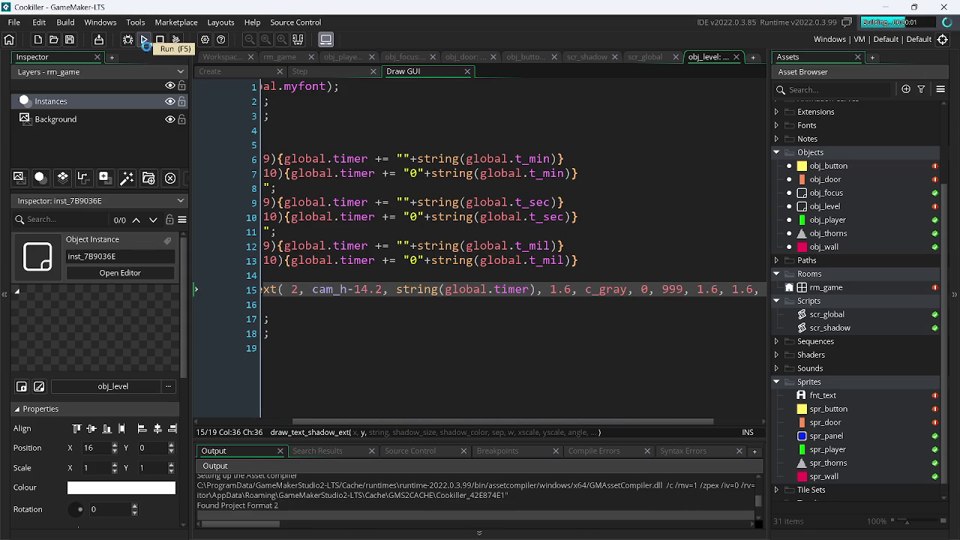
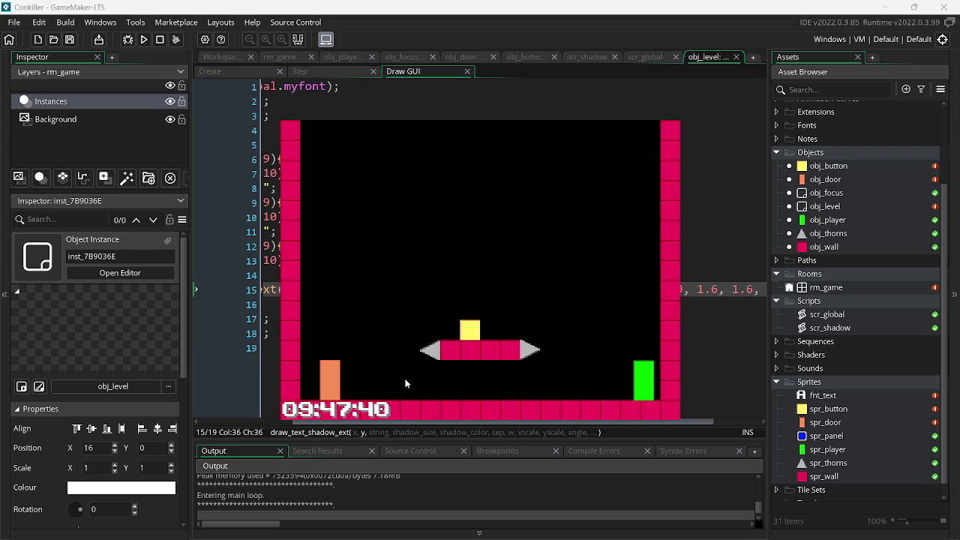
- Close the running game, open rm_game, and raise the six level objects one grid cell
{"action": "key", "text": "Escape"}
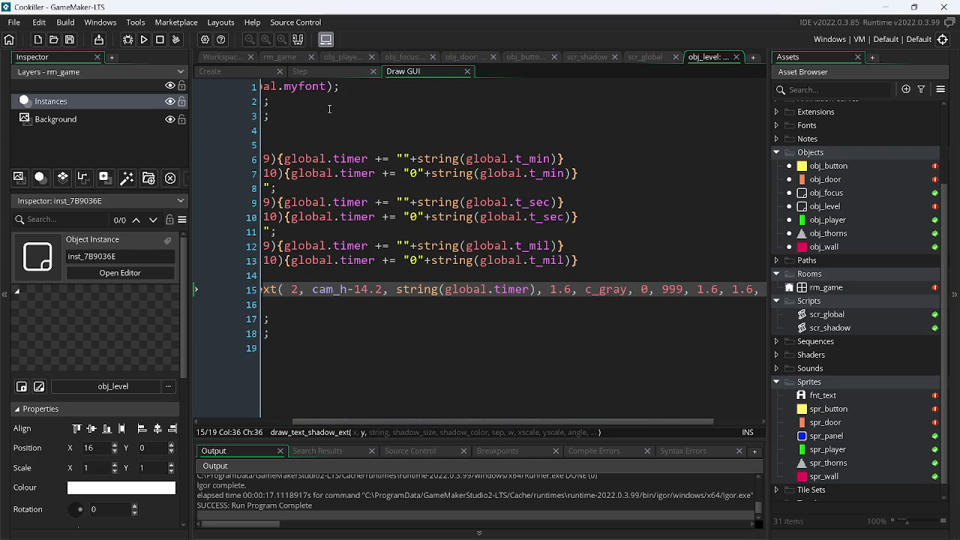
{"action": "left_click_drag", "start_coordinate": [348, 59], "coordinate": [367, 199]}
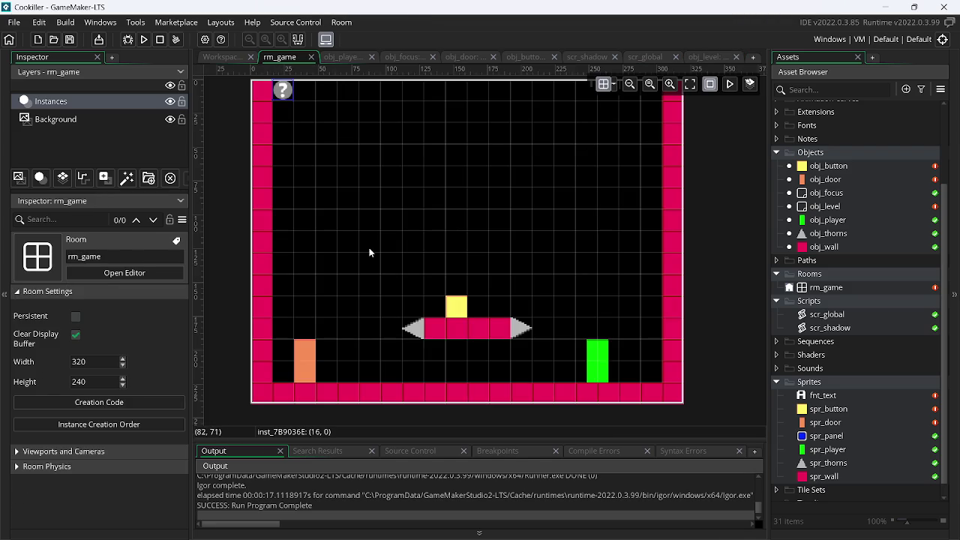
{"action": "scroll", "coordinate": [308, 202], "scroll_direction": "down", "scroll_amount": 2}
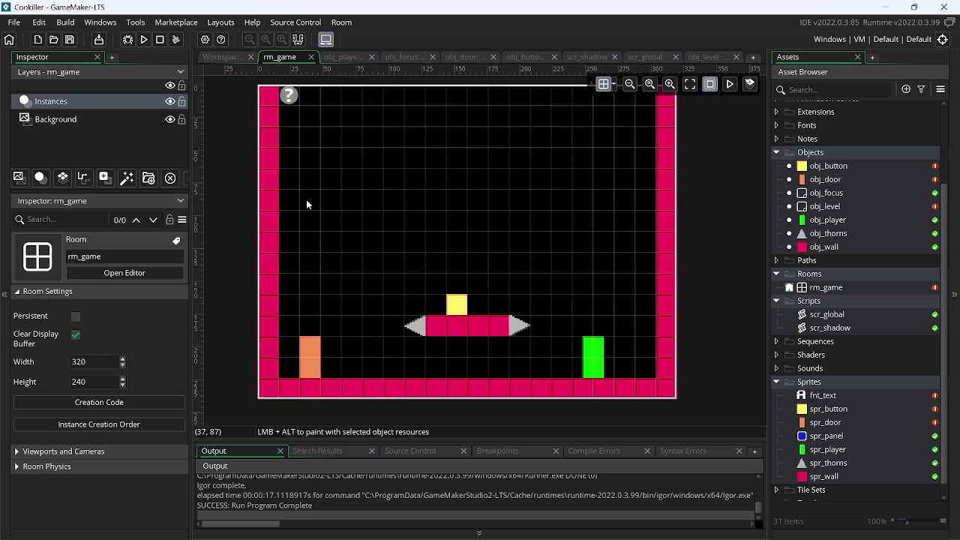
{"action": "mouse_move", "coordinate": [311, 218]}
{"action": "left_mouse_down"}
{"action": "mouse_move", "coordinate": [336, 248]}
{"action": "mouse_move", "coordinate": [529, 346]}
{"action": "mouse_move", "coordinate": [604, 347]}
{"action": "left_mouse_up"}
{"action": "key", "text": "Up"}
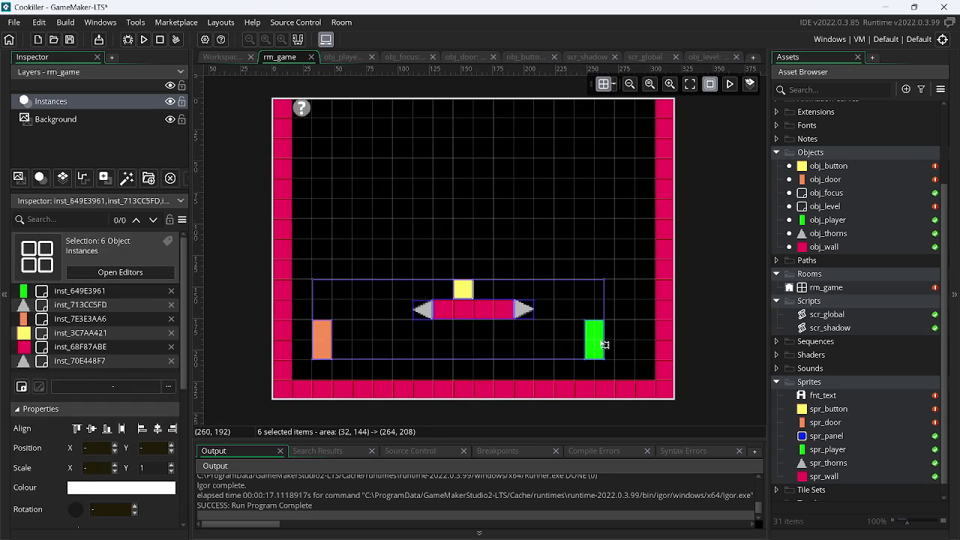
- Shorten both side walls, move the floor up one cell to y 208, and run the game
{"action": "left_click", "coordinate": [291, 381]}
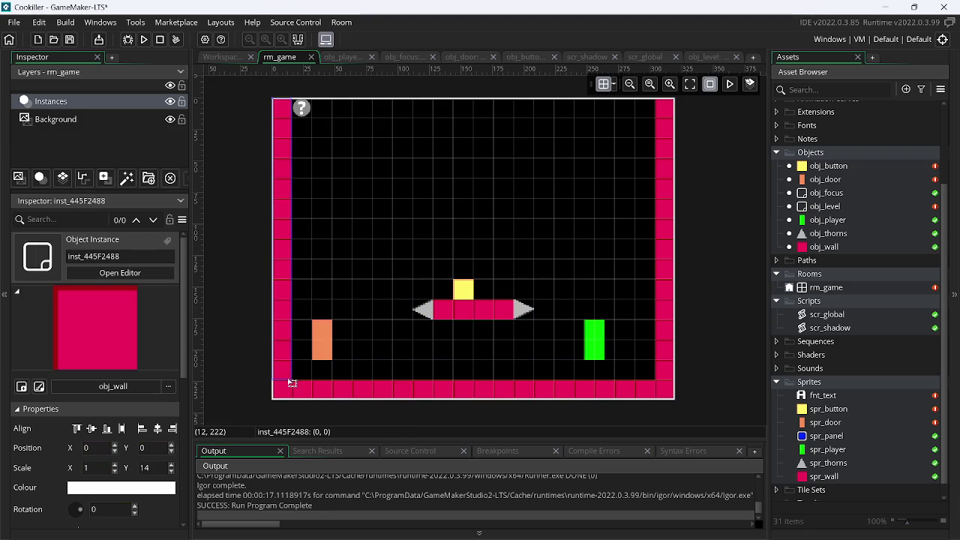
{"action": "left_click_drag", "start_coordinate": [280, 382], "coordinate": [281, 366]}
{"action": "left_click", "coordinate": [657, 377]}
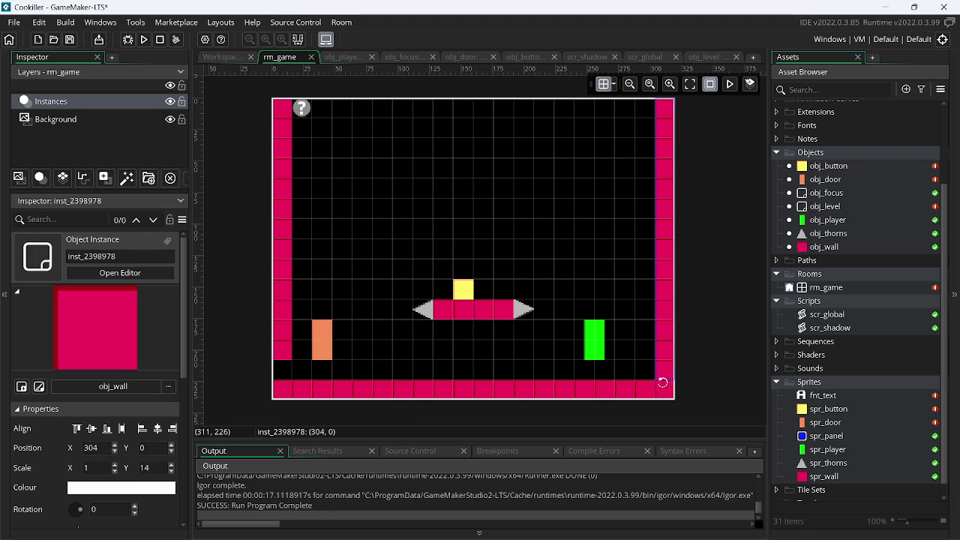
{"action": "left_click_drag", "start_coordinate": [666, 381], "coordinate": [670, 363]}
{"action": "left_click", "coordinate": [606, 394]}
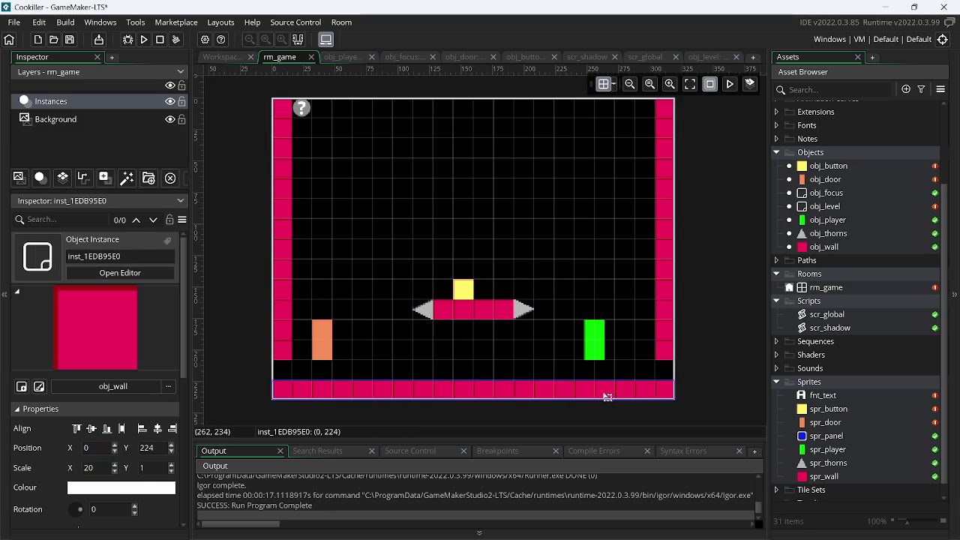
{"action": "left_click_drag", "start_coordinate": [605, 396], "coordinate": [605, 380]}
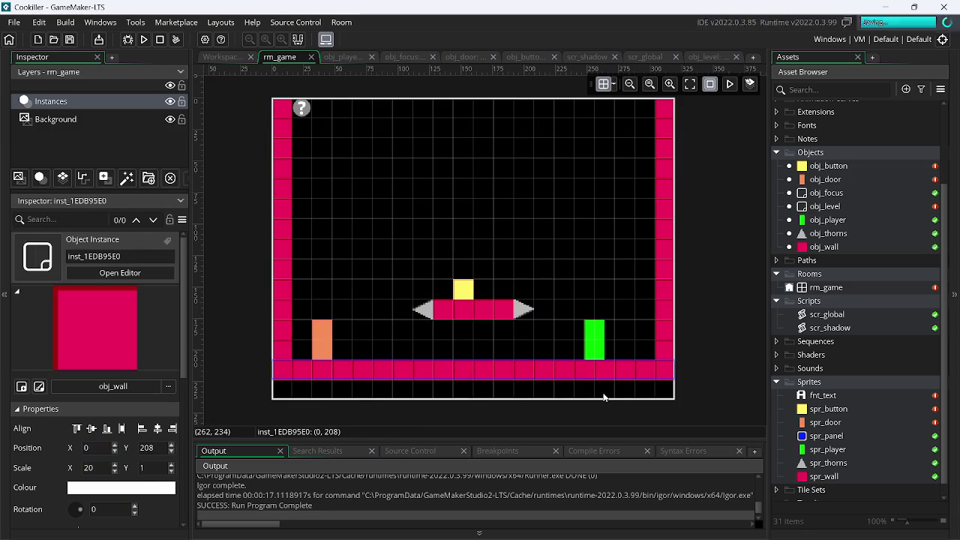
{"action": "left_click", "coordinate": [143, 40]}
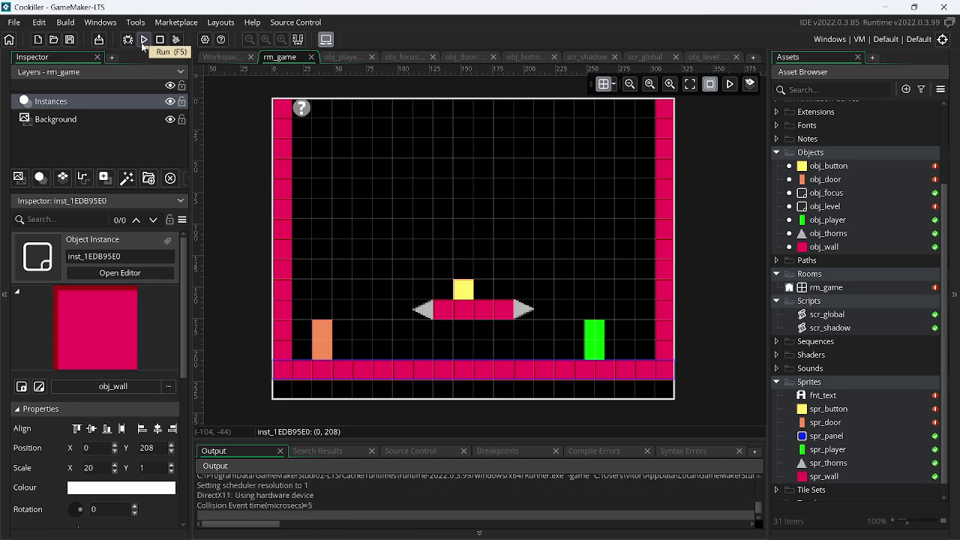
{"action": "key", "text": "Left"}
- Change the timer's x argument in obj_level's Draw GUI line 15 from 2 to 1.2, then rerun
{"action": "key", "text": "Right"}
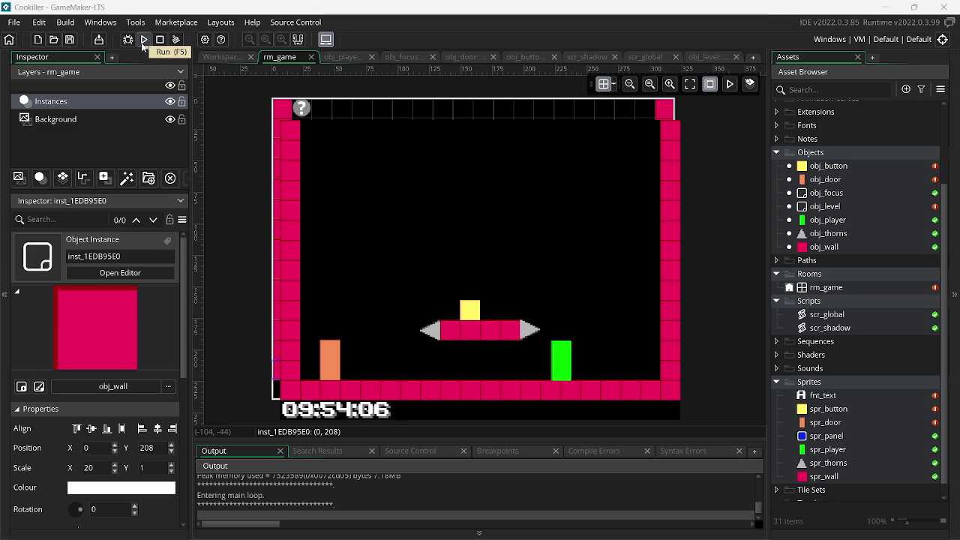
{"action": "key", "text": "Escape"}
{"action": "left_click", "coordinate": [698, 57]}
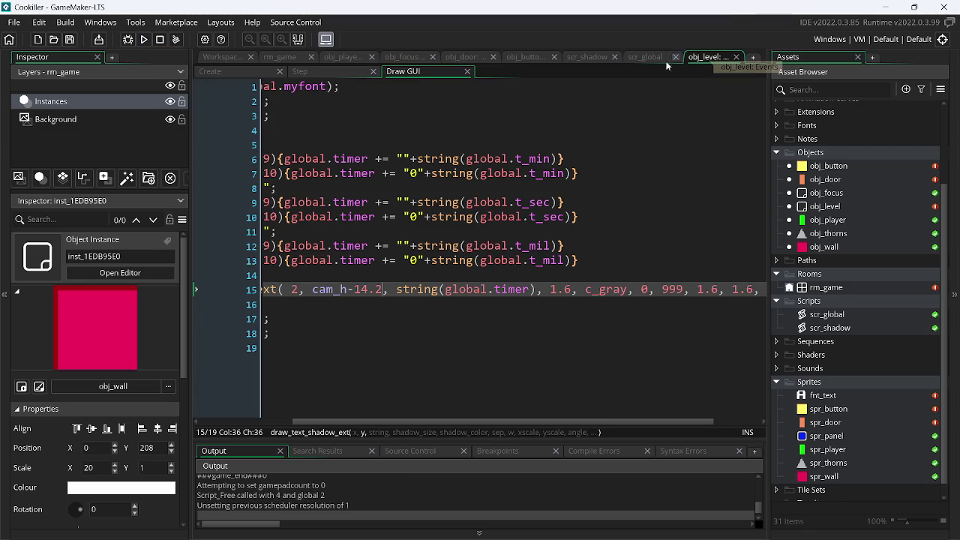
{"action": "scroll", "coordinate": [431, 368], "scroll_direction": "left", "scroll_amount": 3}
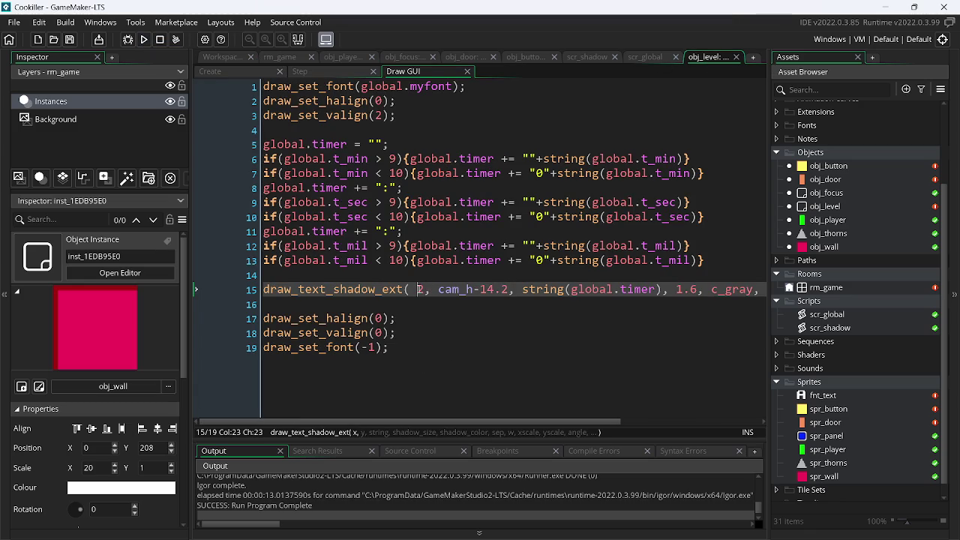
{"action": "key", "text": "BackSpace"}
{"action": "type", "text": "1.2"}
{"action": "left_click", "coordinate": [417, 289]}
{"action": "key", "text": "BackSpace"}
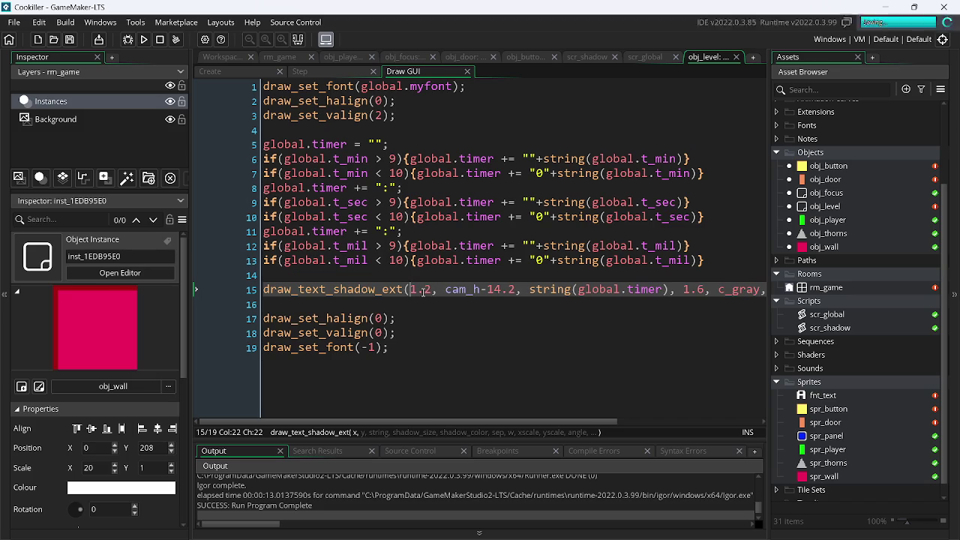
{"action": "left_click", "coordinate": [144, 40]}
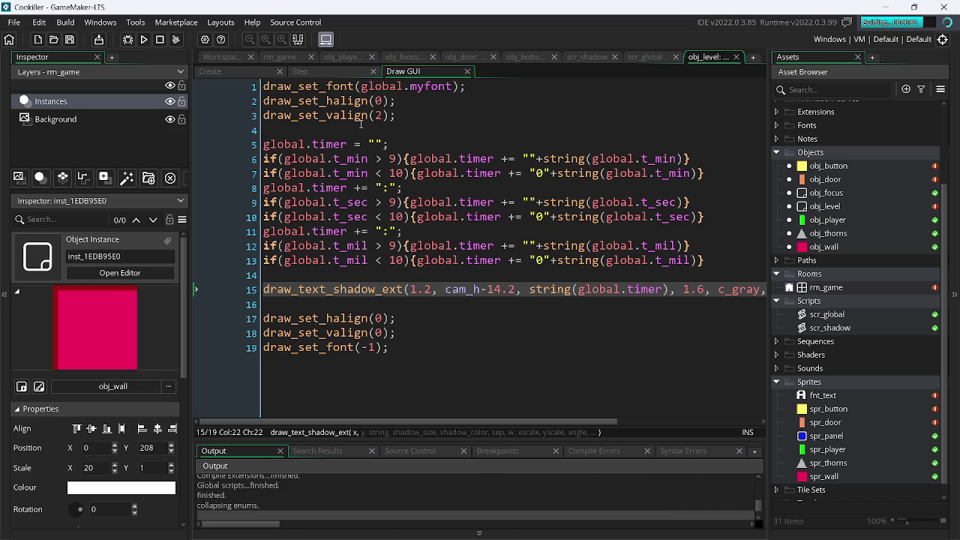
{"action": "key", "text": "Left"}
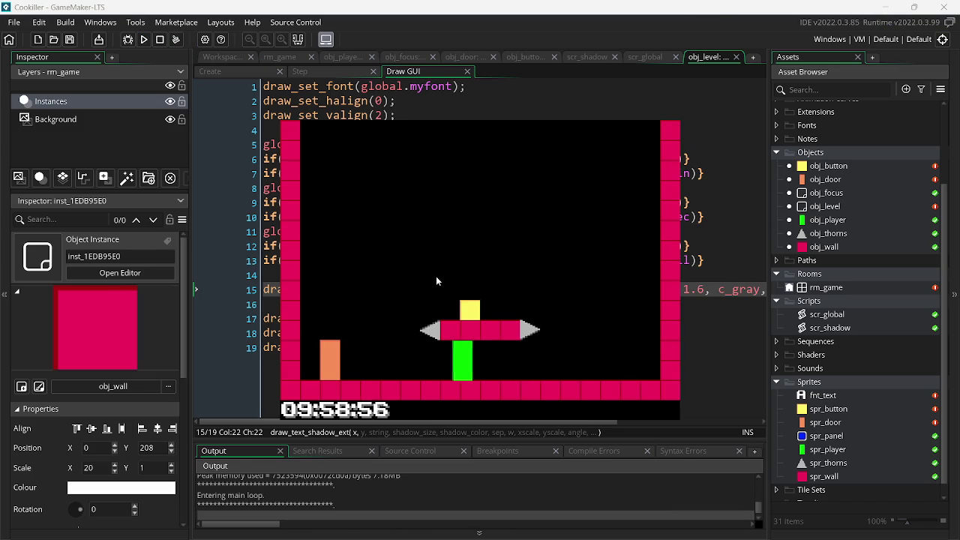
- Play the level, running between the door and the platform and jumping over it repeatedly
{"action": "key", "text": "Right"}
{"action": "key", "text": "Left"}
{"action": "key", "text": "Up"}
{"action": "key", "text": "Right"}
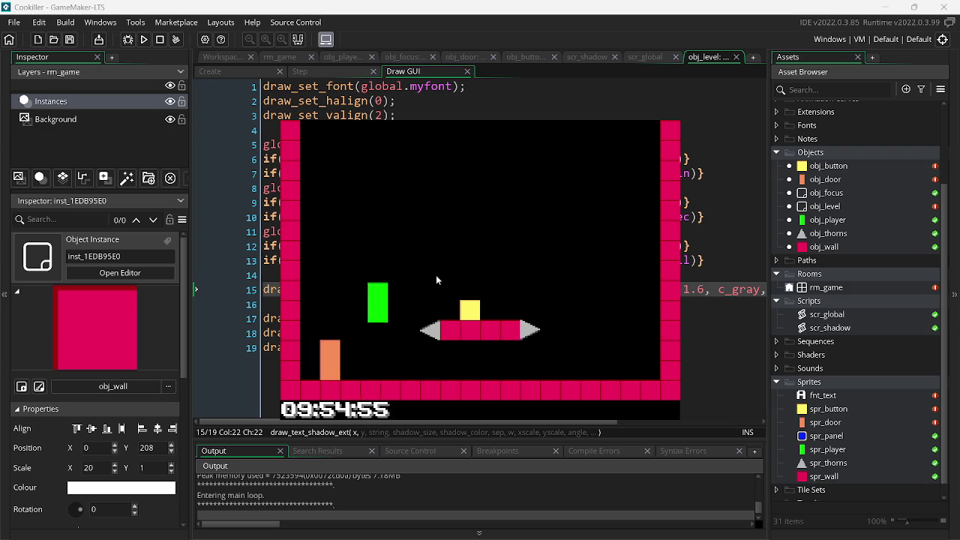
{"action": "key", "text": "Left"}
{"action": "key", "text": "Up"}
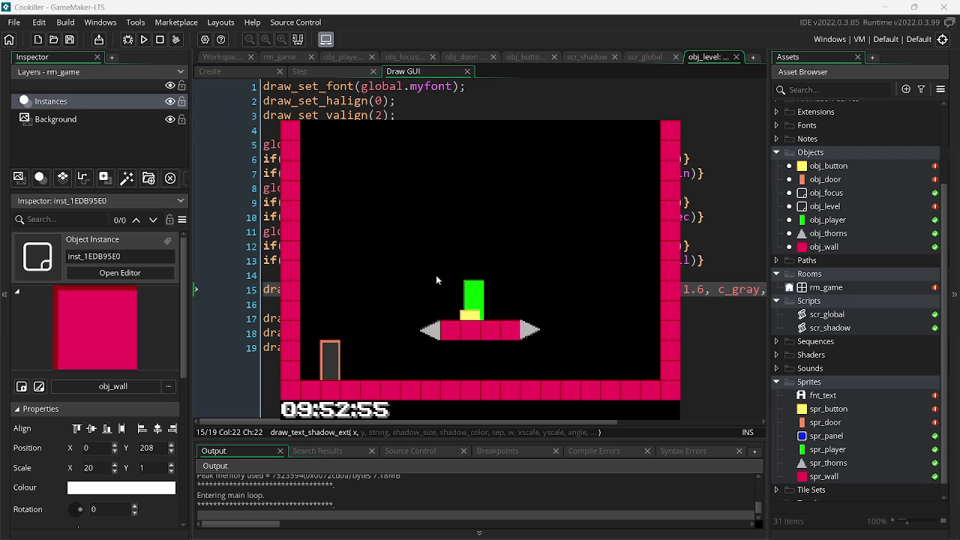
{"action": "key", "text": "Up"}
{"action": "key", "text": "Right"}
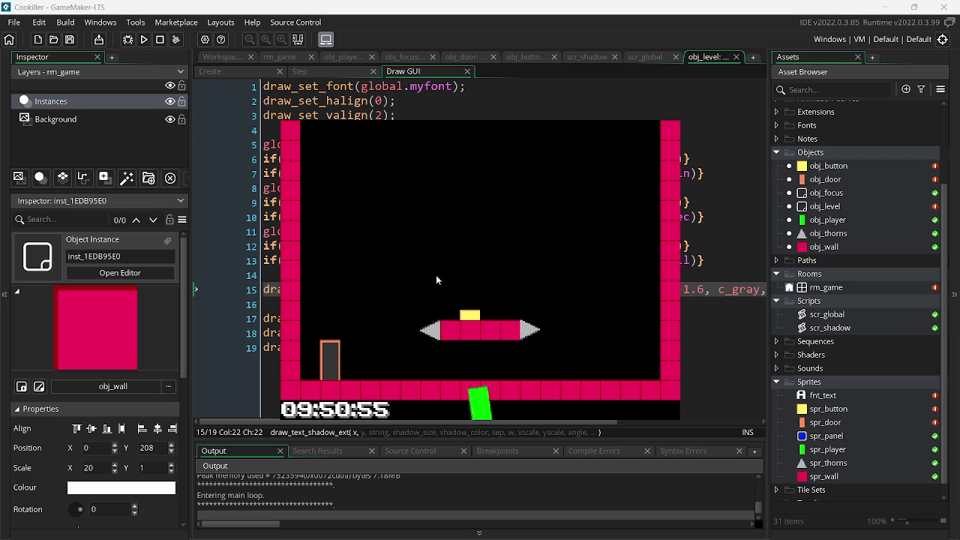
{"action": "key", "text": "Left"}
{"action": "key", "text": "Left"}
{"action": "key", "text": "Right"}
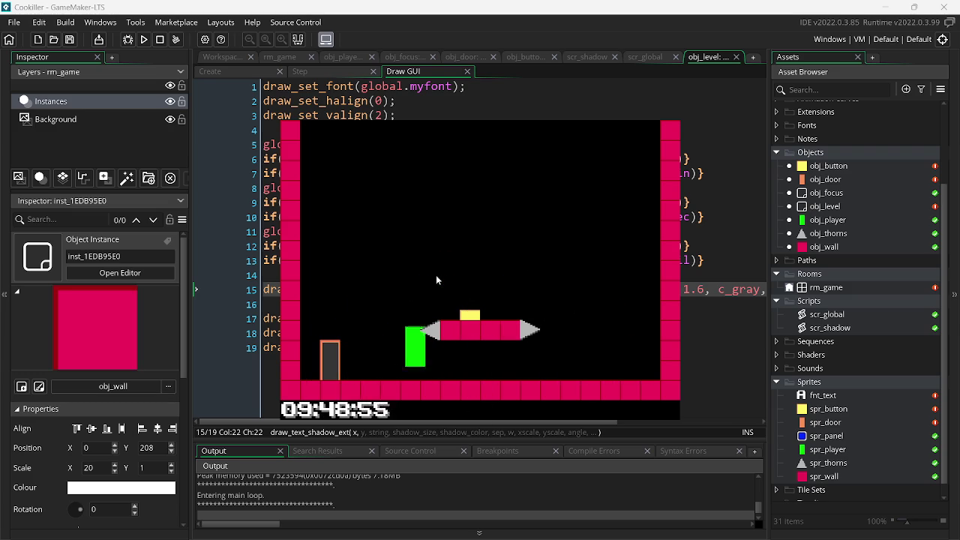
{"action": "key", "text": "Up"}
{"action": "key", "text": "Left"}
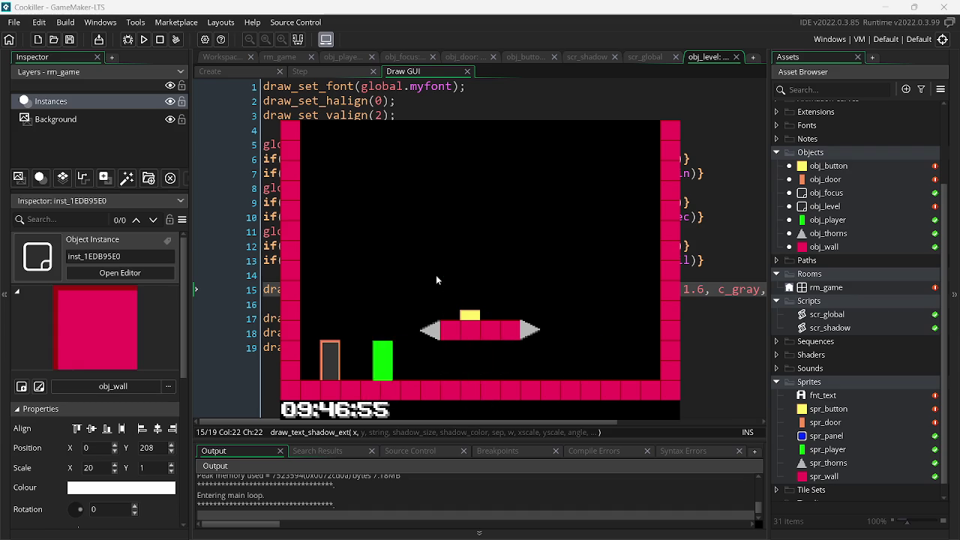
{"action": "key", "text": "Right"}
{"action": "key", "text": "Up"}
{"action": "key", "text": "Left"}
{"action": "key", "text": "Right"}
{"action": "key", "text": "Up"}
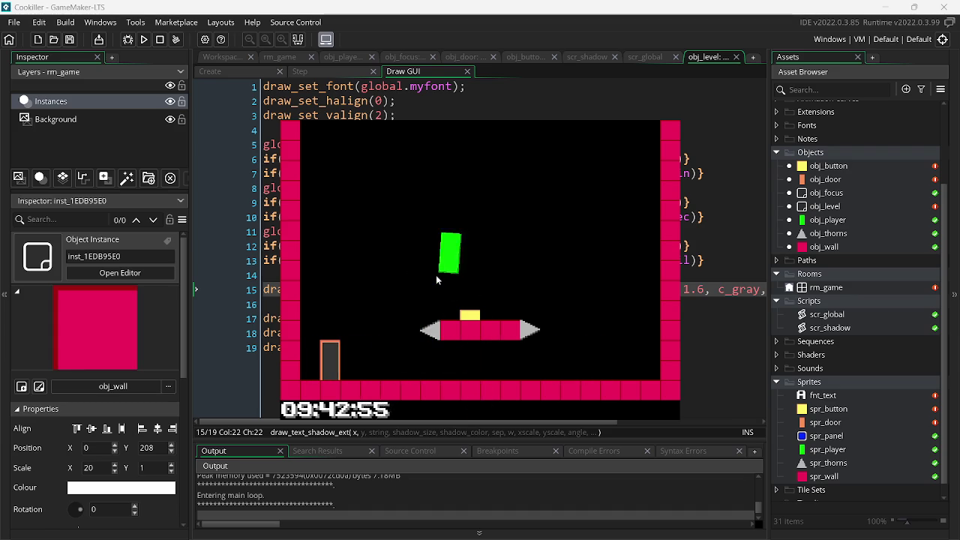
{"action": "key", "text": "Left"}
{"action": "key", "text": "Right"}
{"action": "key", "text": "Up"}
{"action": "key", "text": "Left"}
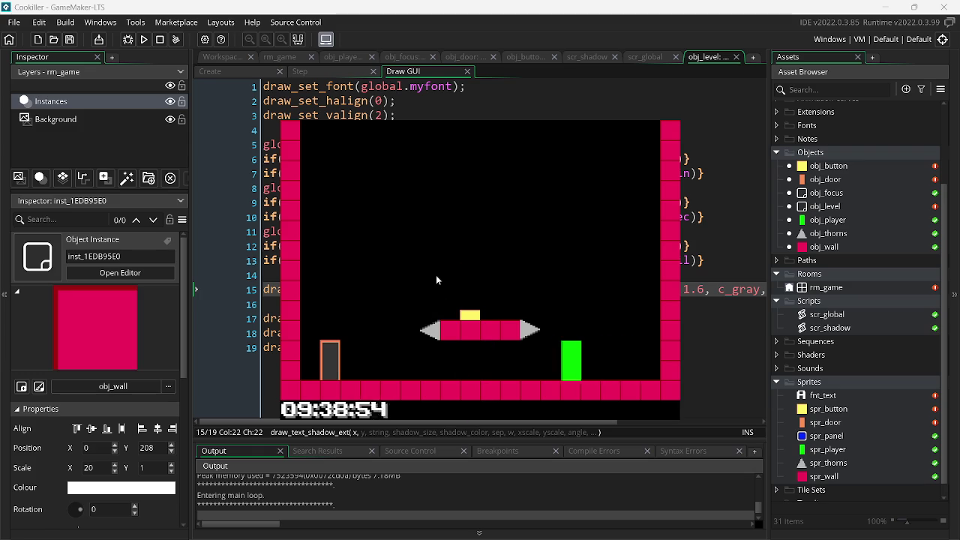
{"action": "key", "text": "Right"}
{"action": "key", "text": "Up"}
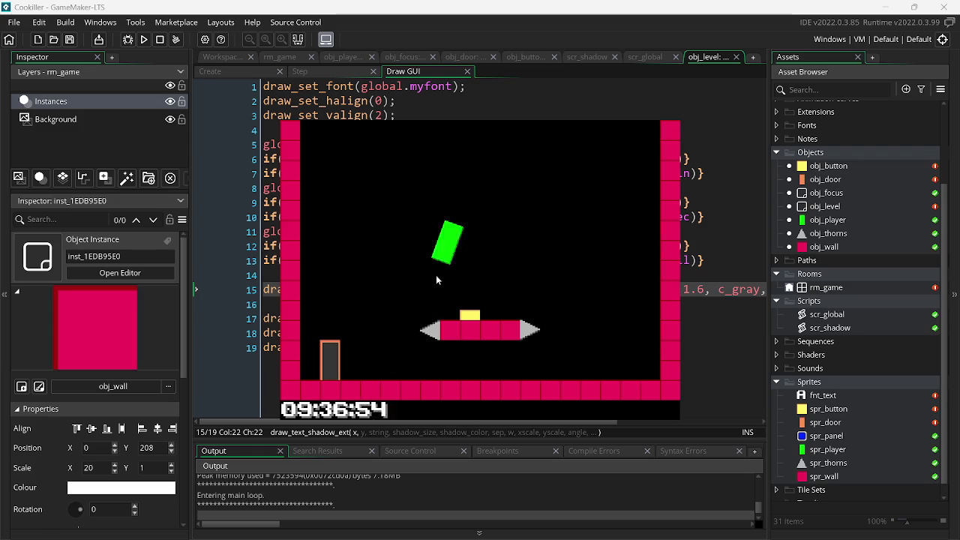
{"action": "key", "text": "Left"}
{"action": "key", "text": "Right"}
- Close the game and switch to the browser's Twitch stream dashboard
{"action": "key", "text": "Escape"}
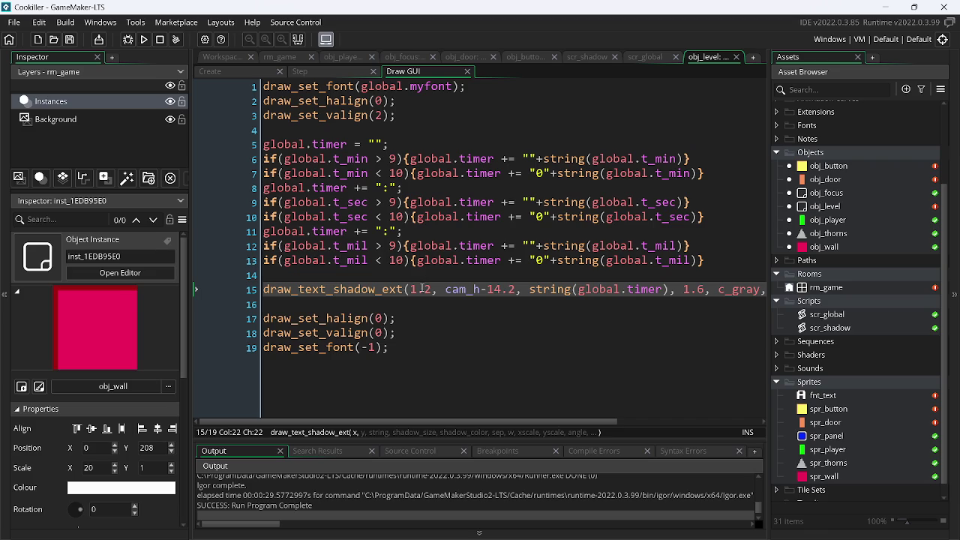
{"action": "key", "text": "alt+Tab"}
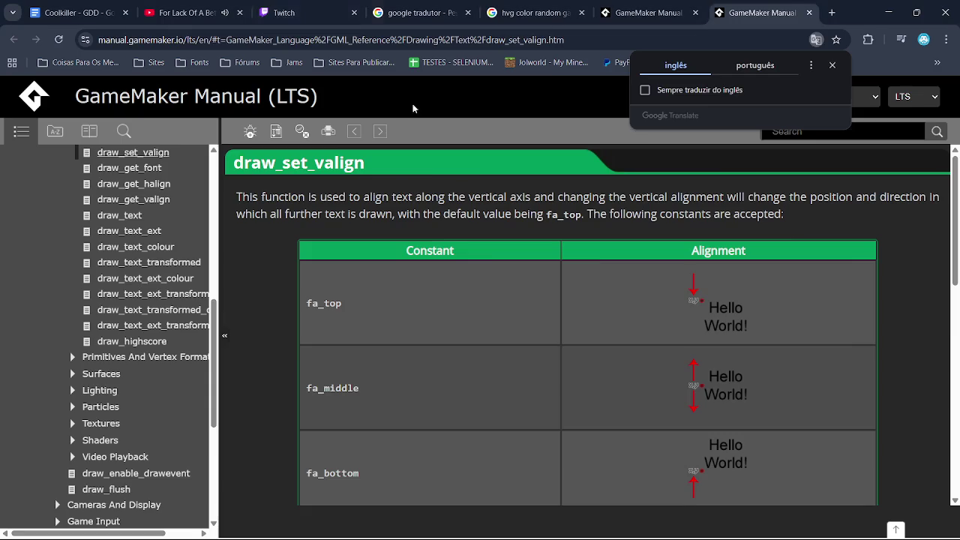
{"action": "left_click", "coordinate": [310, 15]}
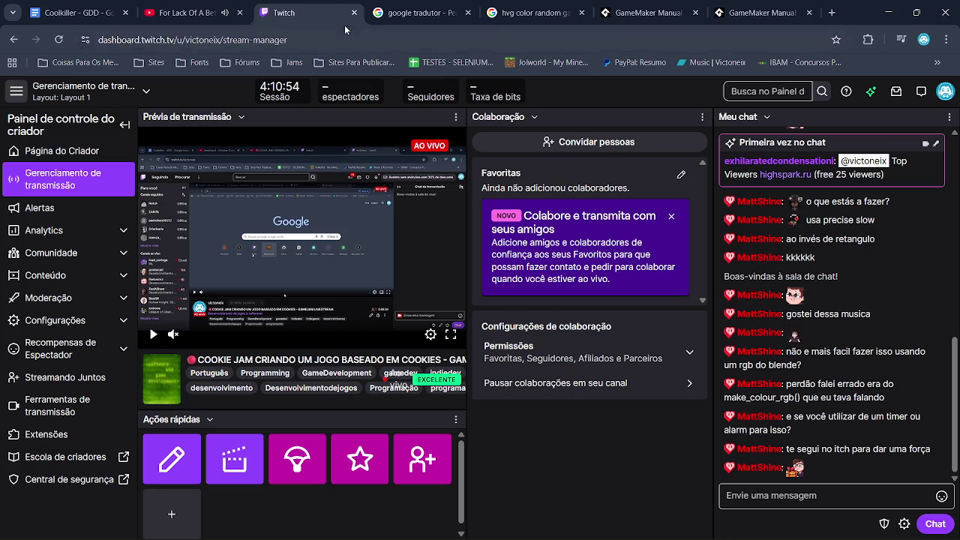
{"action": "left_click", "coordinate": [214, 5]}
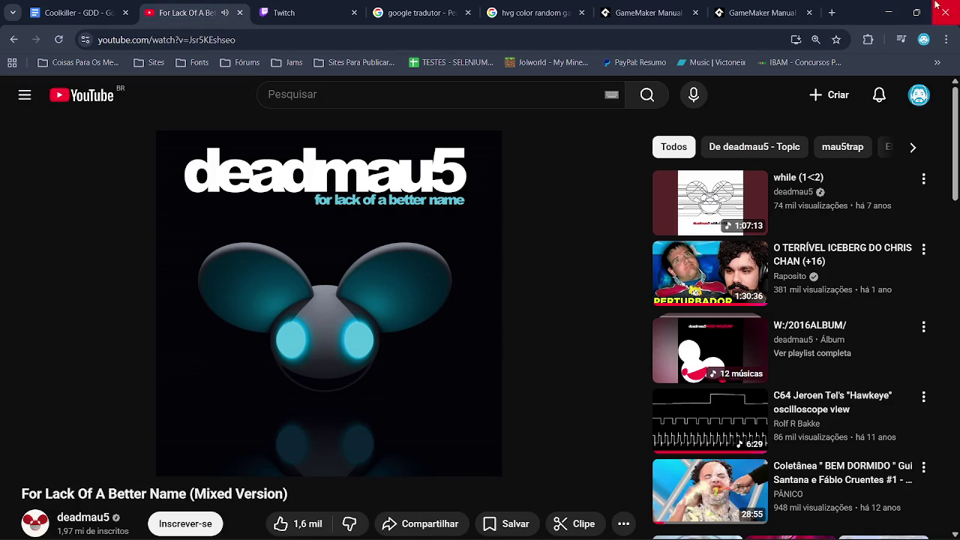
{"action": "left_click", "coordinate": [880, 6]}
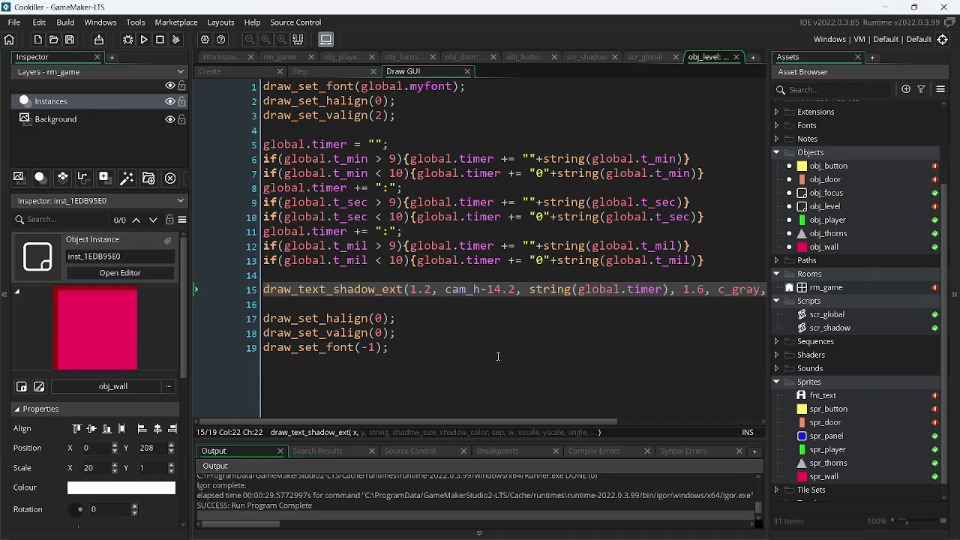
{"action": "left_click", "coordinate": [144, 40]}
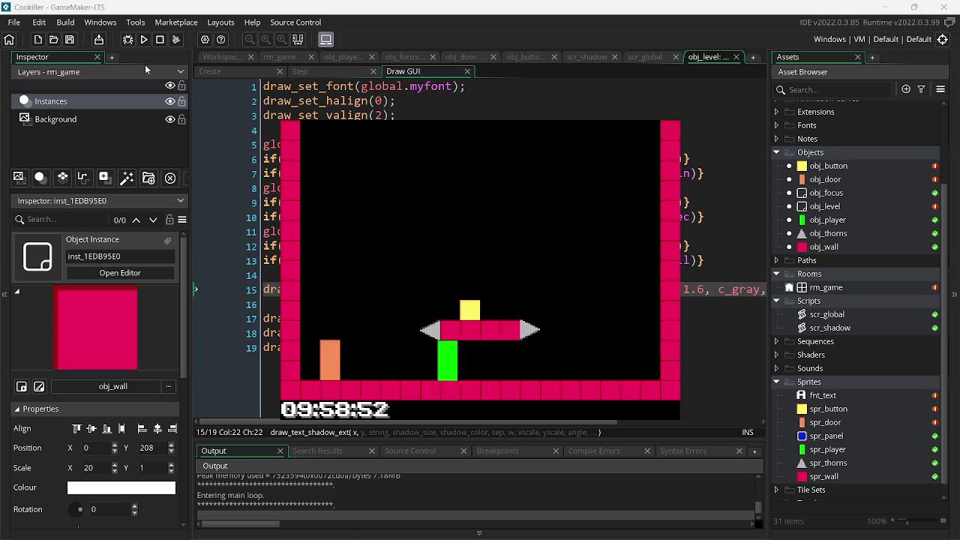
- Jump onto the yellow button and back toward the door, then close the game and minimize GameMaker
{"action": "key", "text": "Right"}
{"action": "key", "text": "Up"}
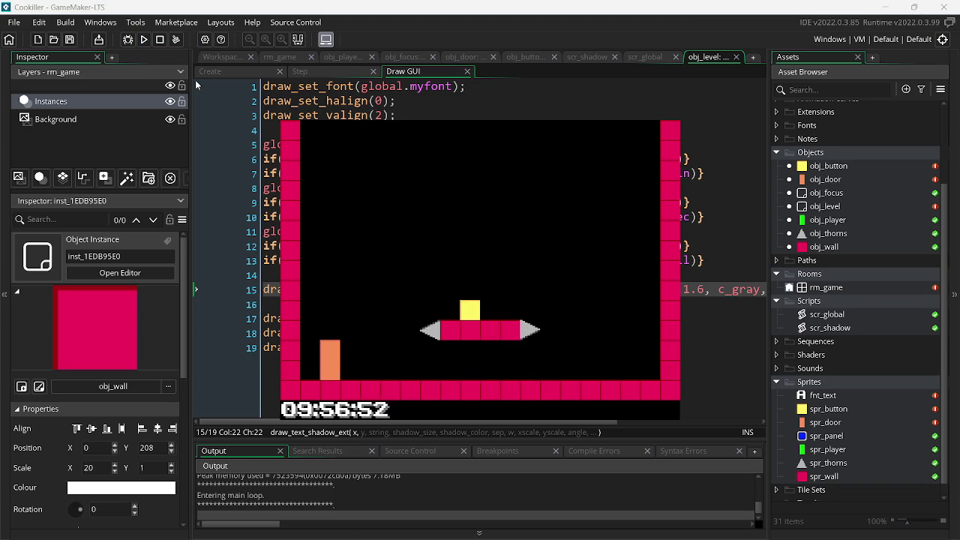
{"action": "key", "text": "Left"}
{"action": "key", "text": "Up"}
{"action": "key", "text": "Right"}
{"action": "key", "text": "Up"}
{"action": "key", "text": "Right"}
{"action": "key", "text": "Escape"}
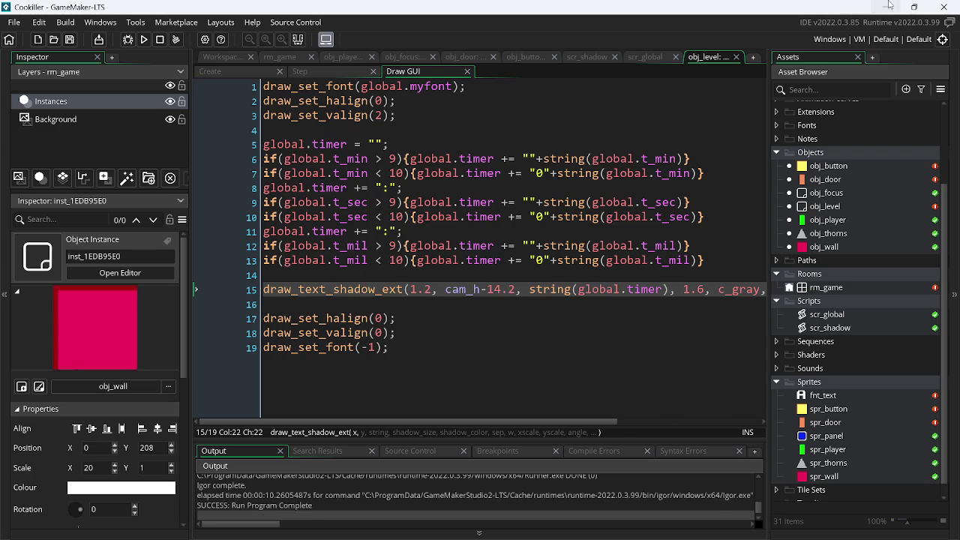
{"action": "left_click", "coordinate": [887, 6]}
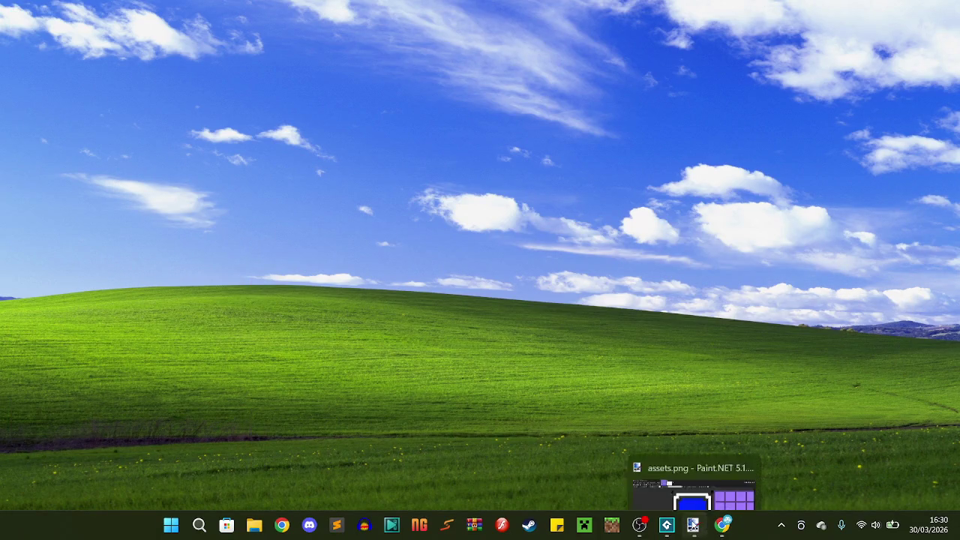
- In assets.png, select the 32×32 blue panel icon and drag it right, away from the top-left corner
{"action": "left_click", "coordinate": [693, 525]}
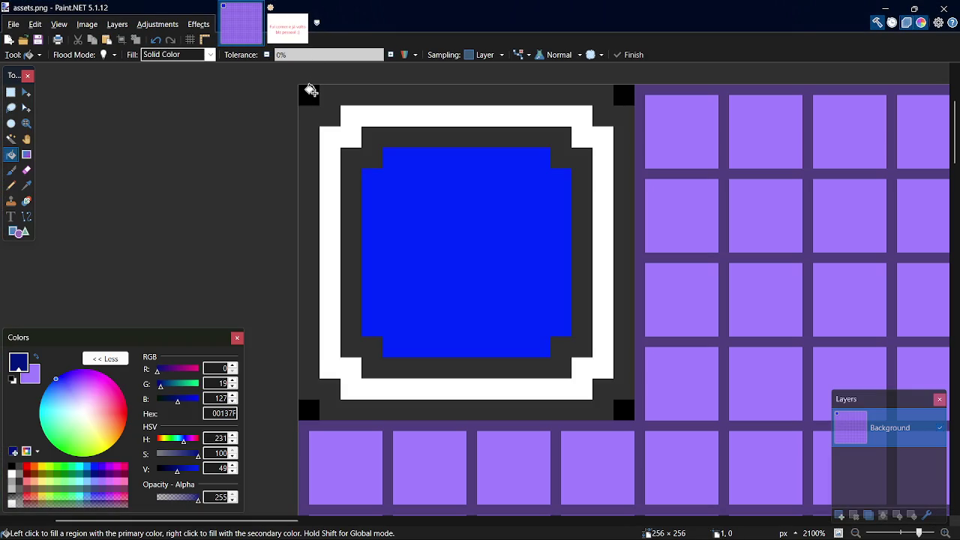
{"action": "key", "text": "s"}
{"action": "mouse_move", "coordinate": [305, 90]}
{"action": "left_mouse_down"}
{"action": "mouse_move", "coordinate": [537, 365]}
{"action": "mouse_move", "coordinate": [626, 414]}
{"action": "left_mouse_up"}
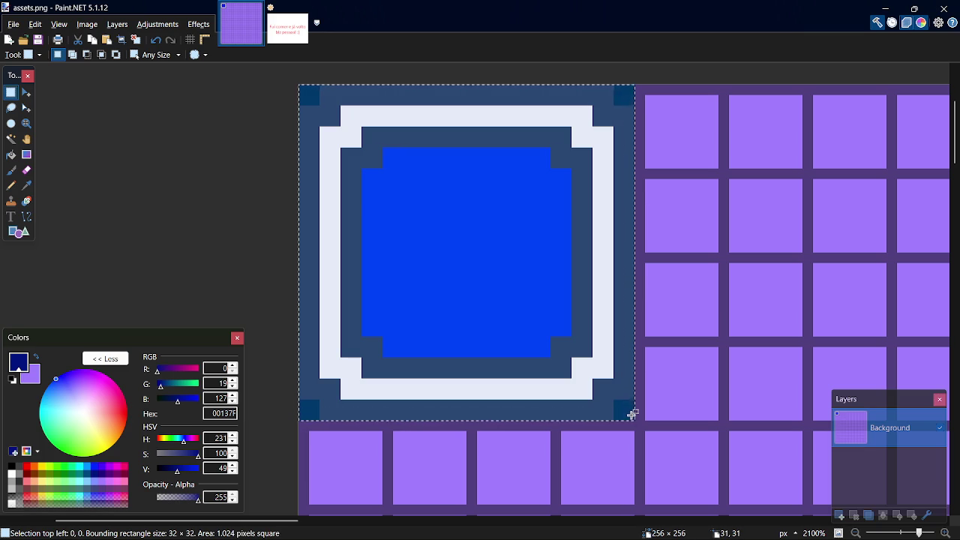
{"action": "key", "text": "m"}
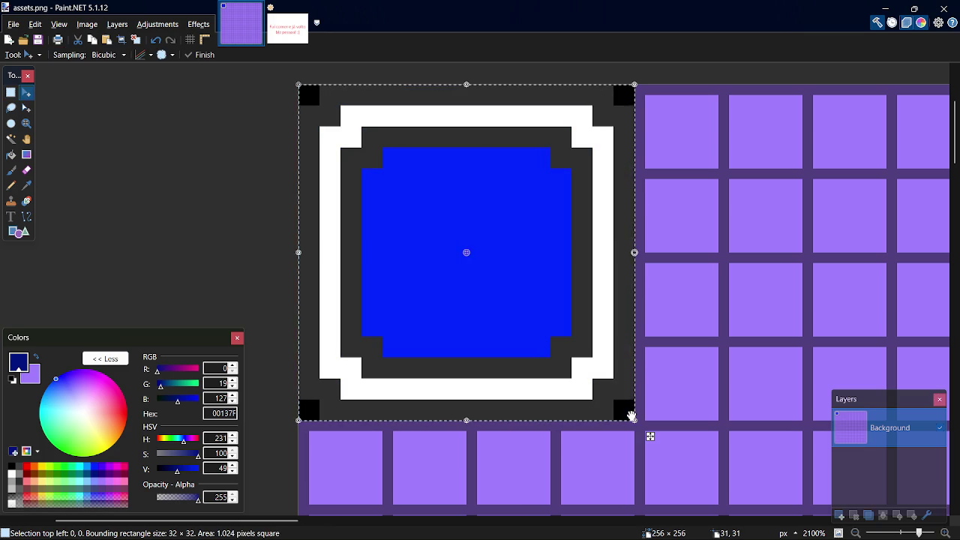
{"action": "scroll", "coordinate": [615, 383], "scroll_direction": "up", "scroll_amount": 2}
{"action": "scroll", "coordinate": [598, 354], "scroll_direction": "down", "scroll_amount": 7}
{"action": "mouse_move", "coordinate": [550, 334]}
{"action": "left_mouse_down"}
{"action": "mouse_move", "coordinate": [957, 337]}
{"action": "mouse_move", "coordinate": [787, 338]}
{"action": "mouse_move", "coordinate": [875, 339]}
{"action": "mouse_move", "coordinate": [843, 337]}
{"action": "left_mouse_up"}
- Select the purple grid cells beside the gap and nudge them left to the image's top-left corner
{"action": "key", "text": "s"}
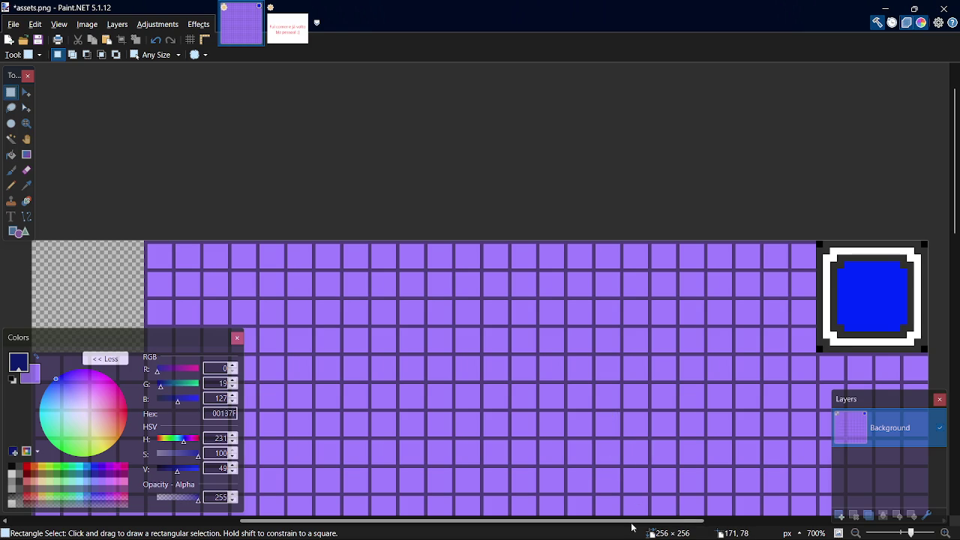
{"action": "left_click_drag", "start_coordinate": [634, 521], "coordinate": [425, 524]}
{"action": "scroll", "coordinate": [579, 255], "scroll_direction": "up", "scroll_amount": 8}
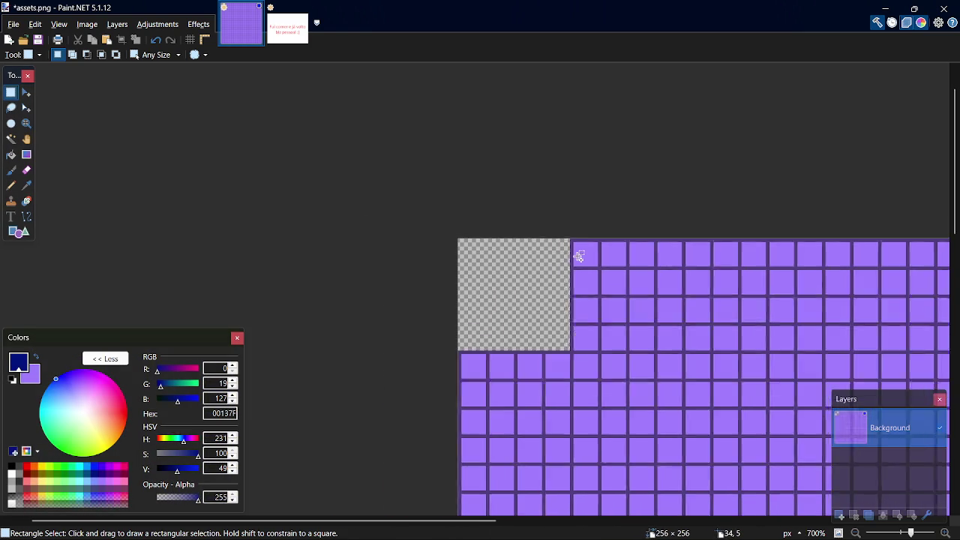
{"action": "scroll", "coordinate": [551, 264], "scroll_direction": "down", "scroll_amount": 4}
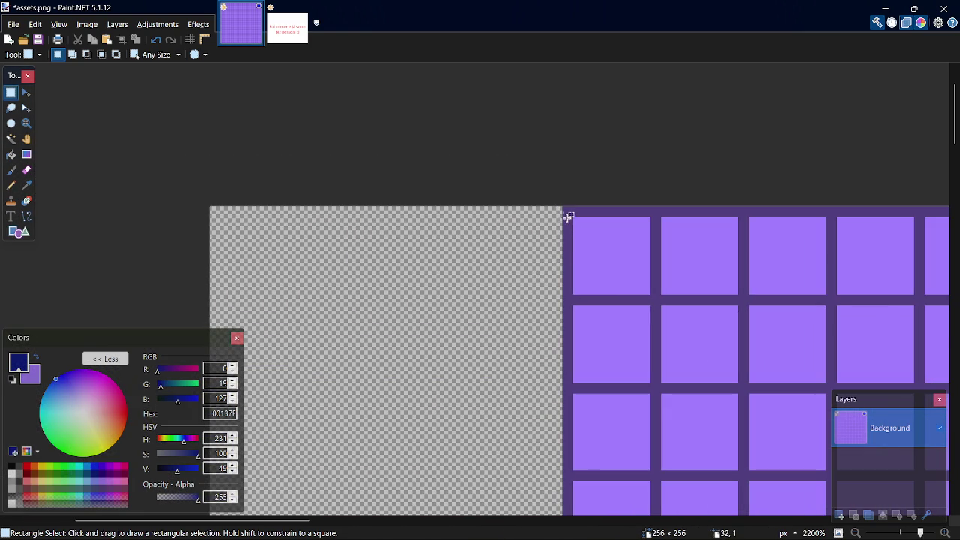
{"action": "scroll", "coordinate": [495, 331], "scroll_direction": "down", "scroll_amount": 1}
{"action": "scroll", "coordinate": [458, 342], "scroll_direction": "down", "scroll_amount": 5}
{"action": "scroll", "coordinate": [617, 300], "scroll_direction": "up", "scroll_amount": 1}
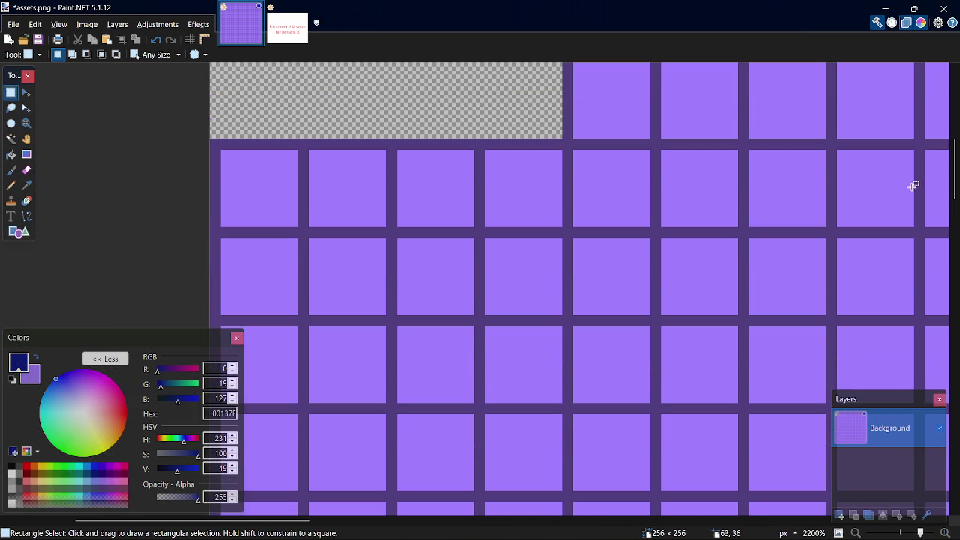
{"action": "scroll", "coordinate": [955, 182], "scroll_direction": "up", "scroll_amount": 5}
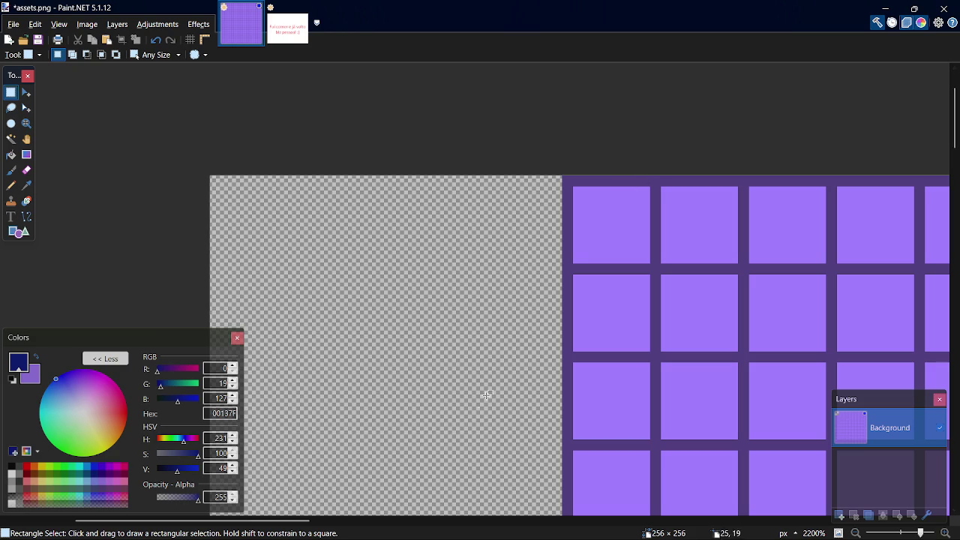
{"action": "scroll", "coordinate": [310, 534], "scroll_direction": "right", "scroll_amount": 3}
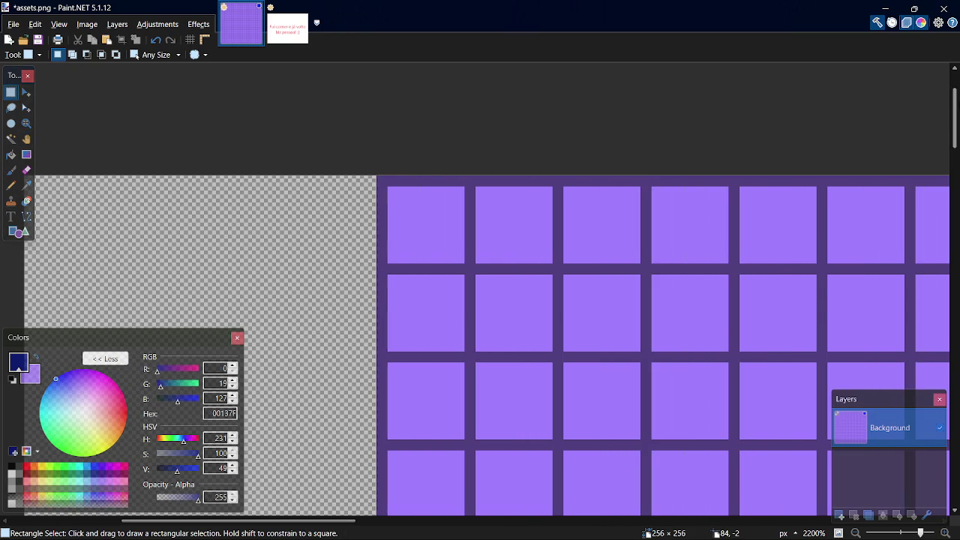
{"action": "scroll", "coordinate": [828, 111], "scroll_direction": "down", "scroll_amount": 1}
{"action": "mouse_move", "coordinate": [378, 96]}
{"action": "left_mouse_down"}
{"action": "mouse_move", "coordinate": [609, 303]}
{"action": "mouse_move", "coordinate": [726, 430]}
{"action": "mouse_move", "coordinate": [728, 444]}
{"action": "mouse_move", "coordinate": [729, 425]}
{"action": "left_mouse_up"}
{"action": "key", "text": "m"}
{"action": "key", "text": "Left"}
{"action": "key", "text": "Left"}
{"action": "key", "text": "Left"}
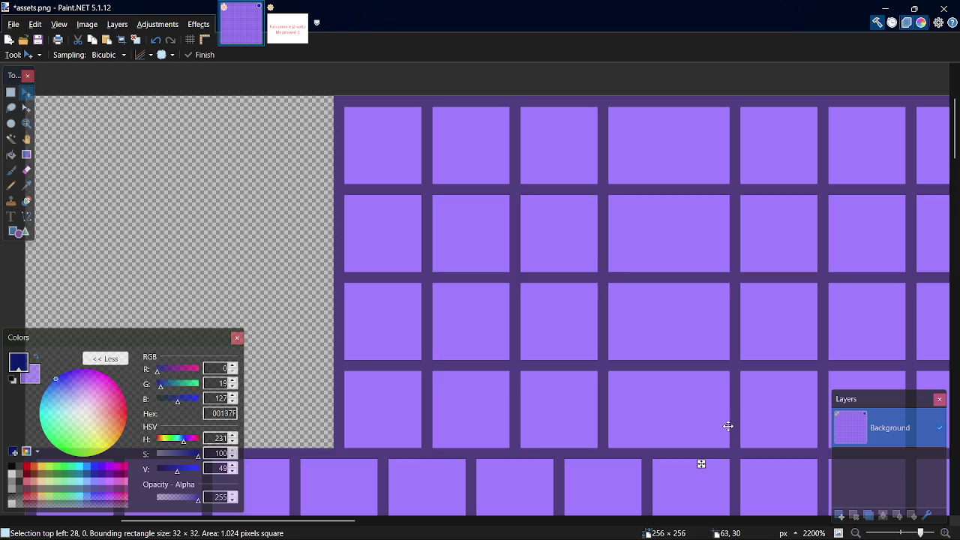
{"action": "key", "text": "Right"}
{"action": "key", "text": "Right"}
{"action": "key", "text": "Right"}
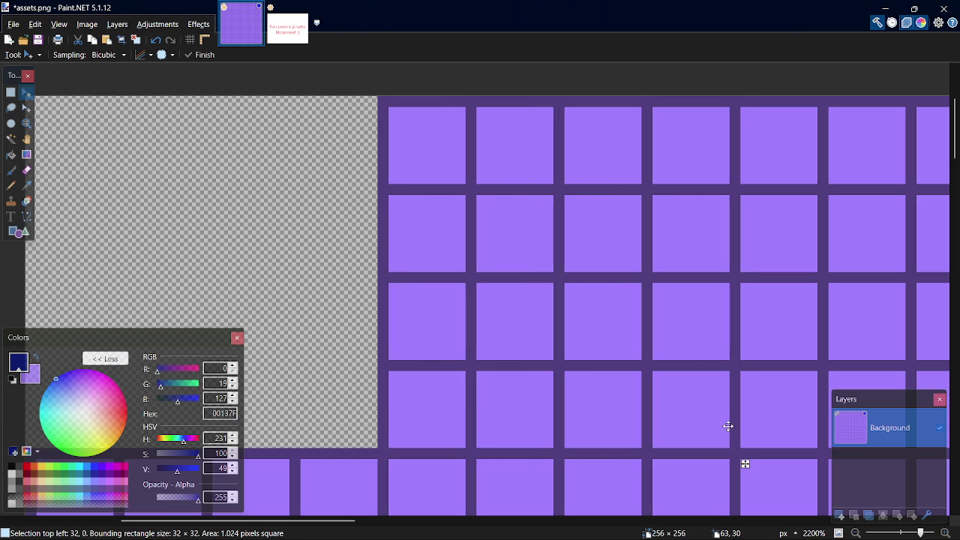
{"action": "key", "text": "Left"}
{"action": "key", "text": "Left"}
{"action": "key", "text": "Left"}
{"action": "key", "text": "Right"}
{"action": "key", "text": "Right"}
{"action": "key", "text": "Right"}
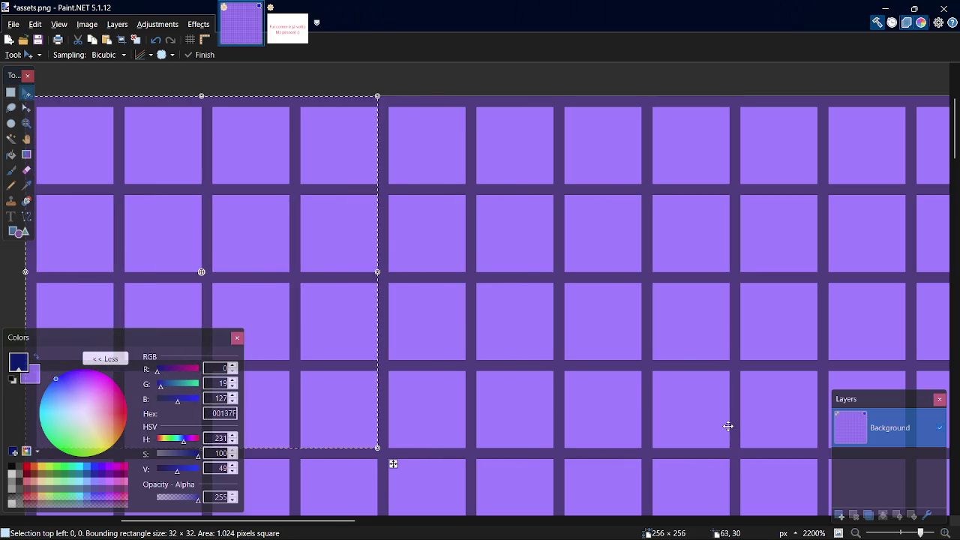
- Save assets.png, clear the selection, and switch to the YouTube browser tab
{"action": "key", "text": "ctrl+s"}
{"action": "key", "text": "s"}
{"action": "key", "text": "ctrl+d"}
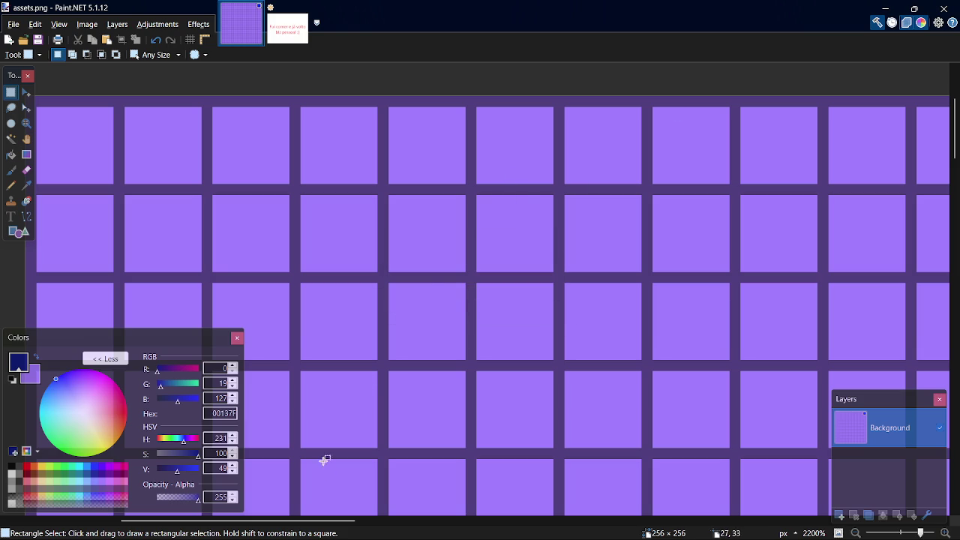
{"action": "left_click_drag", "start_coordinate": [343, 521], "coordinate": [268, 520]}
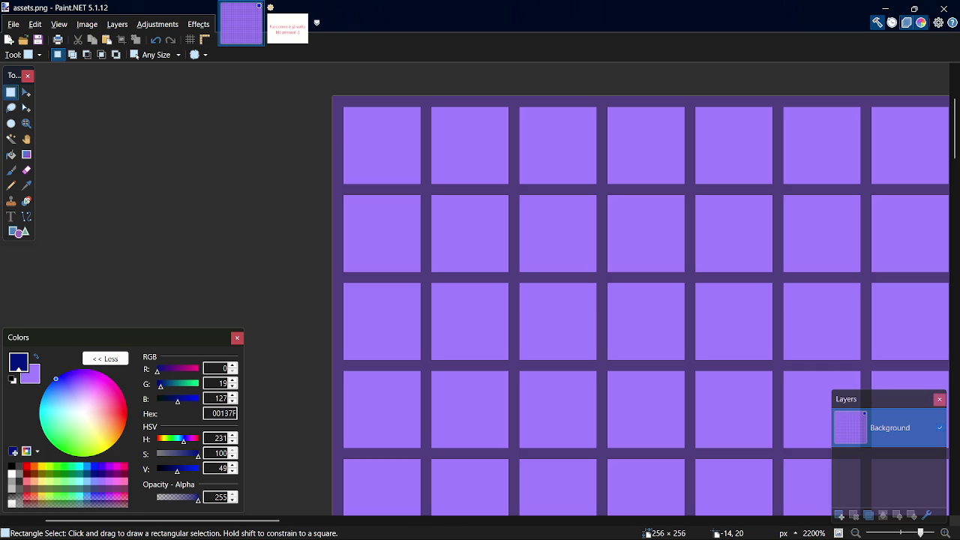
{"action": "mouse_move", "coordinate": [450, 536]}
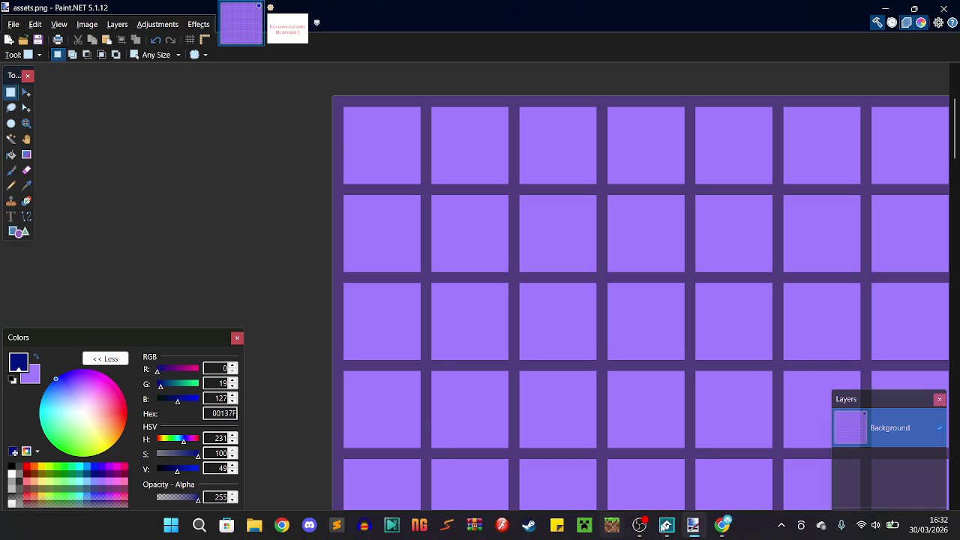
{"action": "left_click", "coordinate": [722, 525]}
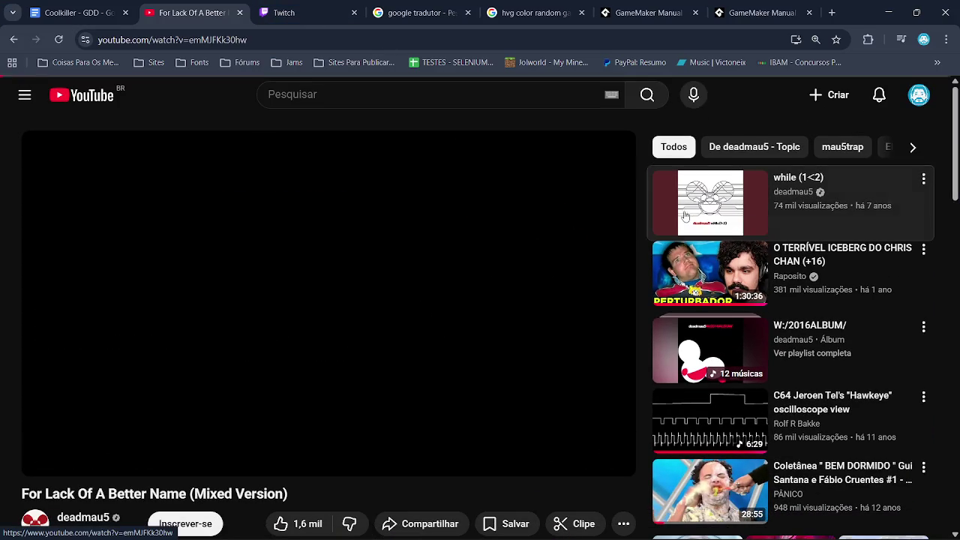
{"action": "left_click", "coordinate": [309, 7]}
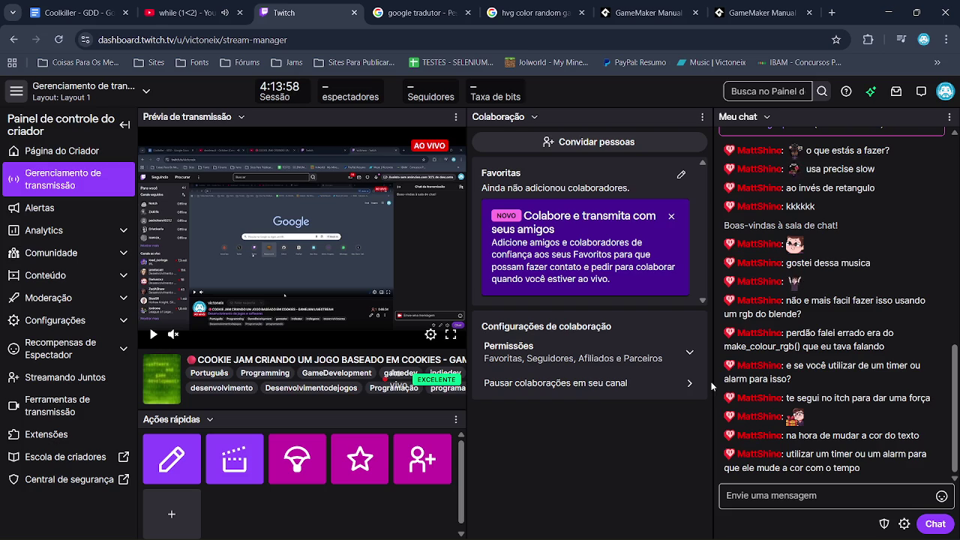
{"action": "left_click", "coordinate": [892, 12]}
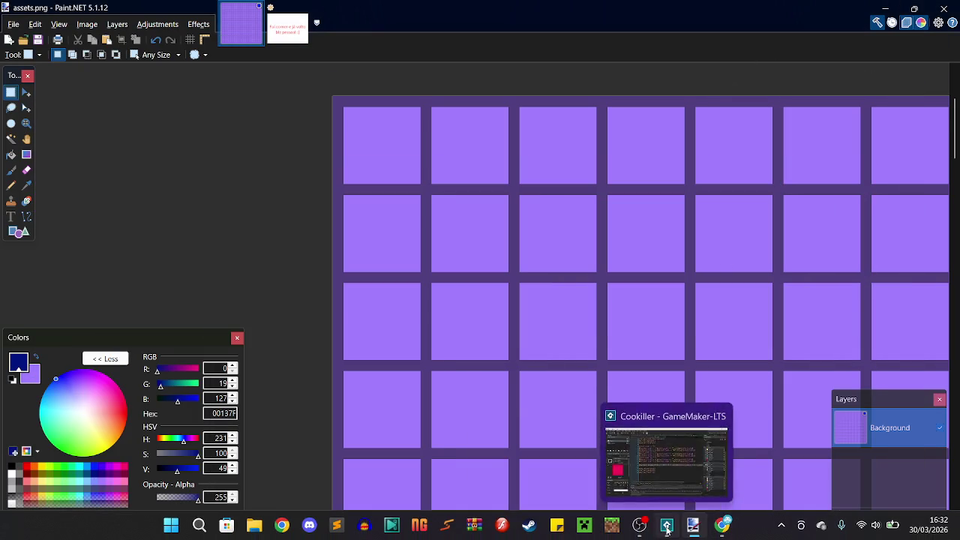
- Back in GameMaker, open scr_shadow and select c_white on the text colour line
{"action": "left_click", "coordinate": [666, 526]}
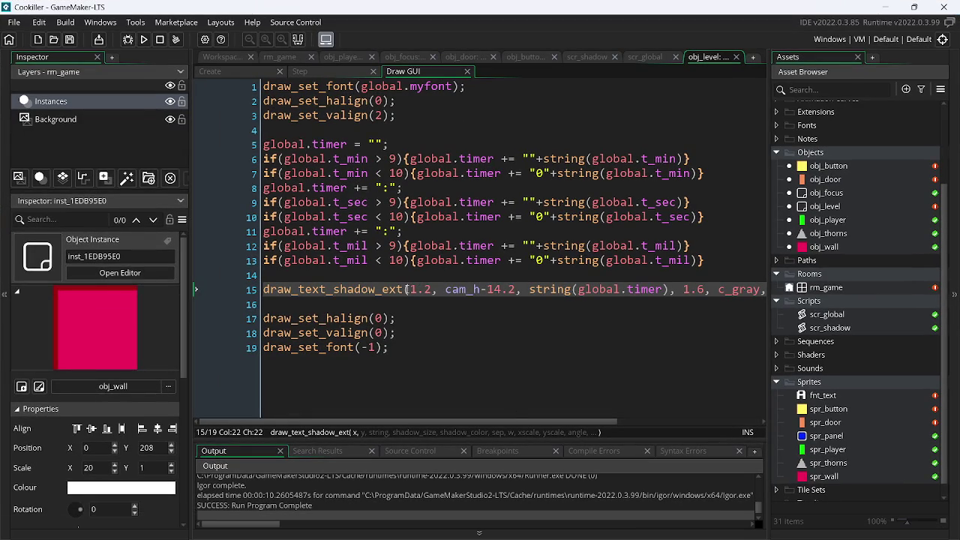
{"action": "key", "text": "Right"}
{"action": "key", "text": "Right"}
{"action": "key", "text": "Right"}
{"action": "key", "text": "Right"}
{"action": "left_click", "coordinate": [597, 56]}
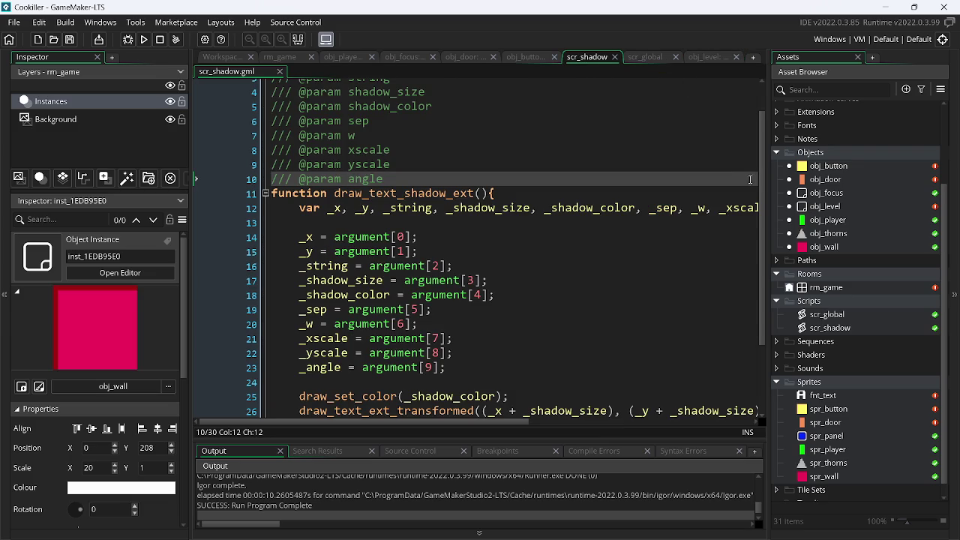
{"action": "left_click_drag", "start_coordinate": [764, 189], "coordinate": [764, 253]}
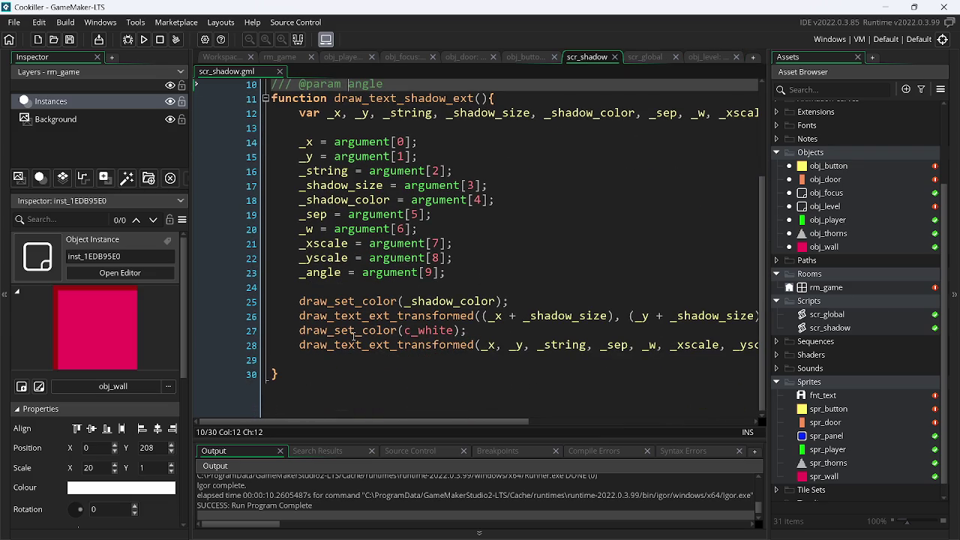
{"action": "left_click", "coordinate": [483, 338]}
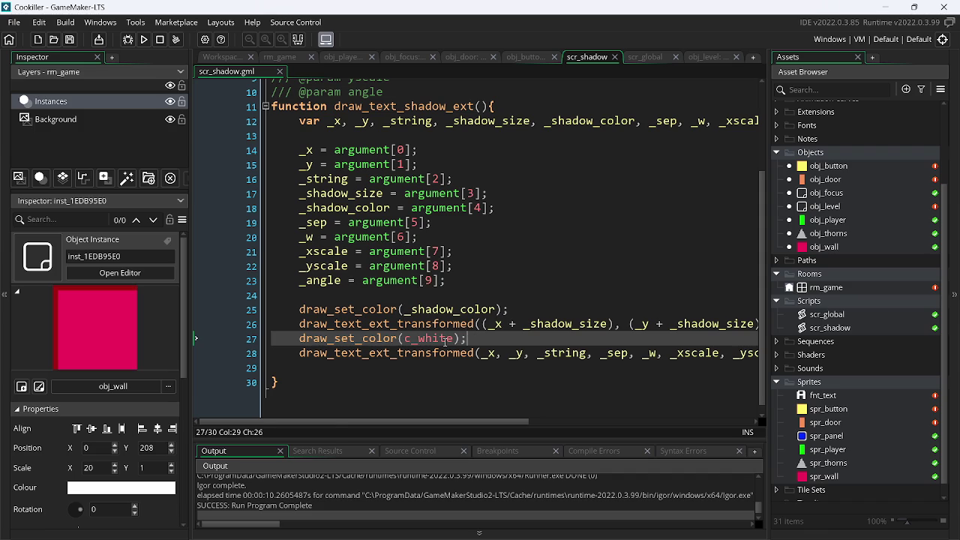
{"action": "double_click", "coordinate": [445, 341]}
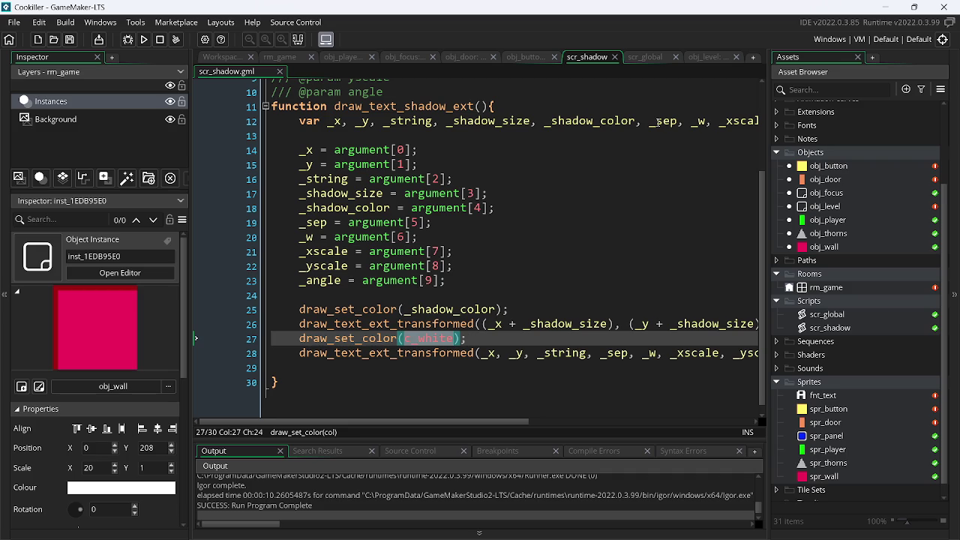
- Add a _text_color variable and call draw_set_color(_text_color) before the main text draw
{"action": "left_click", "coordinate": [636, 120]}
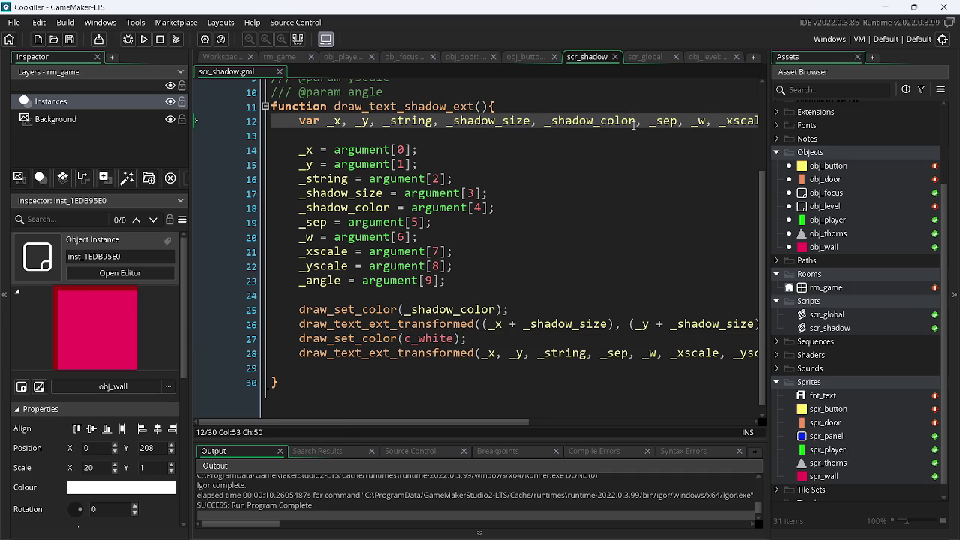
{"action": "type", "text": ", "}
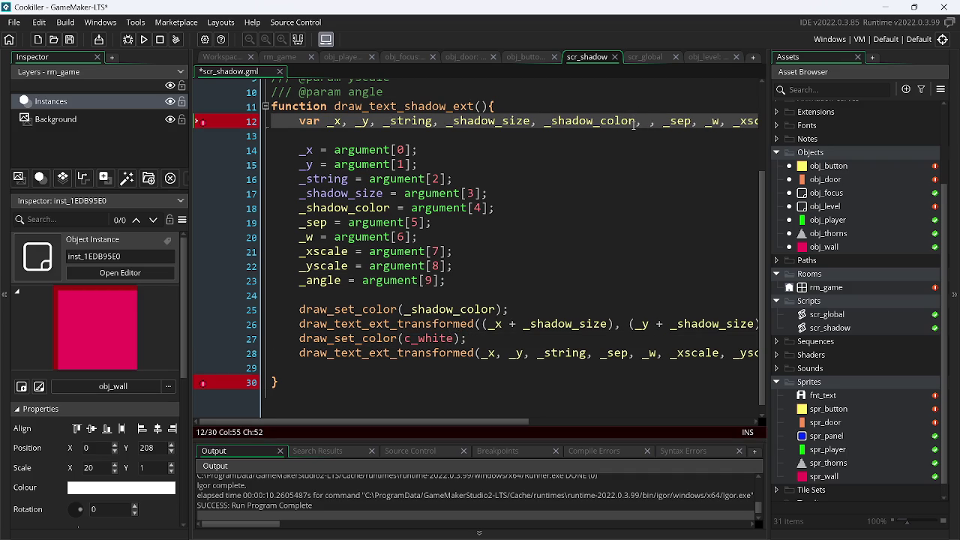
{"action": "type", "text": "text_"}
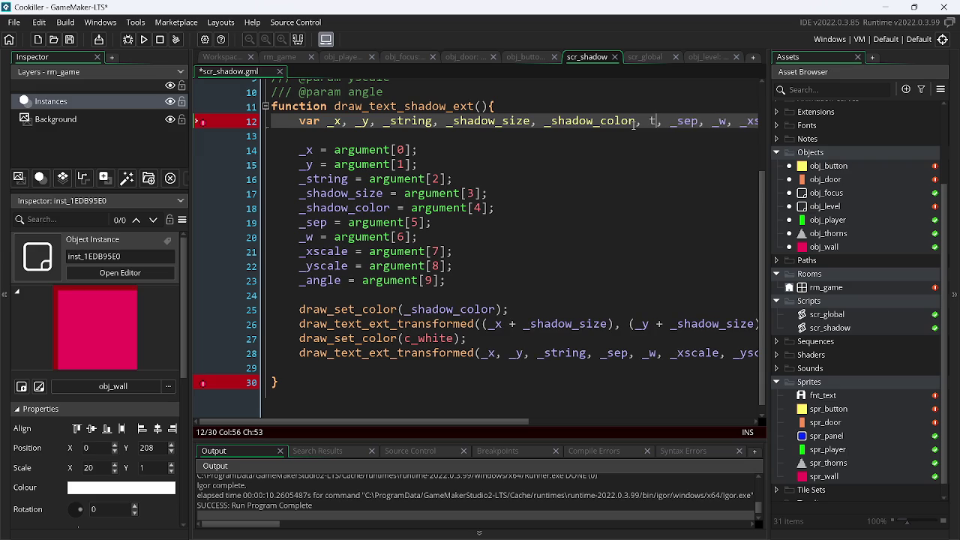
{"action": "type", "text": "colo"}
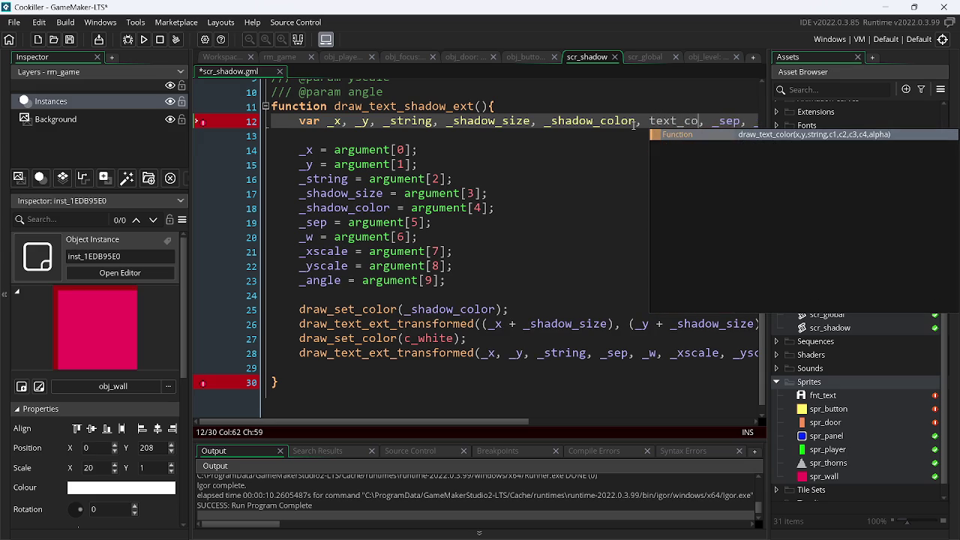
{"action": "type", "text": "r"}
{"action": "left_click", "coordinate": [480, 341]}
{"action": "key", "text": "ctrl+d"}
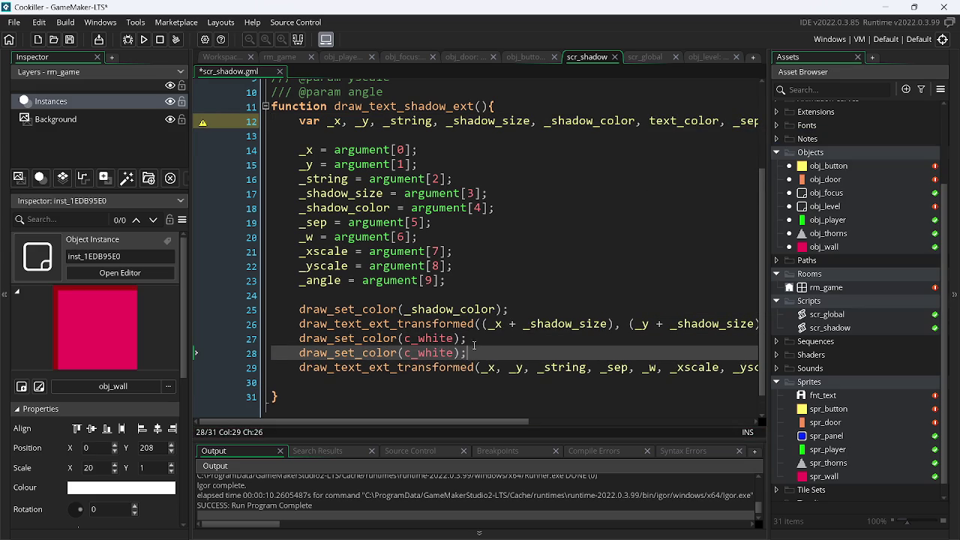
{"action": "double_click", "coordinate": [441, 353]}
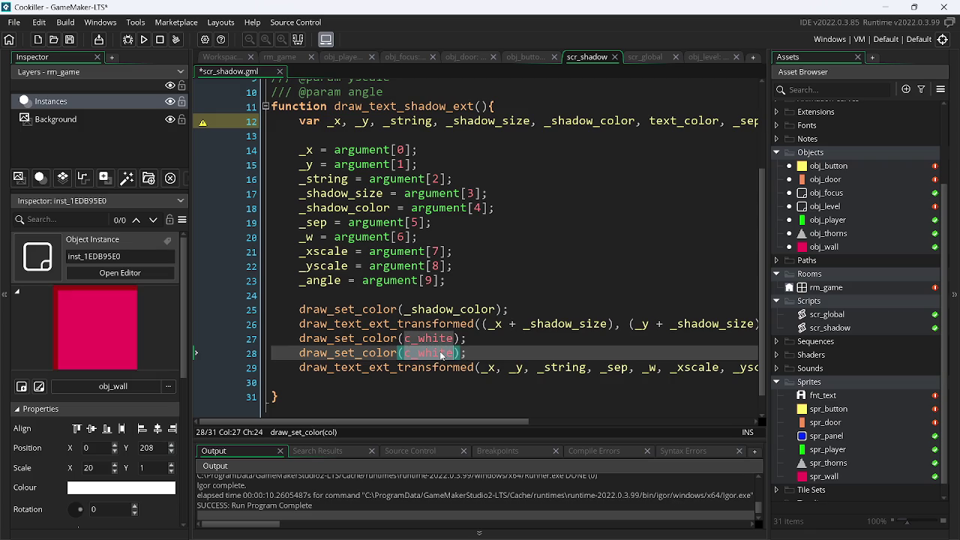
{"action": "type", "text": "_"}
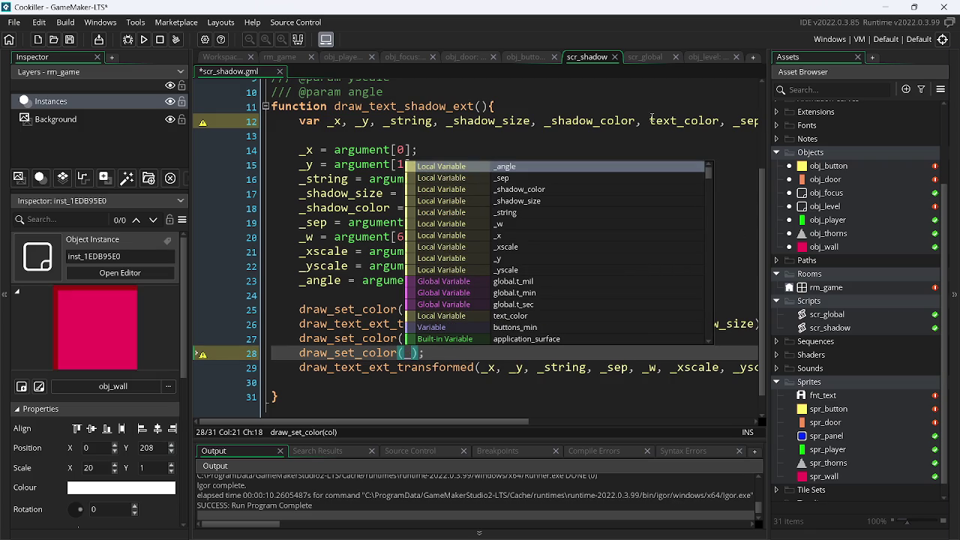
{"action": "left_click", "coordinate": [651, 120]}
{"action": "type", "text": "_"}
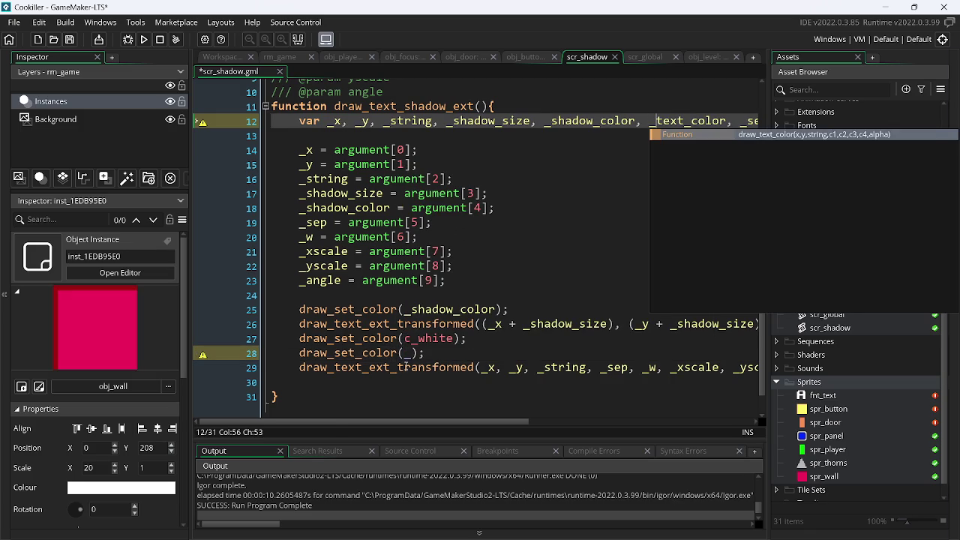
{"action": "left_click", "coordinate": [413, 355]}
{"action": "type", "text": "t"}
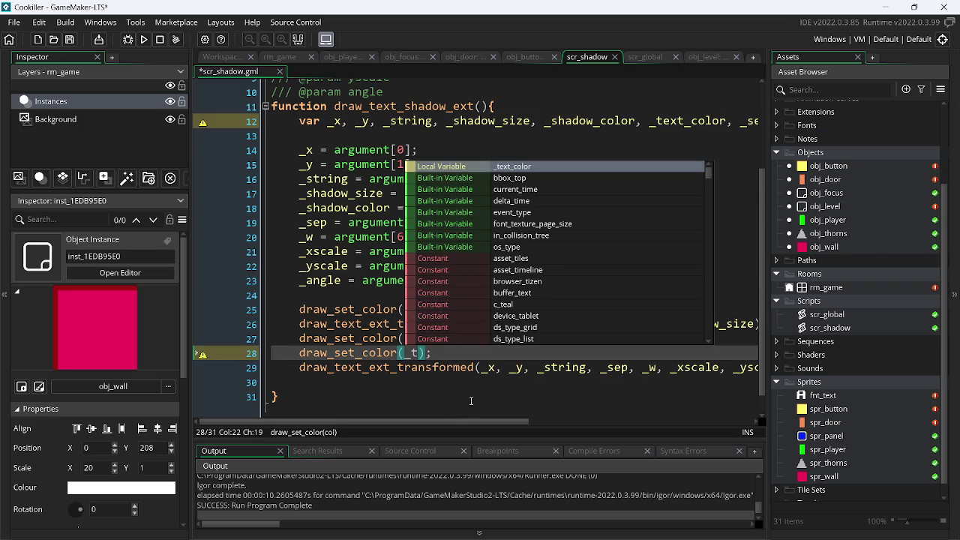
{"action": "key", "text": "Return"}
- Add draw_set_color(c_white) after the main draw to reset the drawing colour
{"action": "left_click_drag", "start_coordinate": [495, 353], "coordinate": [294, 357]}
{"action": "key", "text": "ctrl+c"}
{"action": "left_click", "coordinate": [311, 377]}
{"action": "key", "text": "ctrl+v"}
{"action": "left_click", "coordinate": [463, 383]}
{"action": "double_click", "coordinate": [463, 383]}
{"action": "type", "text": "c_white"}
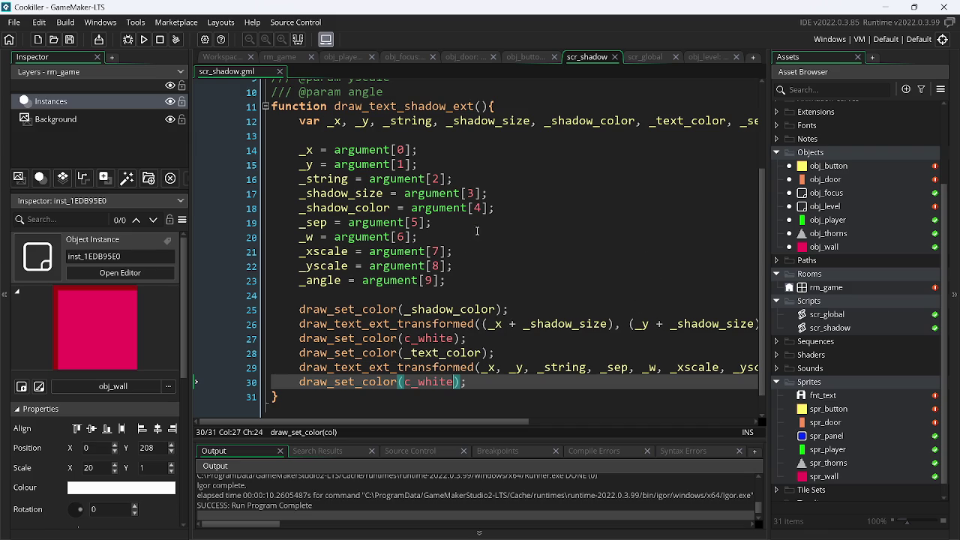
{"action": "left_click", "coordinate": [502, 211]}
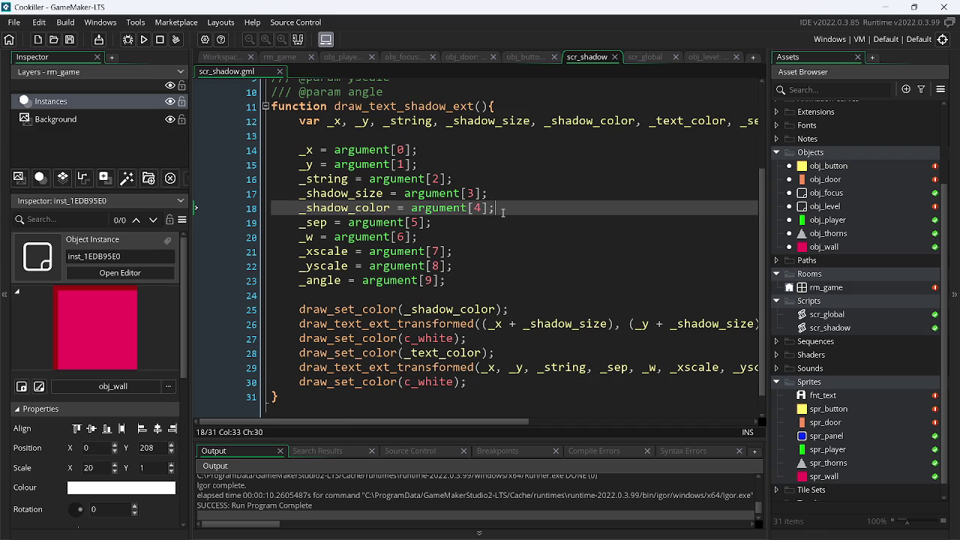
- Duplicate the _shadow_color line and renumber the argument indices from 5 up to argument[10], then save
{"action": "key", "text": "ctrl+d"}
{"action": "key", "text": "Left"}
{"action": "key", "text": "Left"}
{"action": "key", "text": "BackSpace"}
{"action": "type", "text": "5"}
{"action": "key", "text": "Down"}
{"action": "key", "text": "BackSpace"}
{"action": "type", "text": "6"}
{"action": "key", "text": "Down"}
{"action": "key", "text": "Left"}
{"action": "key", "text": "Left"}
{"action": "key", "text": "BackSpace"}
{"action": "type", "text": "7"}
{"action": "key", "text": "Down"}
{"action": "key", "text": "Delete"}
{"action": "type", "text": "8"}
{"action": "key", "text": "Down"}
{"action": "key", "text": "BackSpace"}
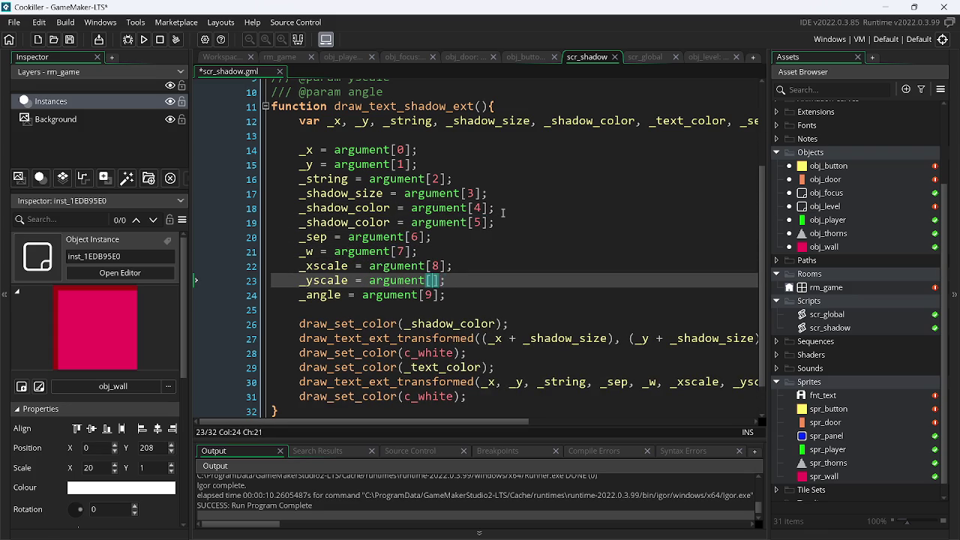
{"action": "type", "text": "9"}
{"action": "key", "text": "Down"}
{"action": "key", "text": "Left"}
{"action": "key", "text": "BackSpace"}
{"action": "type", "text": "10"}
{"action": "key", "text": "ctrl+s"}
- Rename the duplicated variable to _text_color and save scr_shadow
{"action": "left_click", "coordinate": [364, 225]}
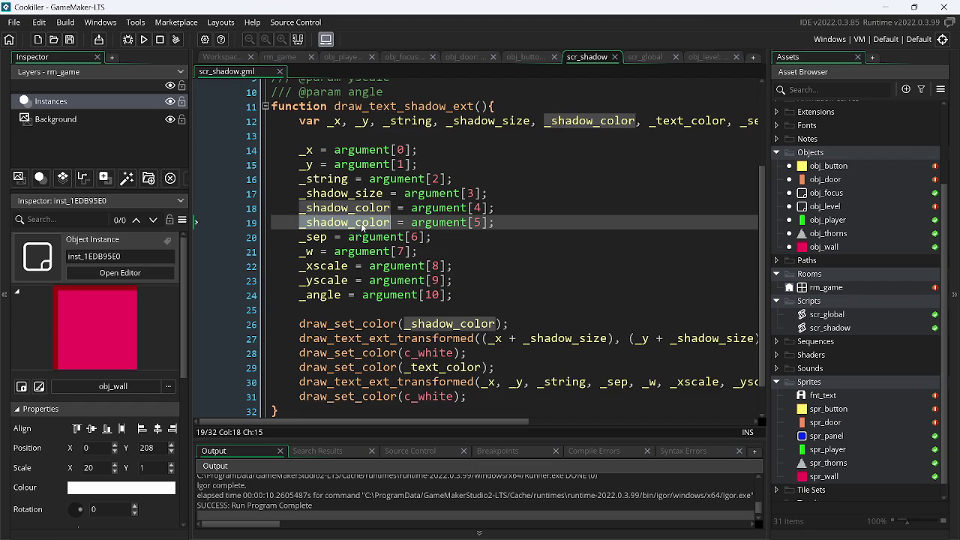
{"action": "double_click", "coordinate": [362, 225]}
{"action": "type", "text": "_text"}
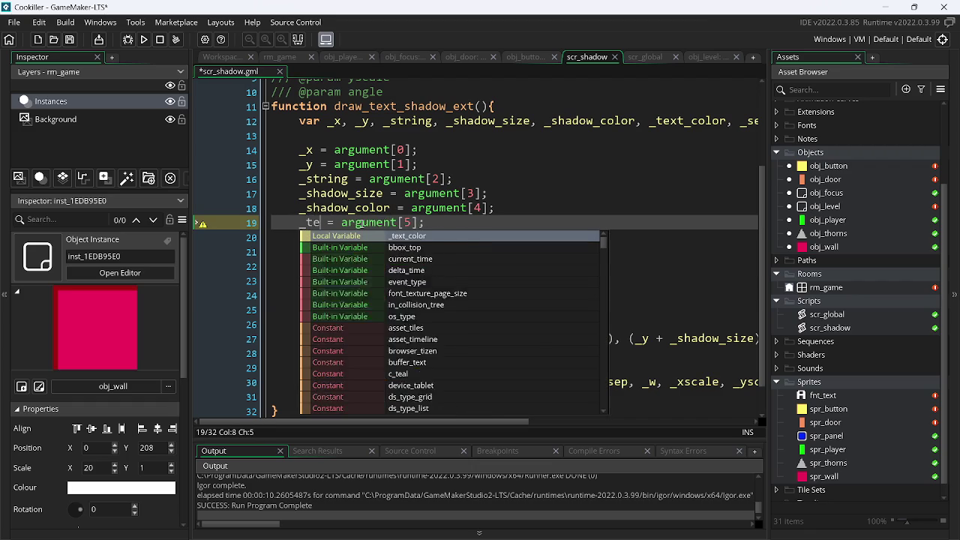
{"action": "key", "text": "Return"}
{"action": "key", "text": "ctrl+s"}
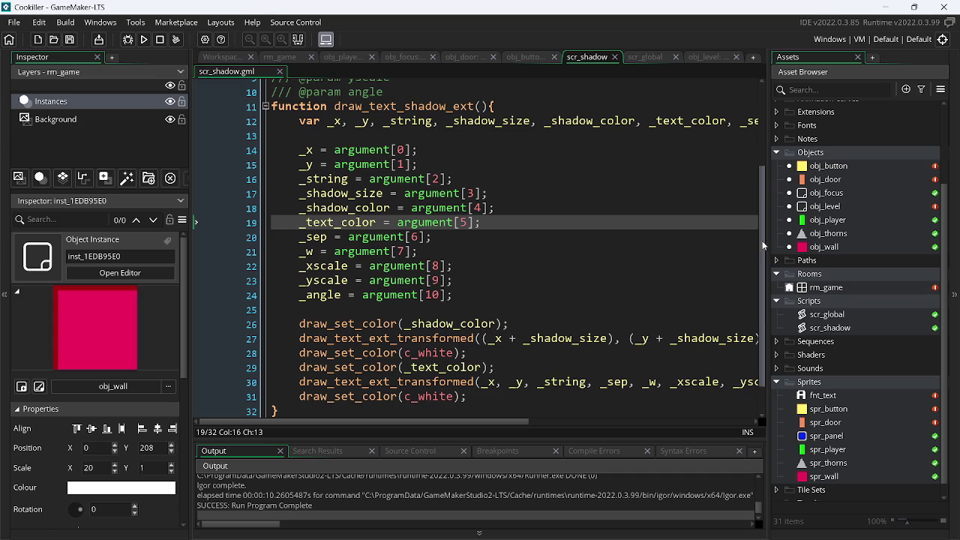
{"action": "left_click_drag", "start_coordinate": [765, 222], "coordinate": [750, 136]}
{"action": "left_click", "coordinate": [462, 144]}
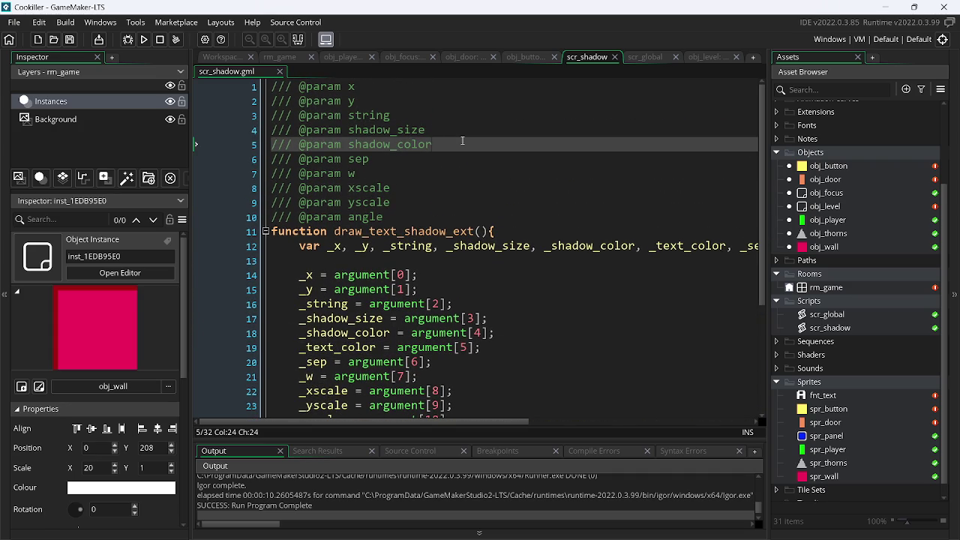
{"action": "key", "text": "ctrl+d"}
{"action": "key", "text": "BackSpace"}
{"action": "key", "text": "BackSpace"}
{"action": "key", "text": "BackSpace"}
{"action": "key", "text": "BackSpace"}
{"action": "type", "text": "t"}
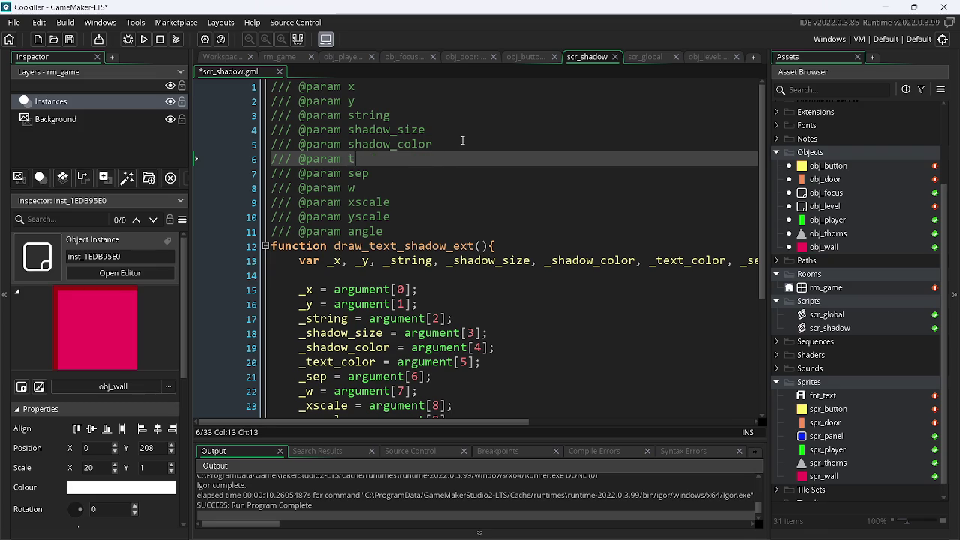
{"action": "type", "text": "ext_color"}
{"action": "key", "text": "ctrl+s"}
{"action": "left_click", "coordinate": [647, 59]}
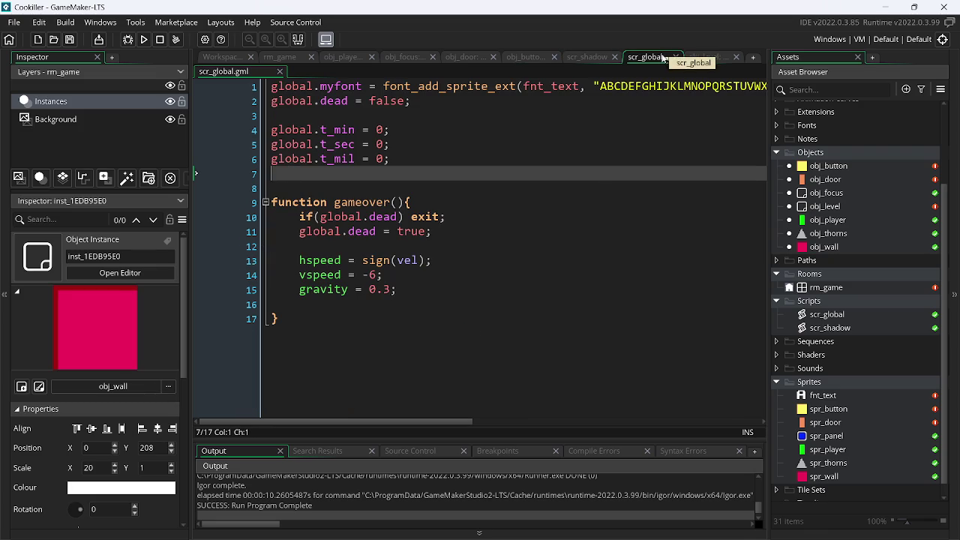
- In obj_level's Draw GUI, add c_blue after c_gray in the timer's draw_text_shadow_ext call and save
{"action": "left_click", "coordinate": [694, 58]}
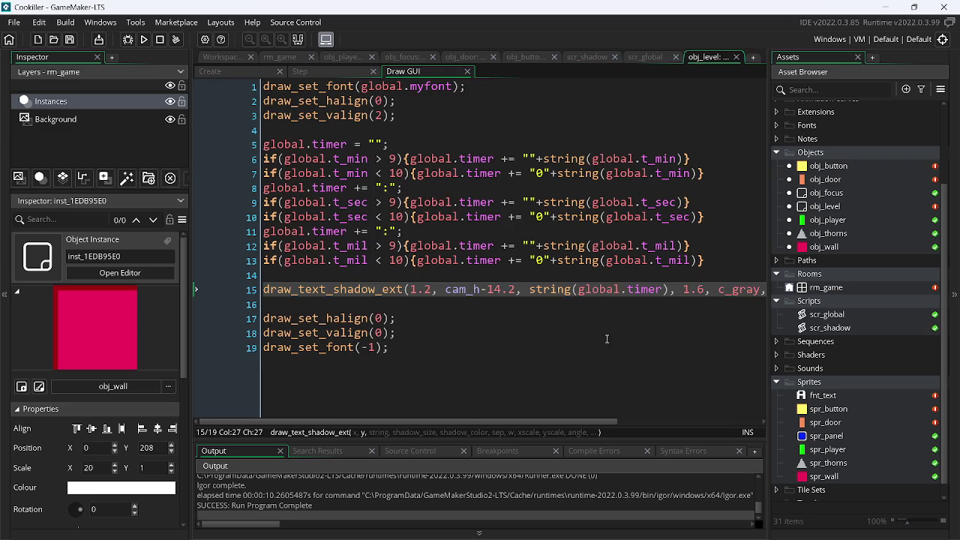
{"action": "scroll", "coordinate": [645, 332], "scroll_direction": "right", "scroll_amount": 1}
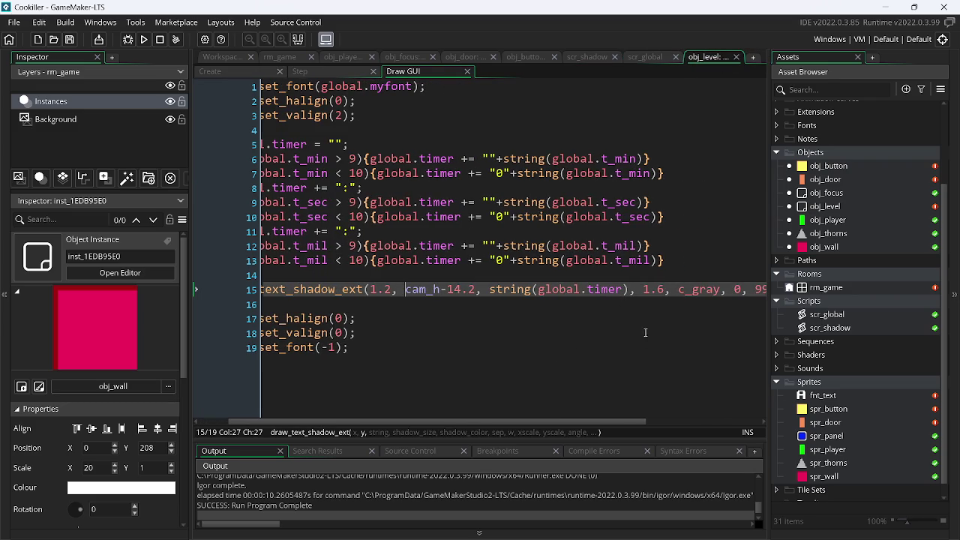
{"action": "left_click", "coordinate": [719, 290]}
{"action": "type", "text": ", "}
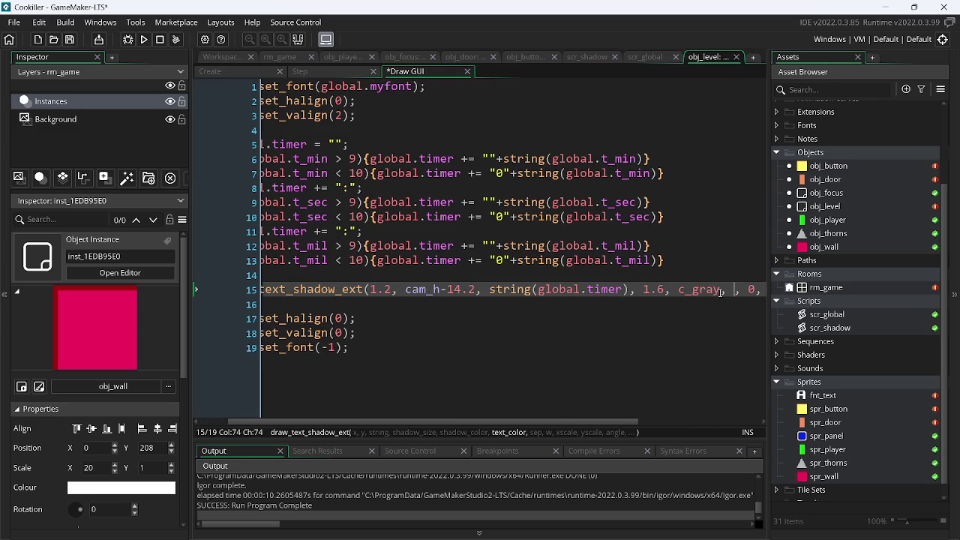
{"action": "type", "text": "c_b"}
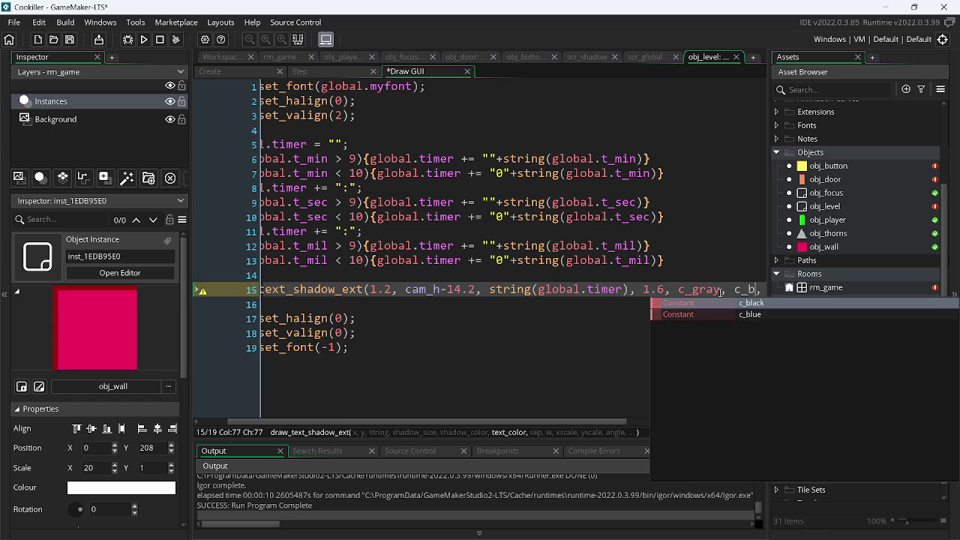
{"action": "key", "text": "Return"}
{"action": "key", "text": "BackSpace"}
{"action": "key", "text": "BackSpace"}
{"action": "key", "text": "BackSpace"}
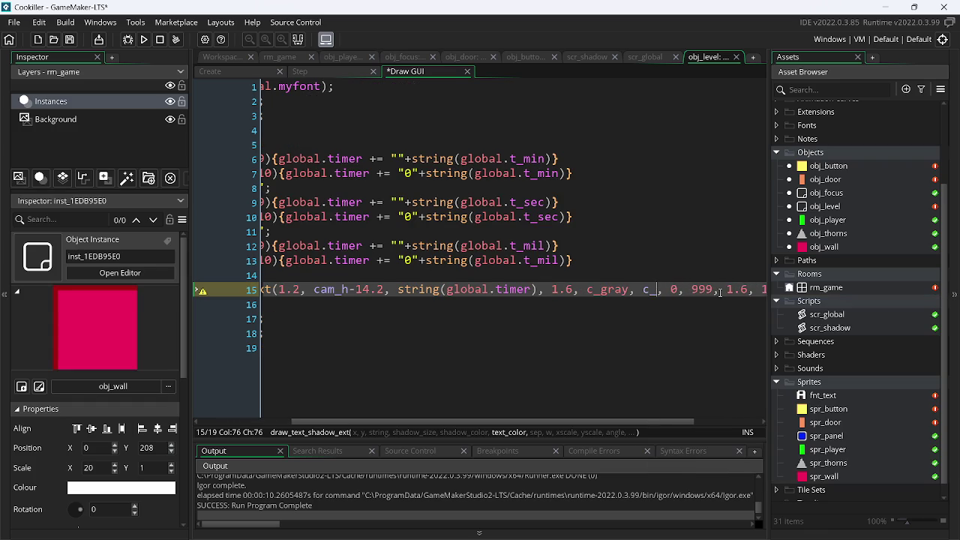
{"action": "type", "text": "bl"}
{"action": "key", "text": "Return"}
{"action": "key", "text": "ctrl+s"}
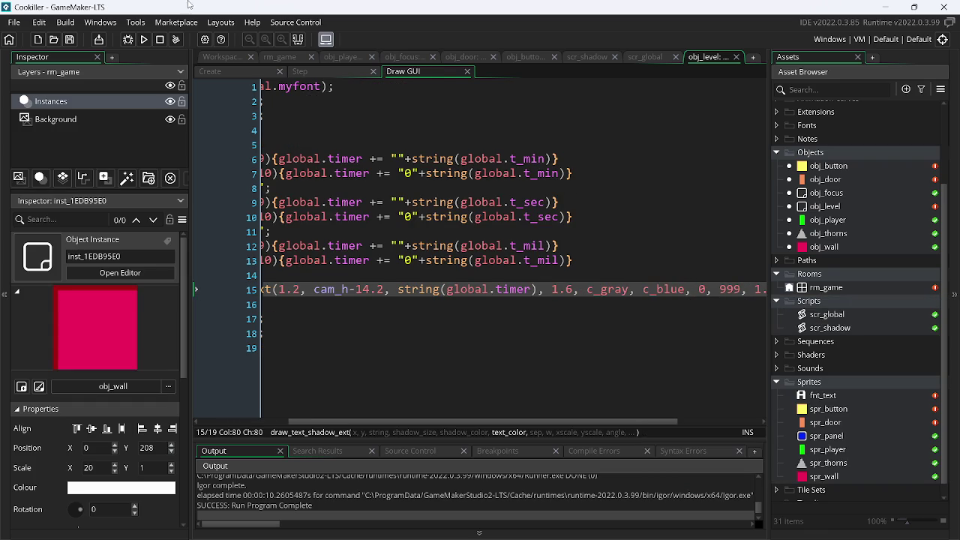
- Test-run the game to check the timer colour, then open the obj_level object
{"action": "left_click", "coordinate": [145, 39]}
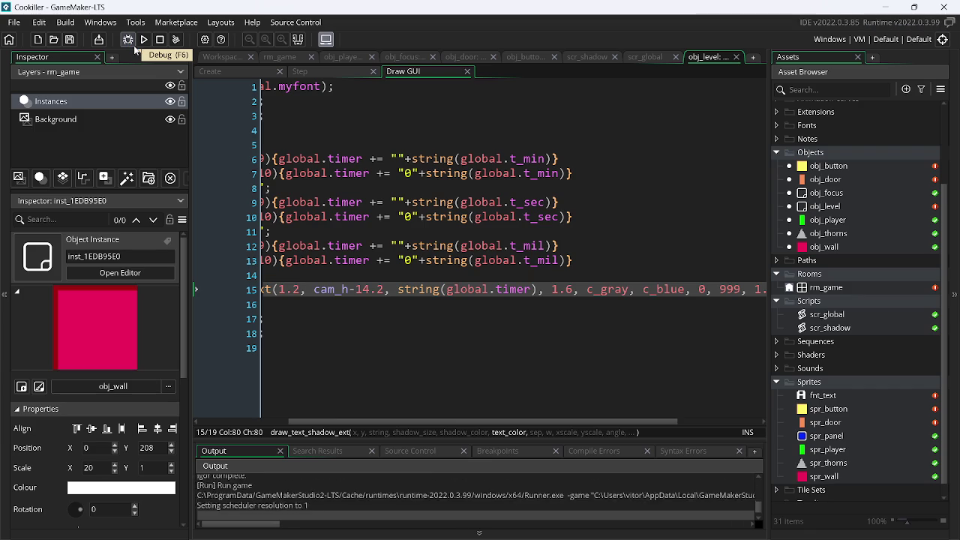
{"action": "key", "text": "Left"}
{"action": "key", "text": "Escape"}
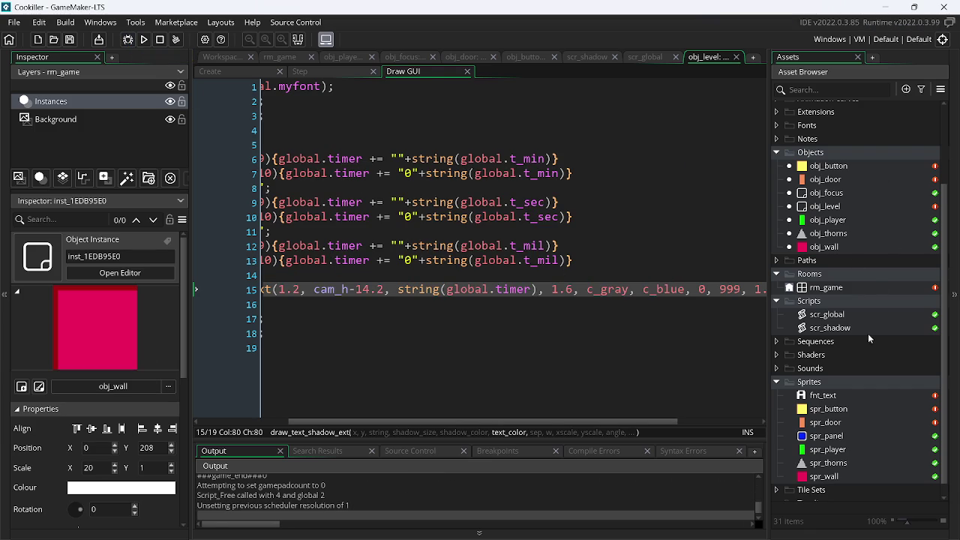
{"action": "double_click", "coordinate": [845, 208]}
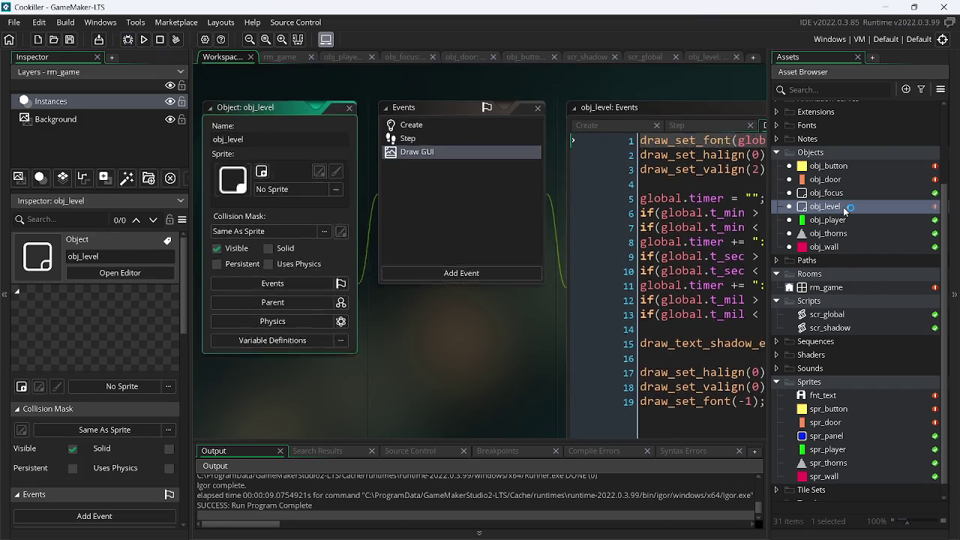
- Add an Alarm 0 event to obj_level and open all its event code together
{"action": "left_click", "coordinate": [495, 237]}
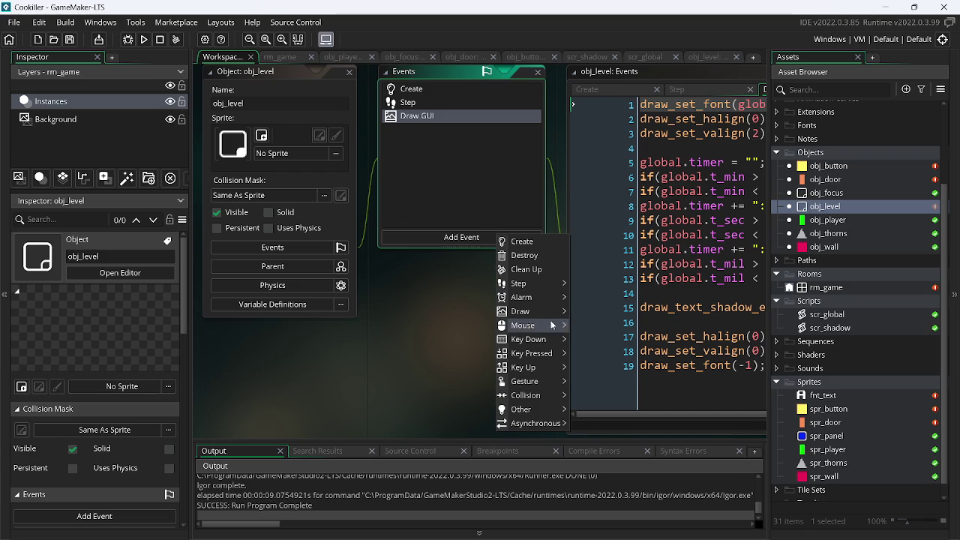
{"action": "mouse_move", "coordinate": [549, 343]}
{"action": "mouse_move", "coordinate": [546, 301]}
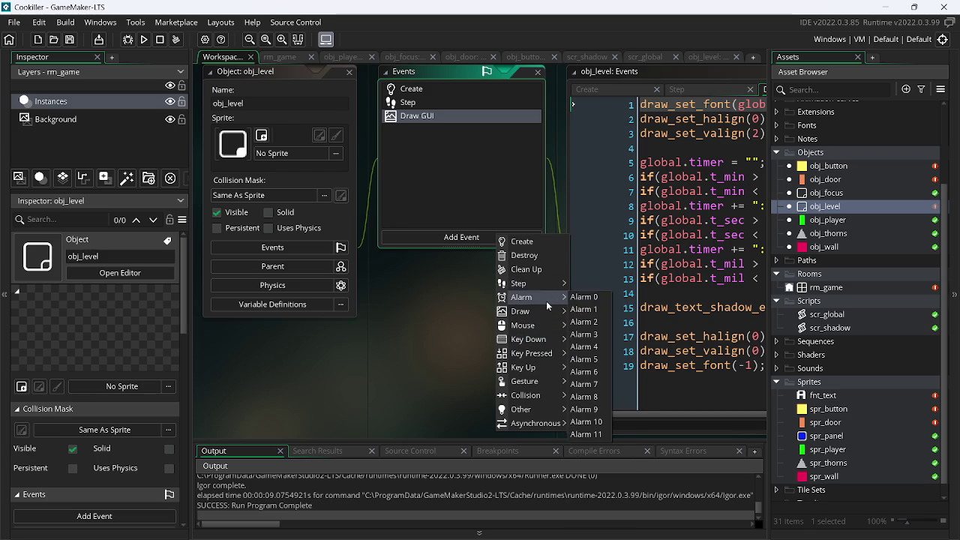
{"action": "left_click", "coordinate": [585, 301]}
{"action": "right_click", "coordinate": [831, 207]}
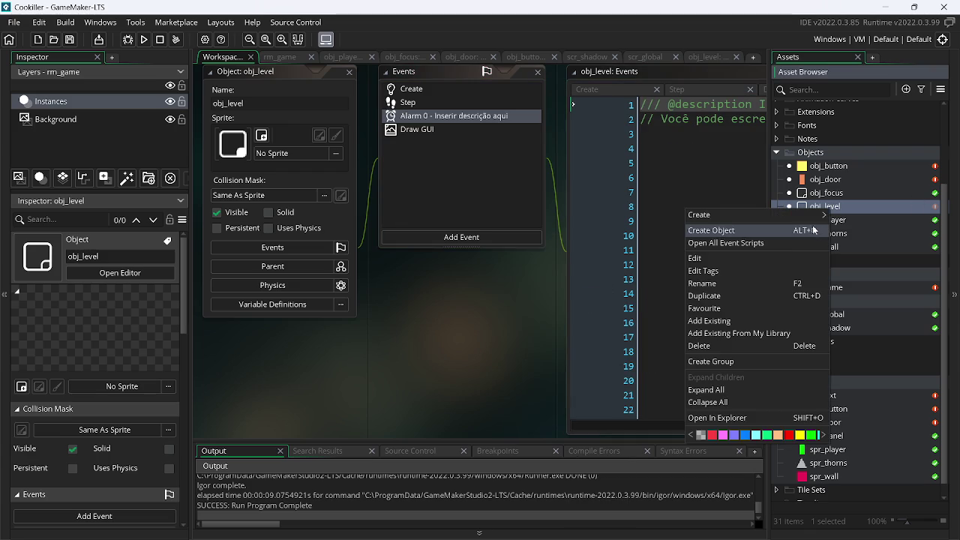
{"action": "left_click", "coordinate": [744, 244]}
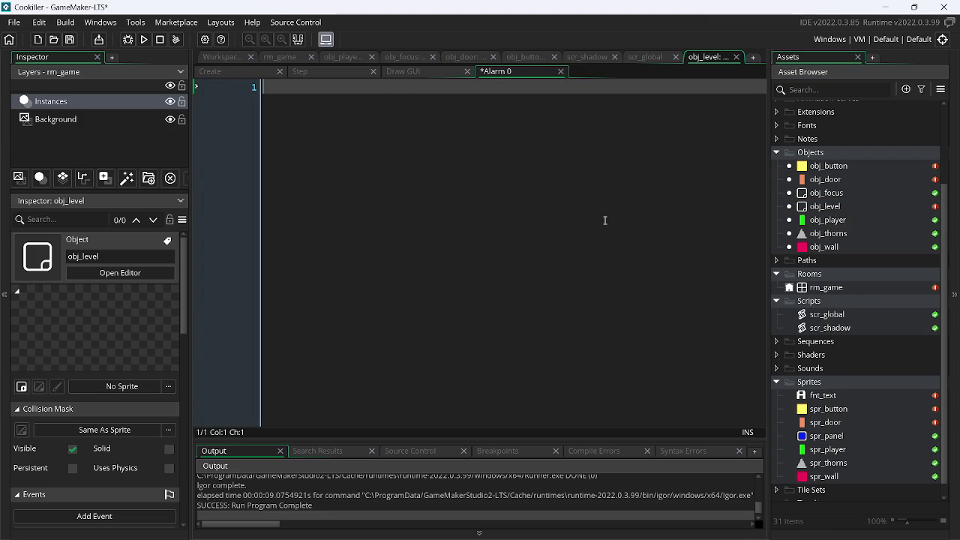
- Start an if(alarm[0] < 0){ block after the focus check in the Step event
{"action": "left_click", "coordinate": [360, 73]}
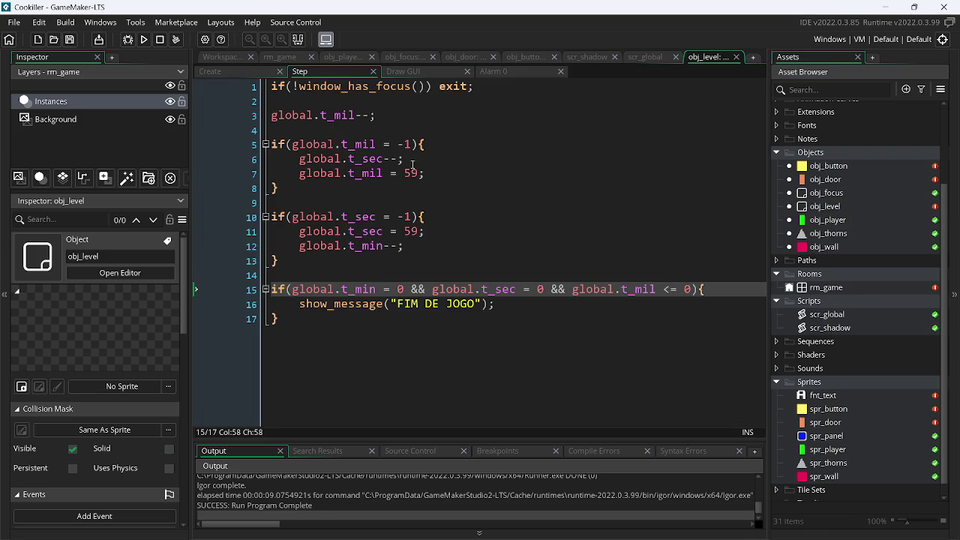
{"action": "left_click", "coordinate": [319, 322]}
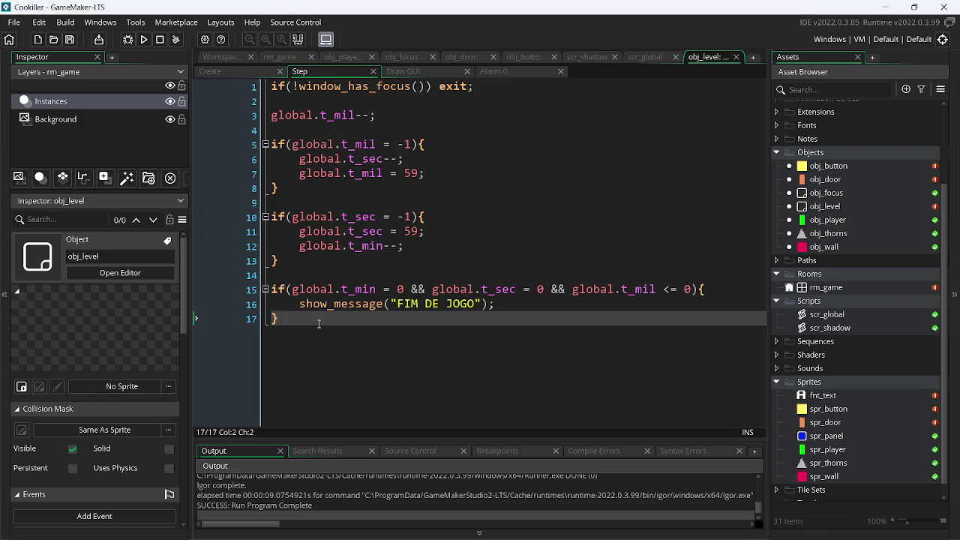
{"action": "left_click", "coordinate": [488, 86]}
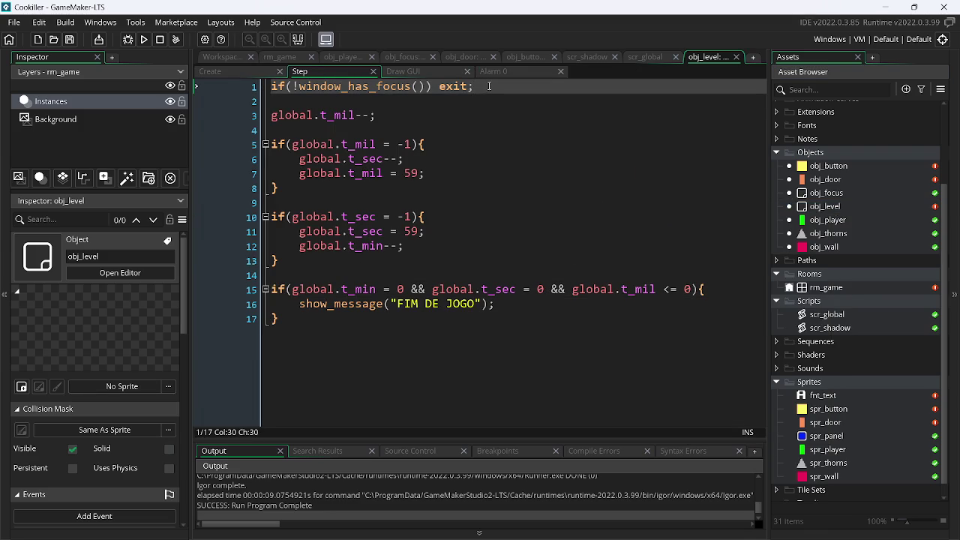
{"action": "key", "text": "Return"}
{"action": "key", "text": "Return"}
{"action": "type", "text": "if(ala"}
{"action": "key", "text": "Return"}
{"action": "type", "text": "<"}
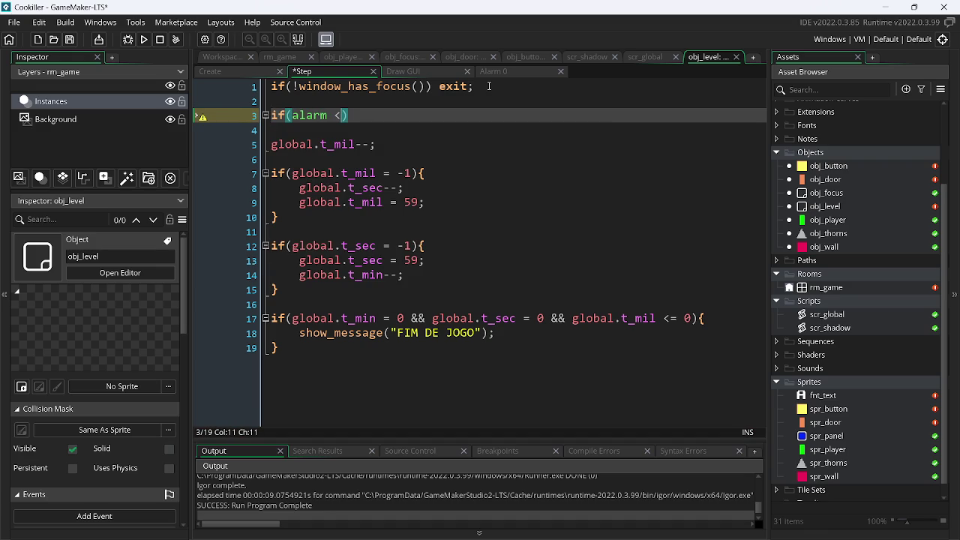
{"action": "type", "text": "0"}
{"action": "key", "text": "Left"}
{"action": "key", "text": "Left"}
{"action": "key", "text": "Left"}
{"action": "key", "text": "Left"}
{"action": "type", "text": "[0"}
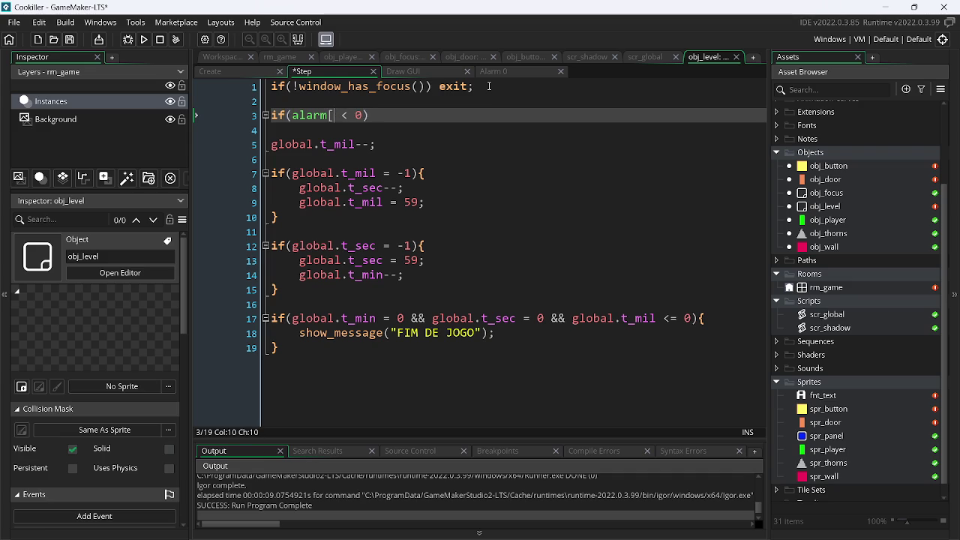
{"action": "key", "text": "Right"}
{"action": "key", "text": "Right"}
{"action": "key", "text": "End"}
{"action": "type", "text": "{"}
- Set alarm[0] = 60; inside the block and save the Step code
{"action": "key", "text": "Return"}
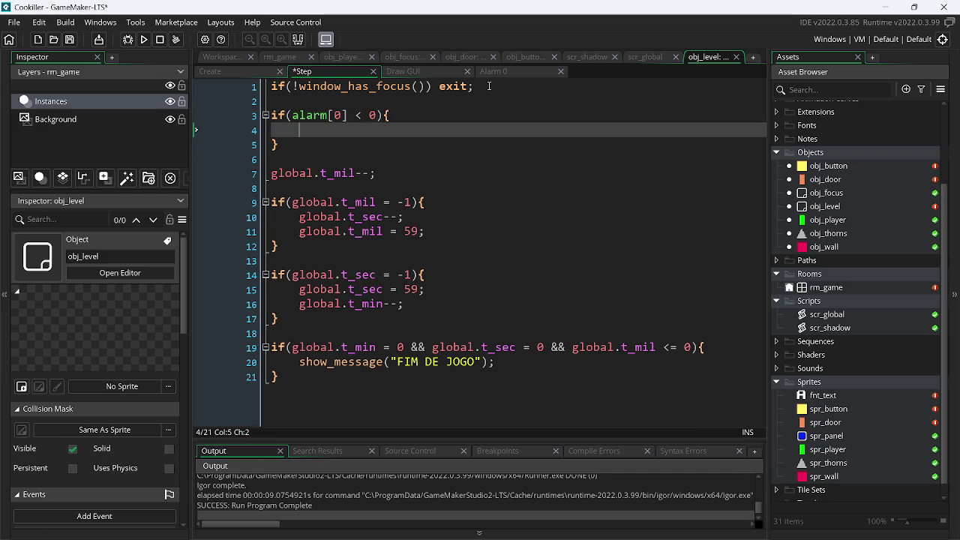
{"action": "type", "text": "ala"}
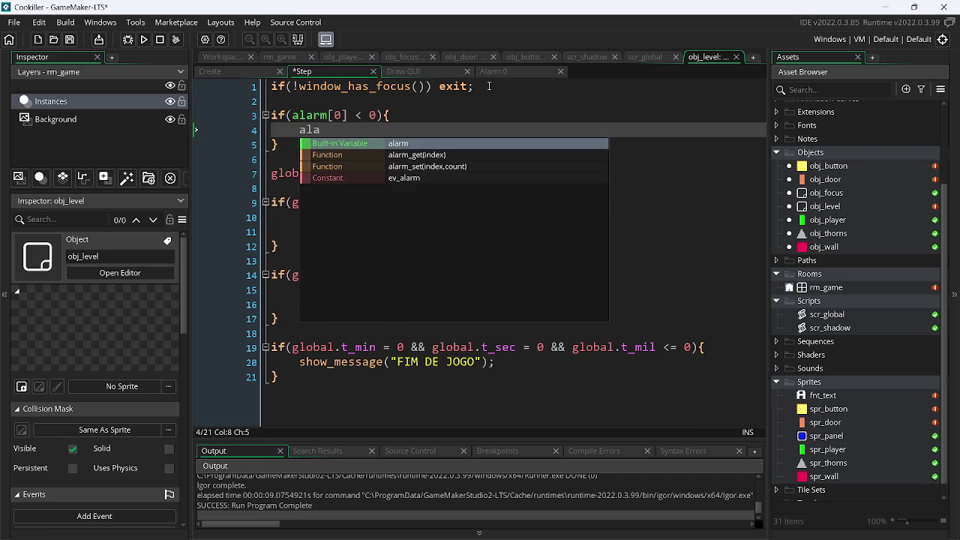
{"action": "type", "text": "rm ="}
{"action": "key", "text": "BackSpace"}
{"action": "key", "text": "BackSpace"}
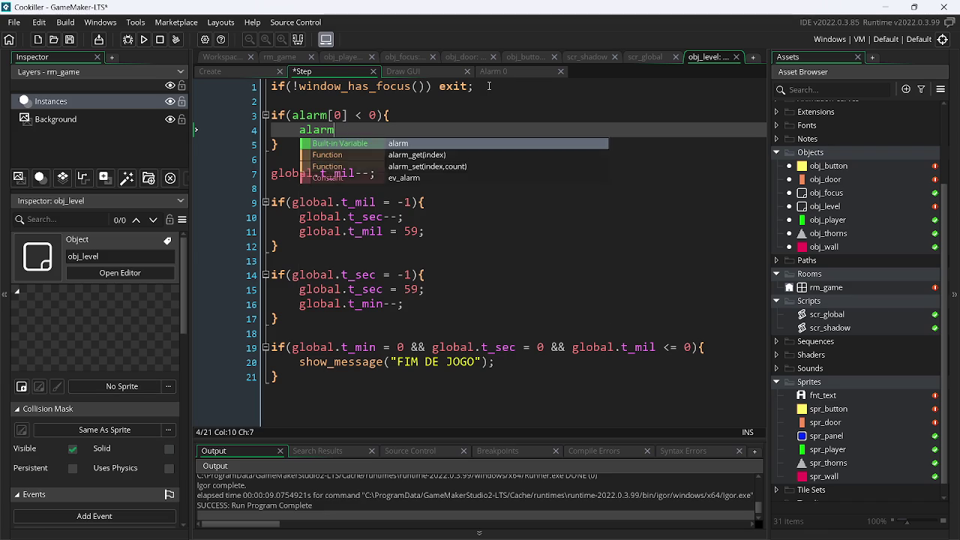
{"action": "type", "text": "[0] "}
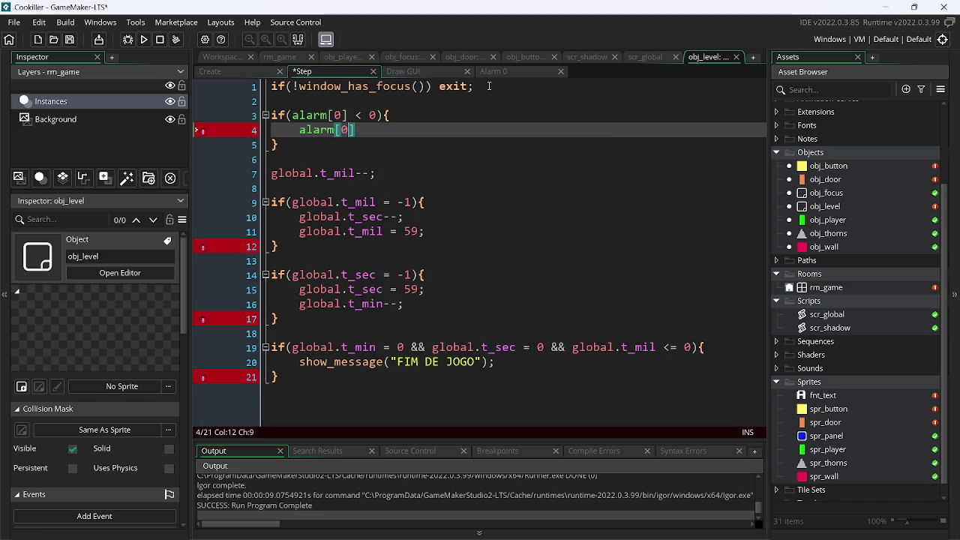
{"action": "type", "text": "= "}
{"action": "type", "text": "60;"}
{"action": "key", "text": "ctrl+s"}
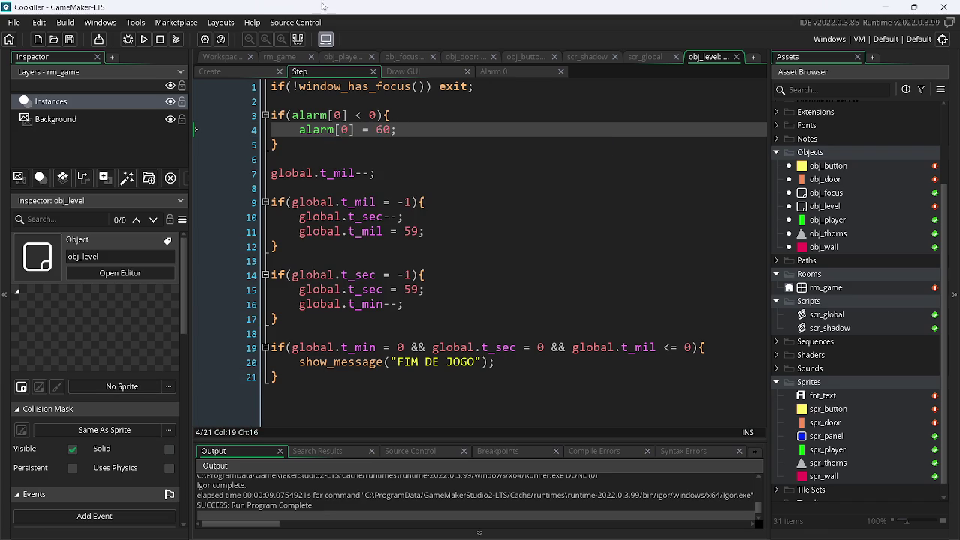
{"action": "left_click", "coordinate": [498, 73]}
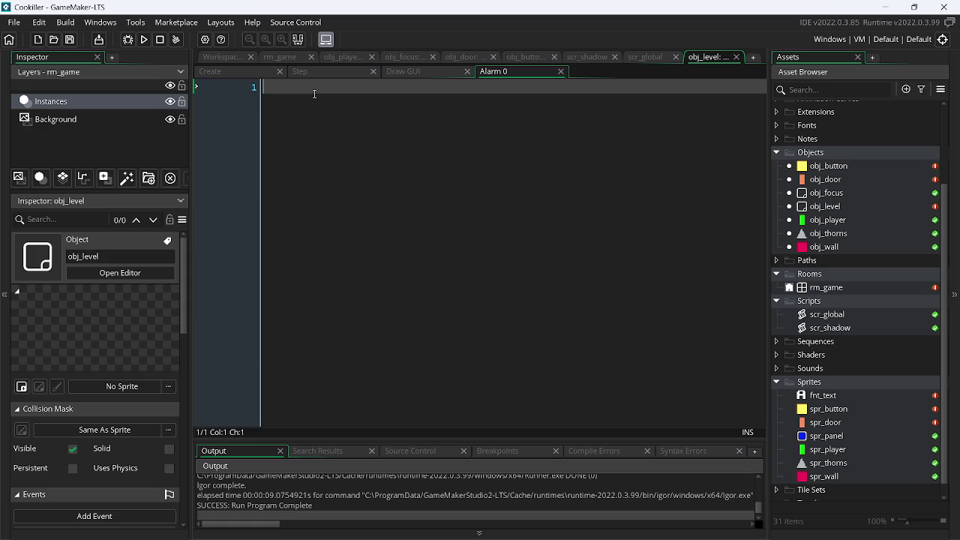
{"action": "left_click", "coordinate": [244, 74]}
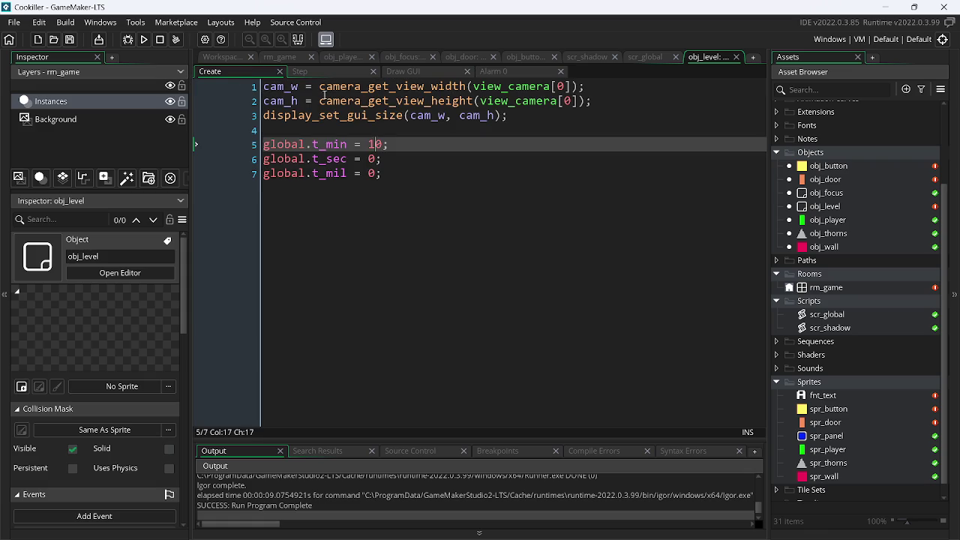
- Insert color_text = true; above the timer globals in the Create event and save
{"action": "left_click", "coordinate": [525, 119]}
{"action": "left_click", "coordinate": [518, 131]}
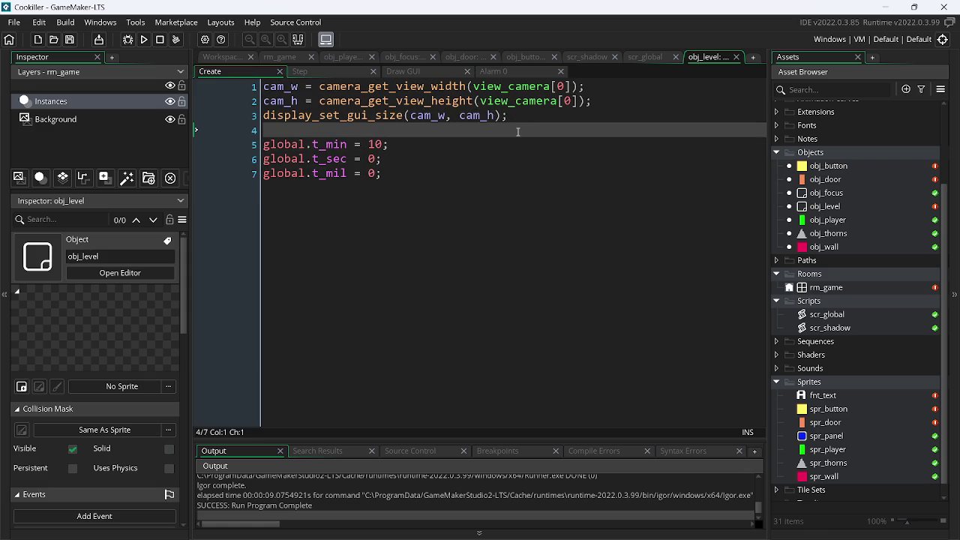
{"action": "key", "text": "Return"}
{"action": "type", "text": "col"}
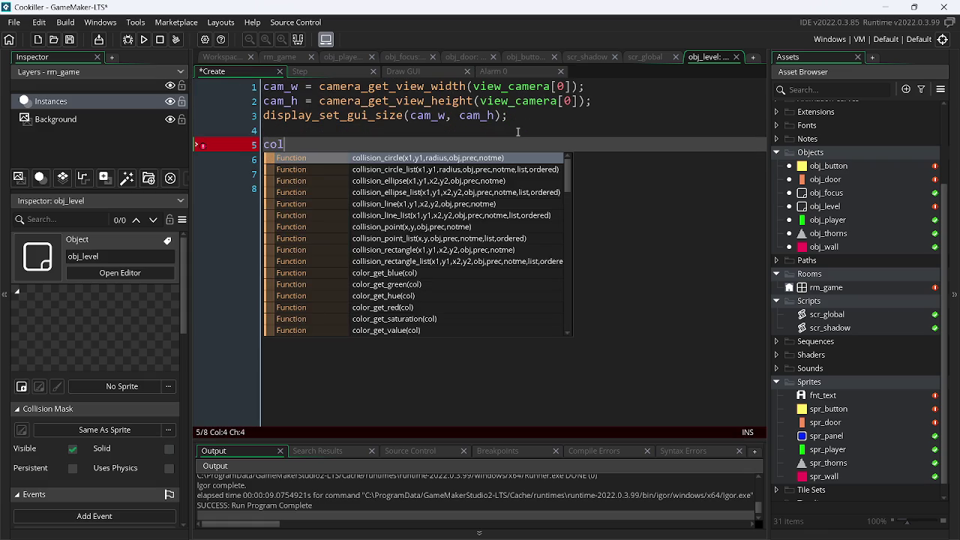
{"action": "type", "text": "or_text"}
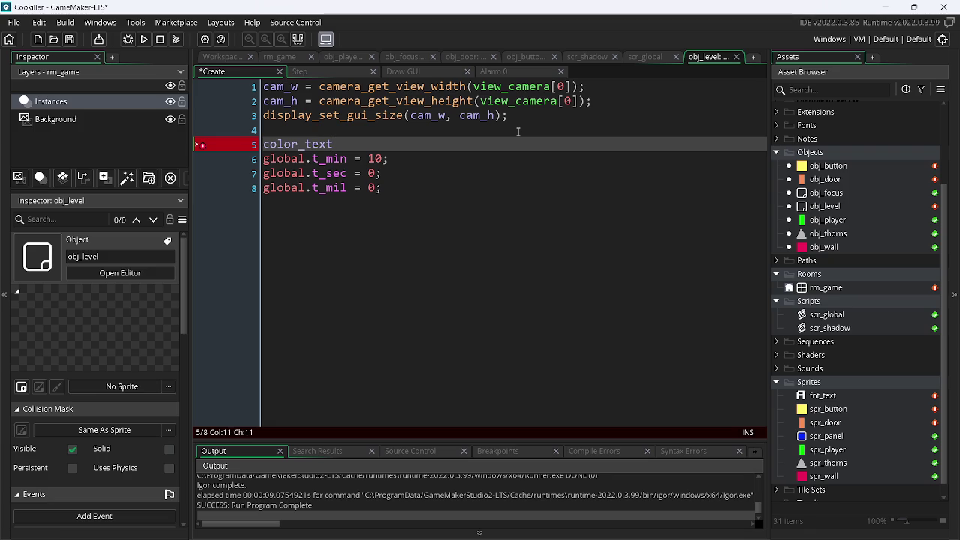
{"action": "type", "text": " ="}
{"action": "type", "text": " true"}
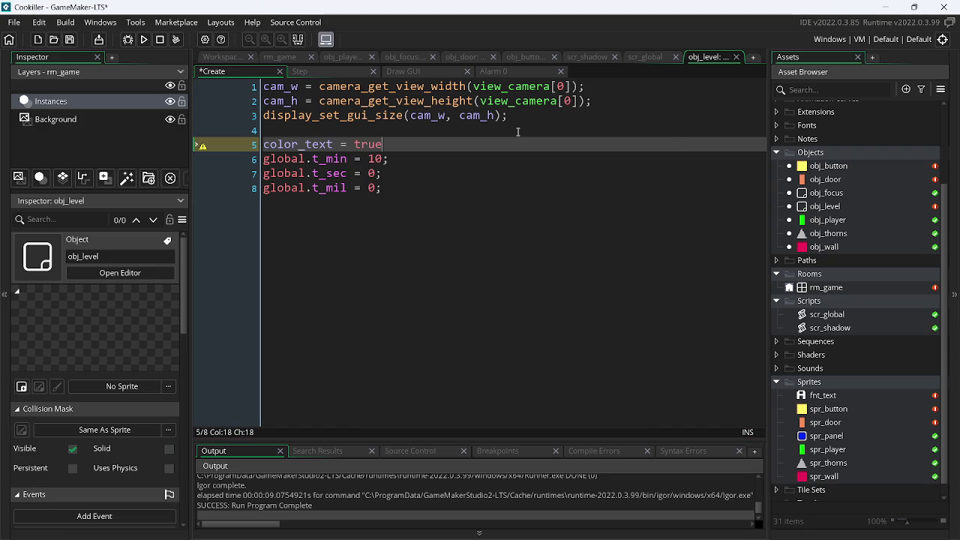
{"action": "type", "text": ";"}
{"action": "key", "text": "ctrl+s"}
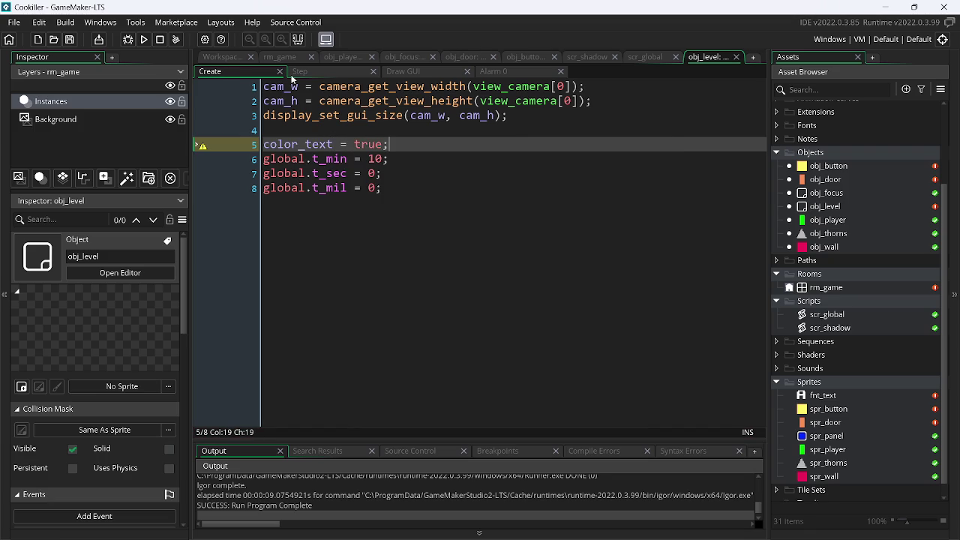
{"action": "left_click", "coordinate": [303, 73]}
{"action": "left_click", "coordinate": [377, 157]}
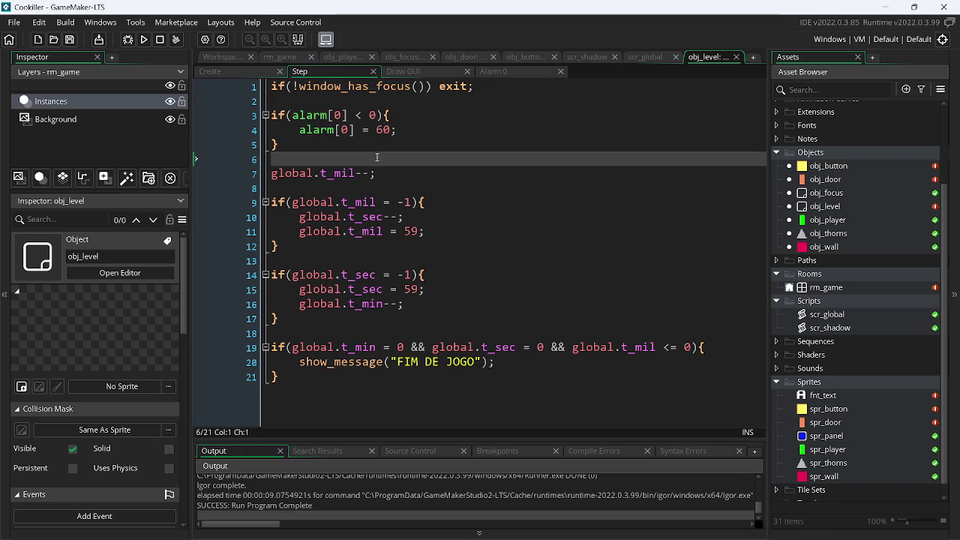
- Write switch(color_text){ case true: } below the alarm block in the Step event
{"action": "key", "text": "Return"}
{"action": "key", "text": "Return"}
{"action": "key", "text": "Up"}
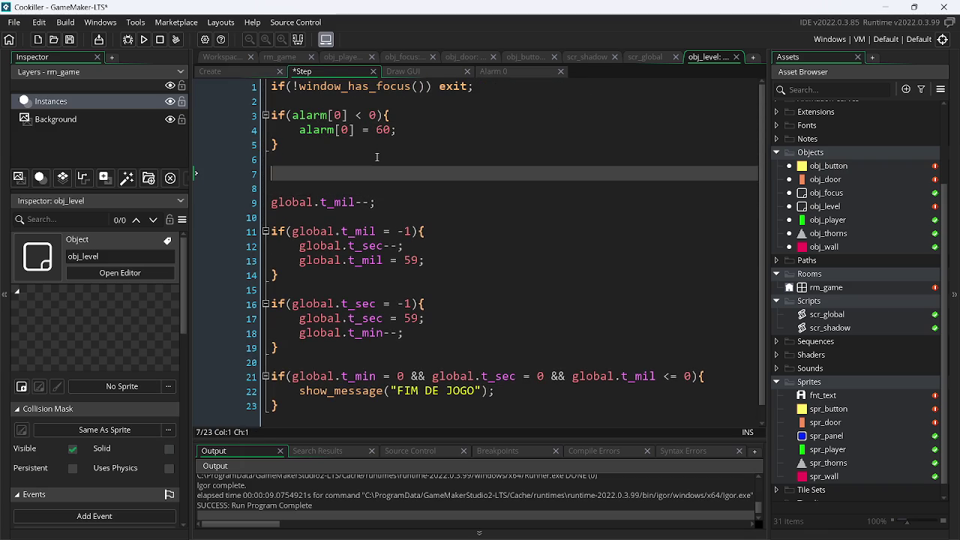
{"action": "type", "text": "switch("}
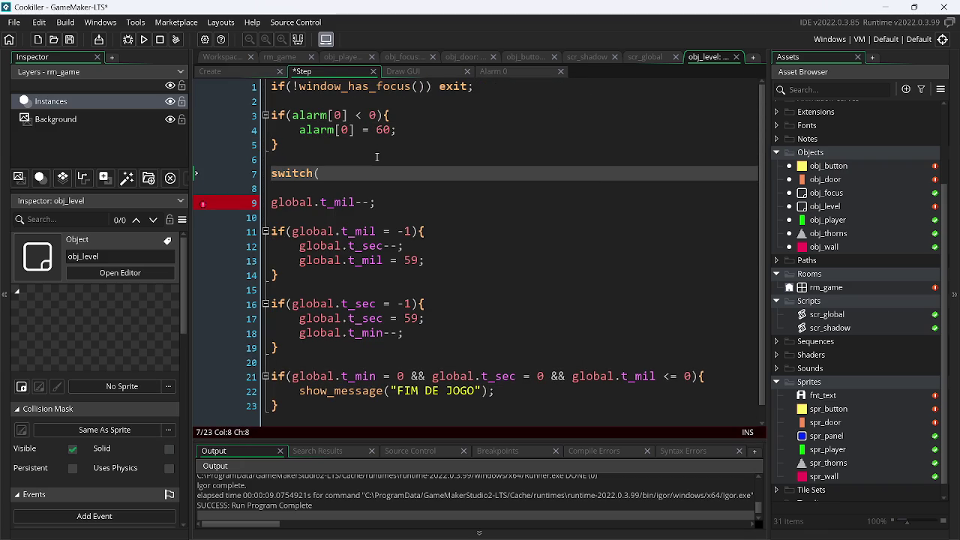
{"action": "type", "text": "c)"}
{"action": "key", "text": "Left"}
{"action": "type", "text": "color_text"}
{"action": "key", "text": "Right"}
{"action": "type", "text": "{"}
{"action": "key", "text": "Left"}
{"action": "key", "text": "Return"}
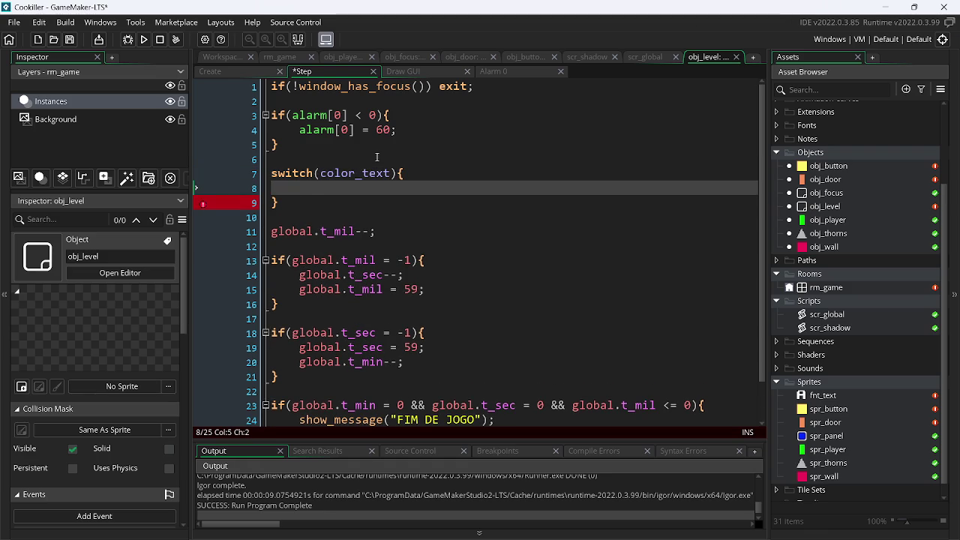
{"action": "type", "text": "case"}
{"action": "type", "text": ":"}
{"action": "key", "text": "BackSpace"}
{"action": "key", "text": "BackSpace"}
{"action": "type", "text": "tru"}
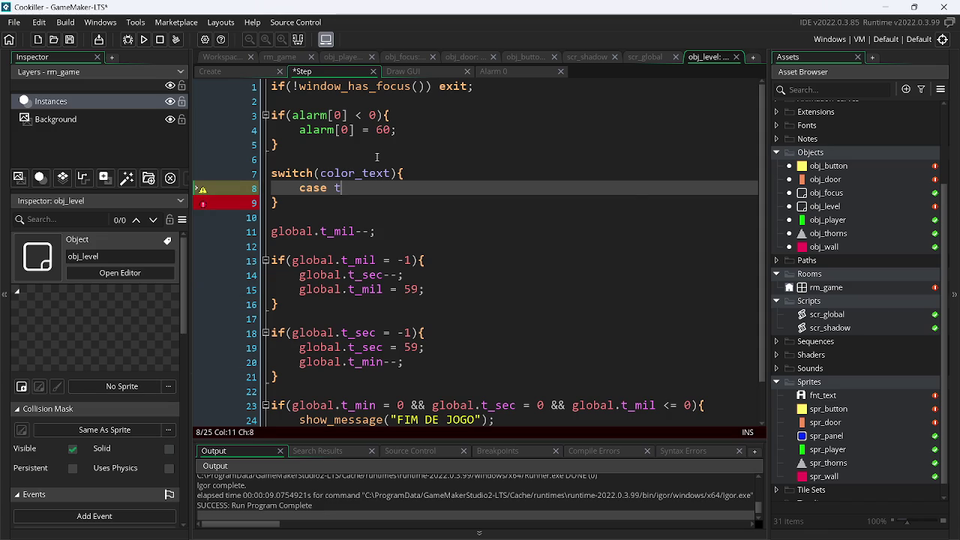
{"action": "key", "text": "Return"}
{"action": "type", "text": ":"}
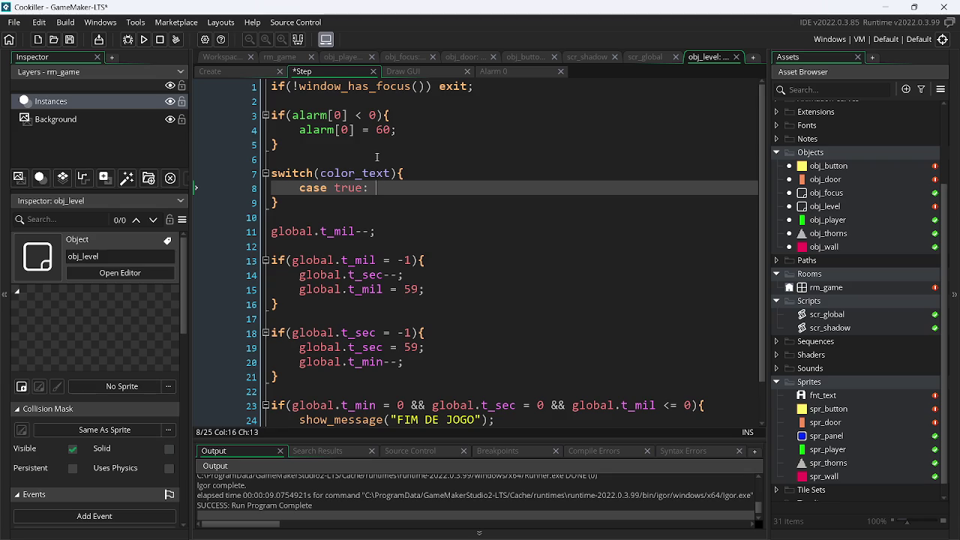
{"action": "left_click", "coordinate": [212, 69]}
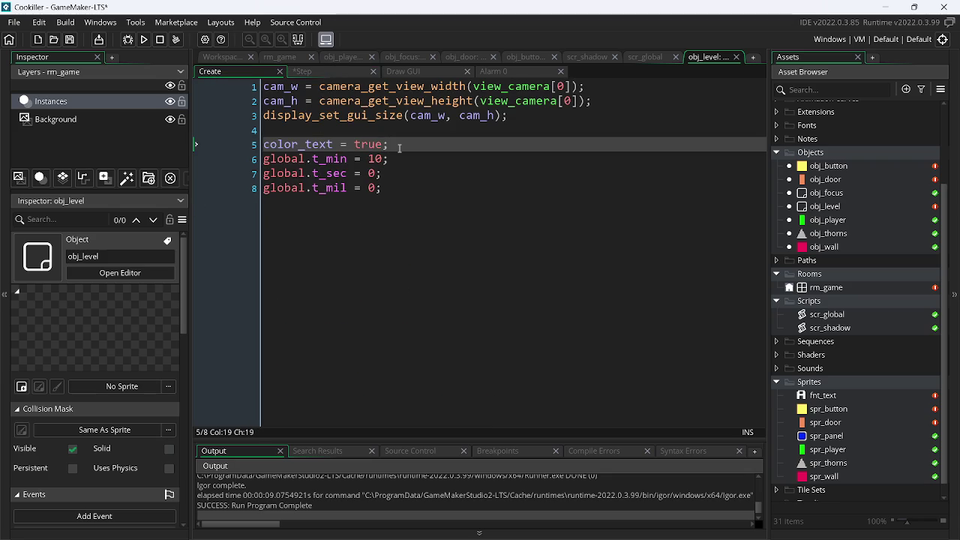
- Declare text_c = 0; on a new line below color_text in the Create event and save
{"action": "key", "text": "Return"}
{"action": "type", "text": "te"}
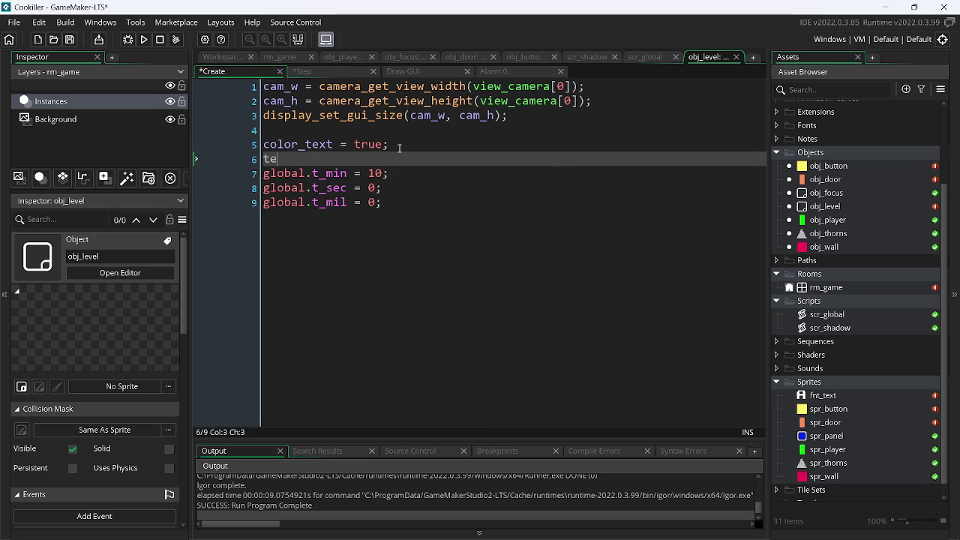
{"action": "type", "text": "xt"}
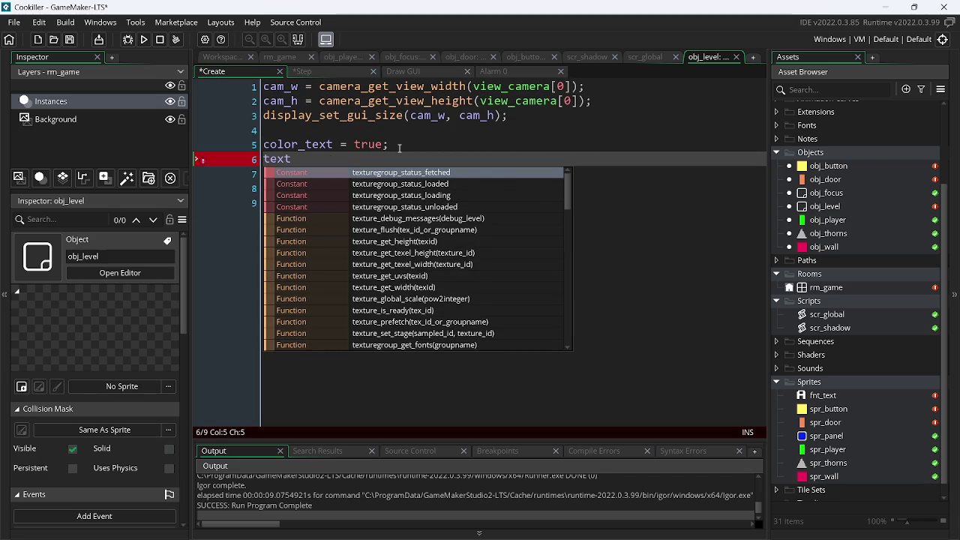
{"action": "type", "text": "_c ="}
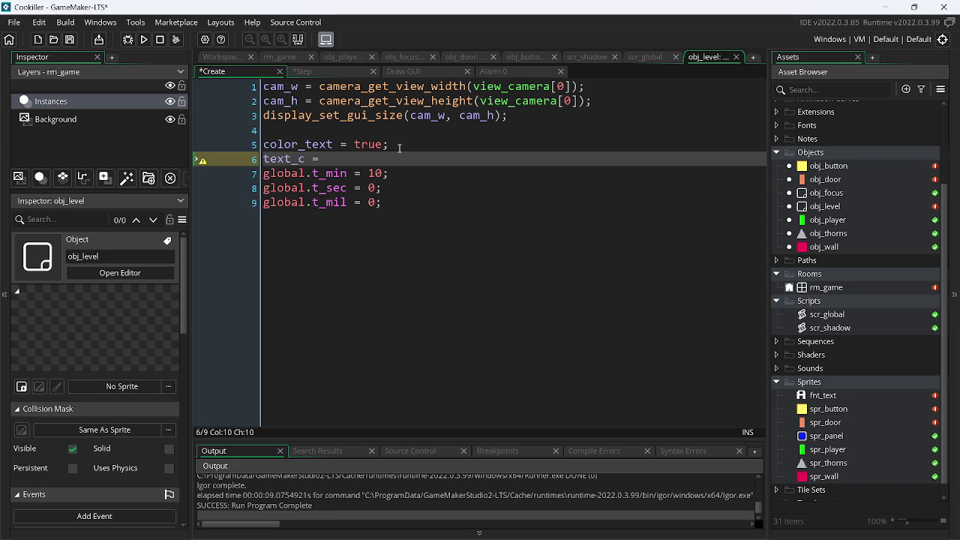
{"action": "type", "text": " 0;"}
{"action": "key", "text": "ctrl+s"}
{"action": "left_click", "coordinate": [319, 73]}
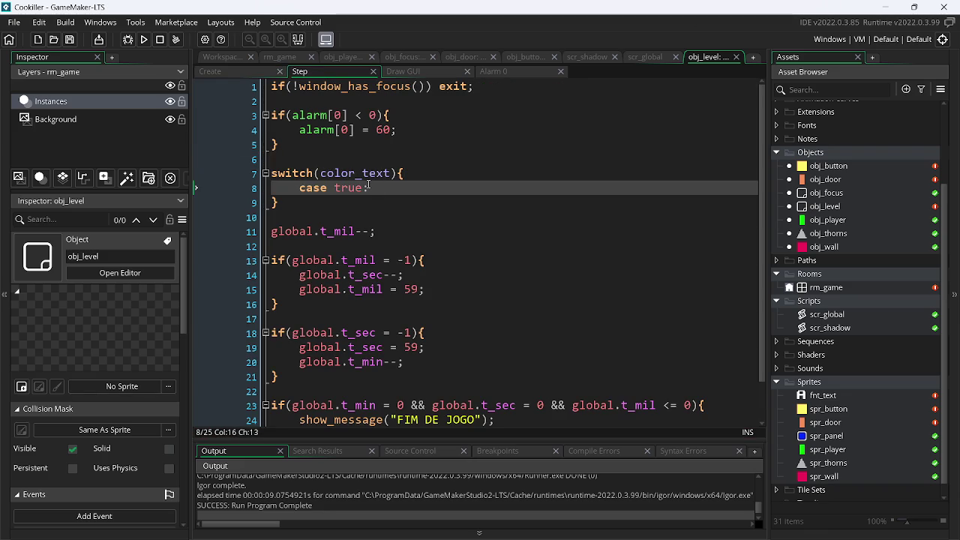
- Give case true a c_gray line with break, and add a duplicated case false
{"action": "type", "text": "c_"}
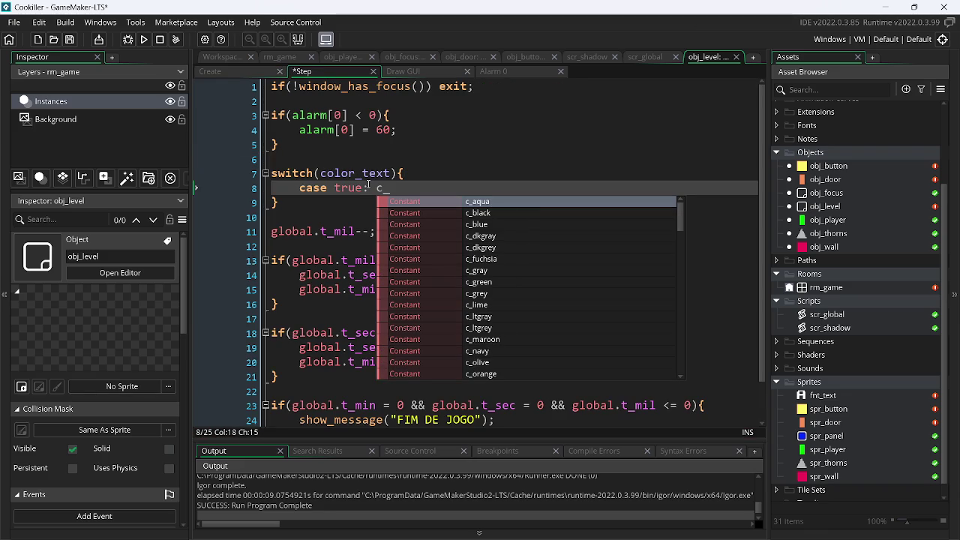
{"action": "type", "text": "g"}
{"action": "key", "text": "Return"}
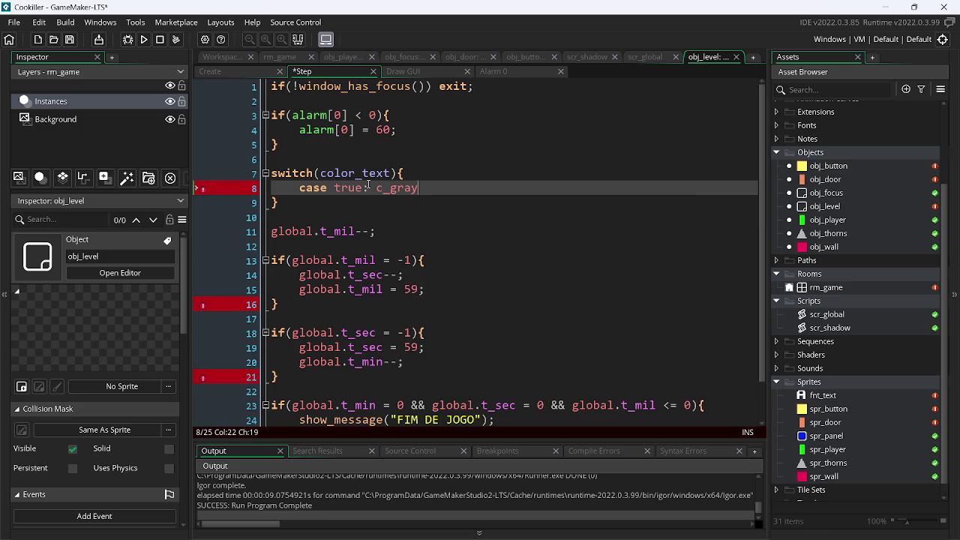
{"action": "type", "text": "; br"}
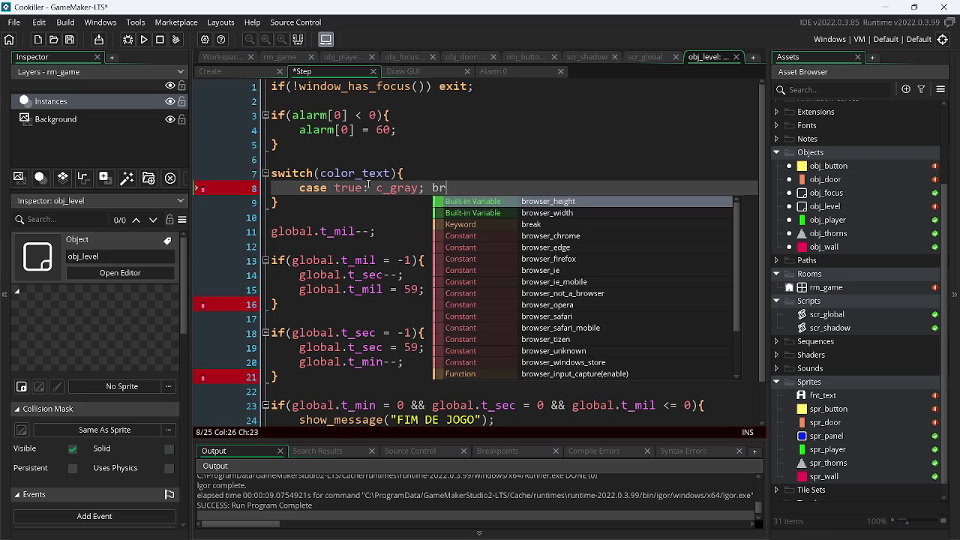
{"action": "key", "text": "Down"}
{"action": "key", "text": "Down"}
{"action": "key", "text": "Return"}
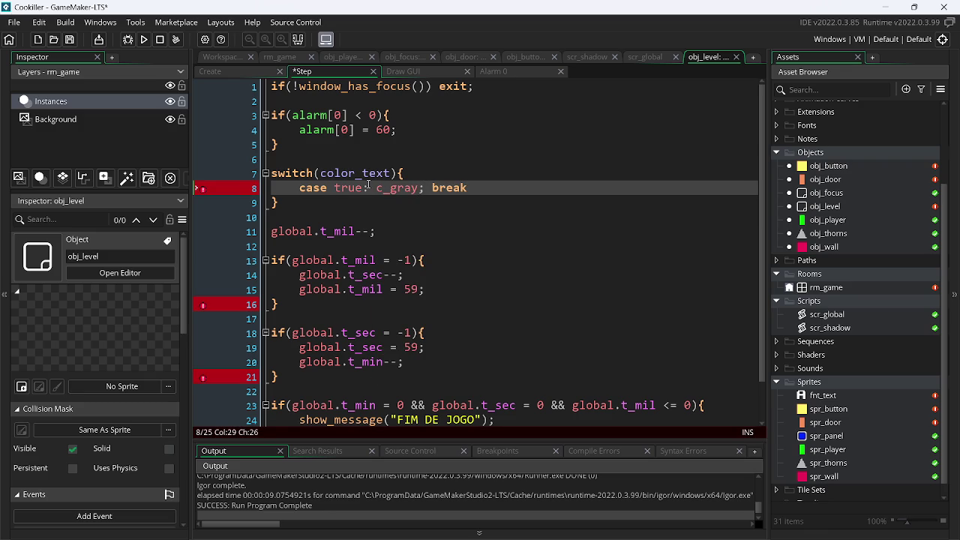
{"action": "key", "text": "ctrl+d"}
{"action": "key", "text": "Left"}
{"action": "key", "text": "ctrl+Left"}
{"action": "key", "text": "Left"}
{"action": "key", "text": "BackSpace"}
{"action": "key", "text": "BackSpace"}
{"action": "key", "text": "BackSpace"}
{"action": "type", "text": "false"}
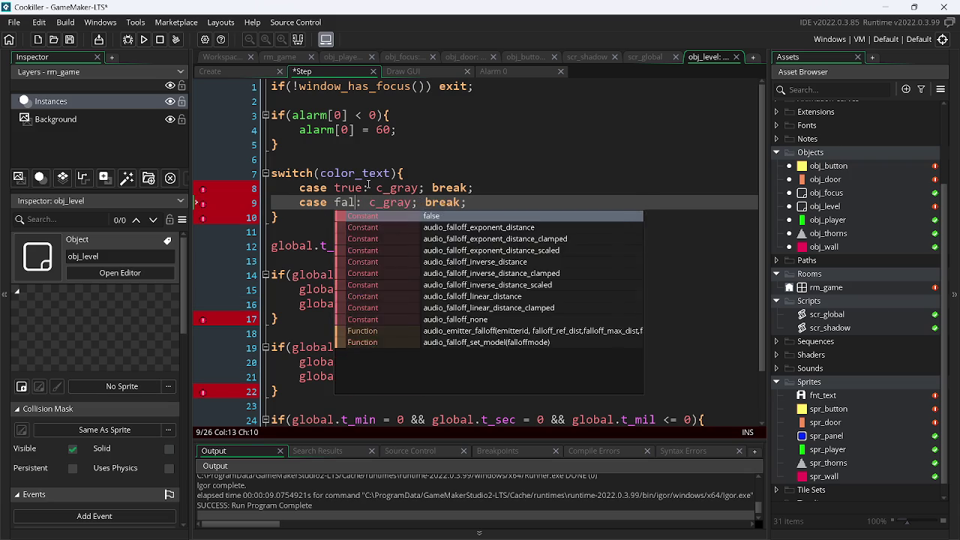
{"action": "key", "text": "Right"}
{"action": "key", "text": "ctrl+s"}
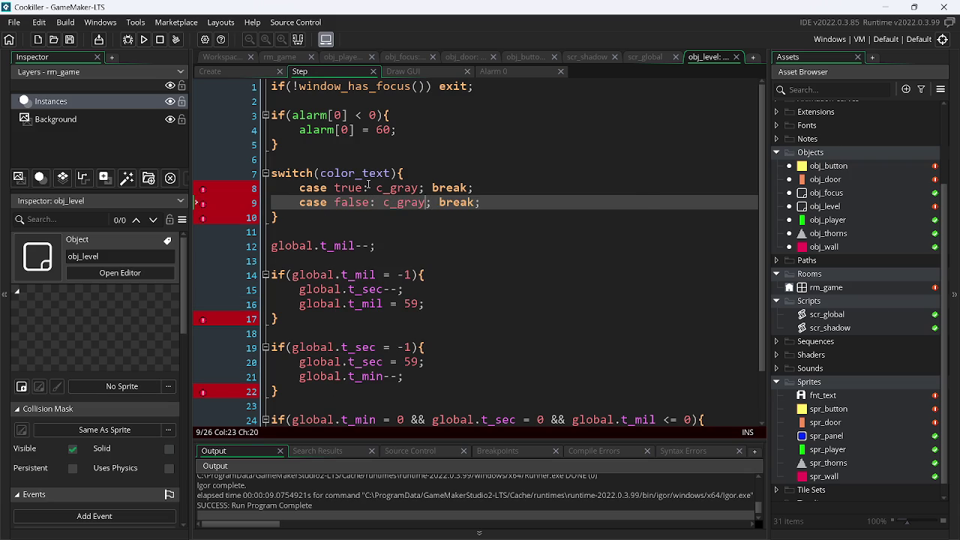
- Make the case lines text_c = c_gray and text_c = c_white, then save
{"action": "key", "text": "BackSpace"}
{"action": "key", "text": "BackSpace"}
{"action": "key", "text": "BackSpace"}
{"action": "type", "text": "white"}
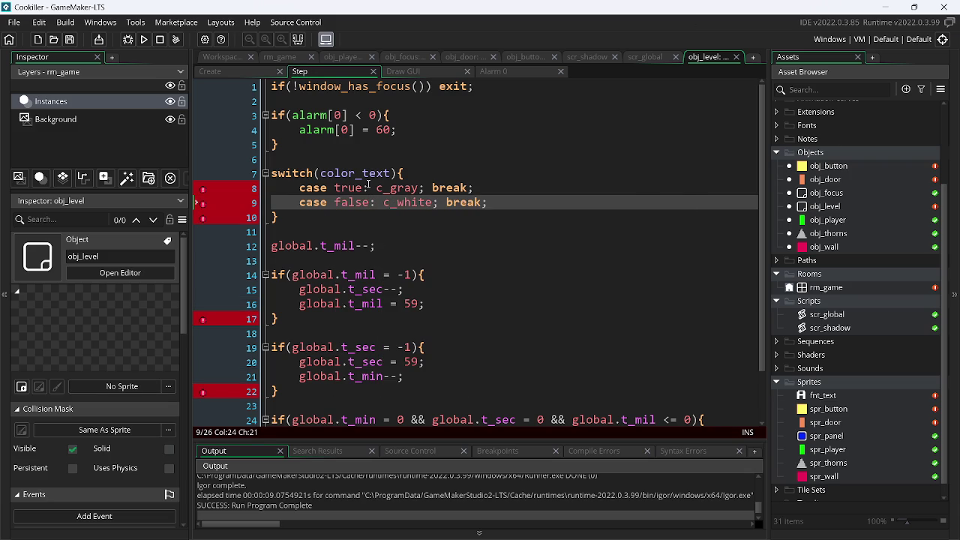
{"action": "left_click", "coordinate": [373, 192]}
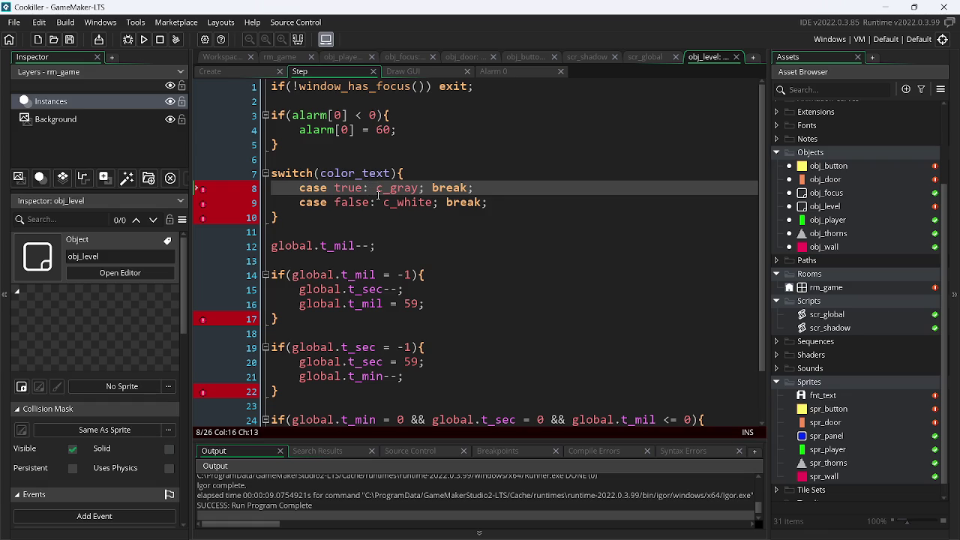
{"action": "type", "text": "c"}
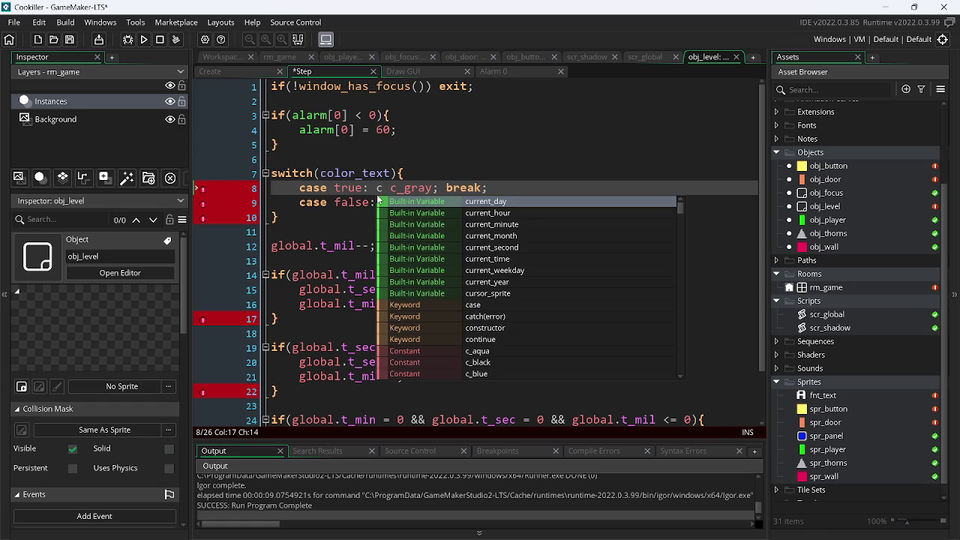
{"action": "key", "text": "BackSpace"}
{"action": "type", "text": "text"}
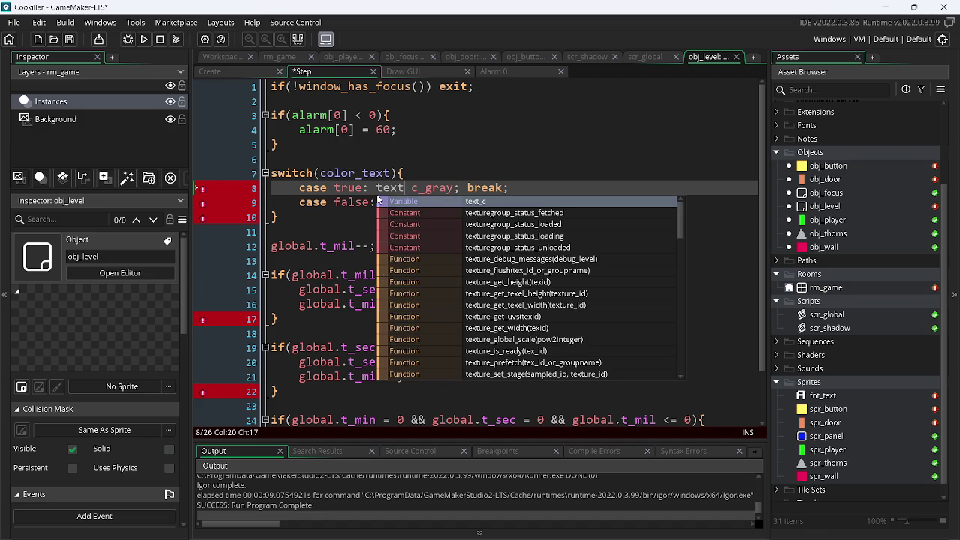
{"action": "type", "text": "_c ="}
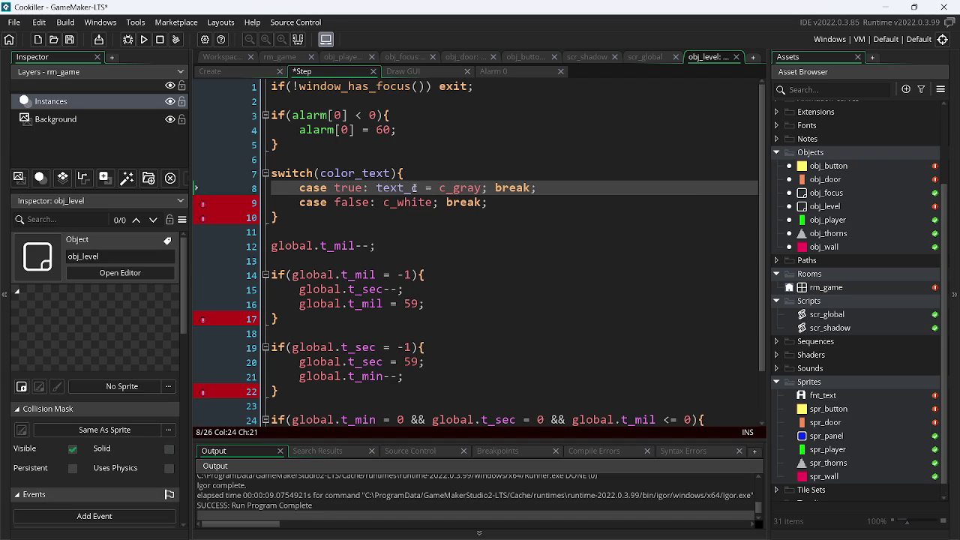
{"action": "left_click_drag", "start_coordinate": [419, 188], "coordinate": [377, 188]}
{"action": "key", "text": "ctrl+c"}
{"action": "double_click", "coordinate": [394, 202]}
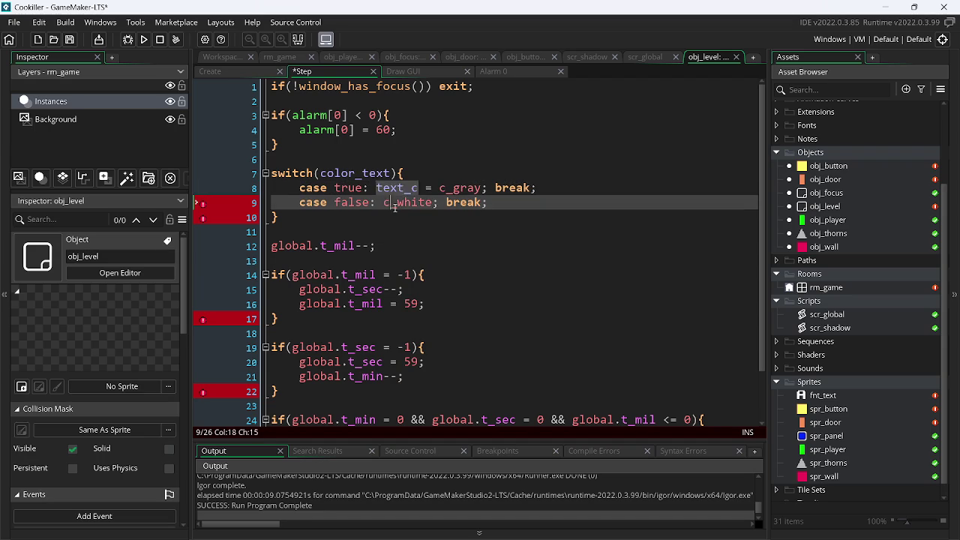
{"action": "key", "text": "ctrl+v"}
{"action": "key", "text": "ctrl+s"}
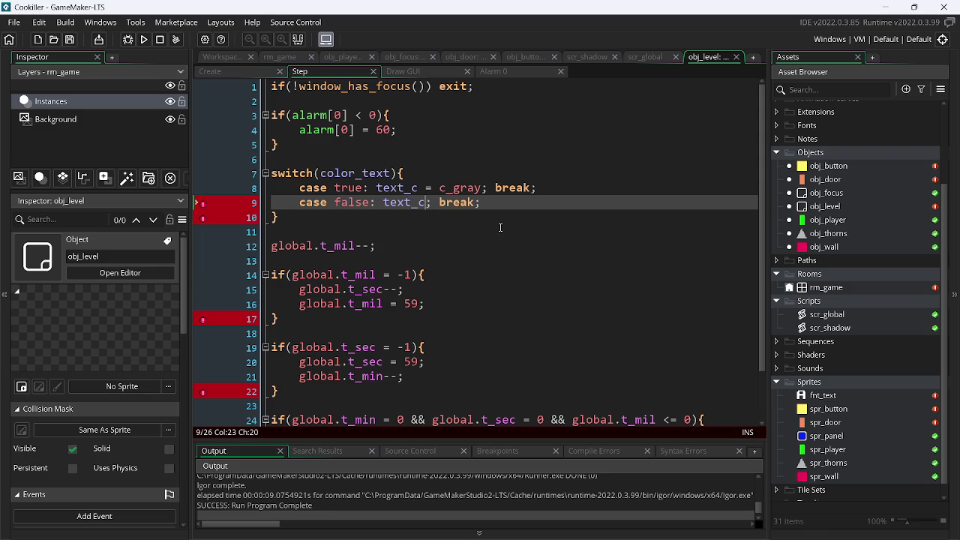
{"action": "type", "text": "= "}
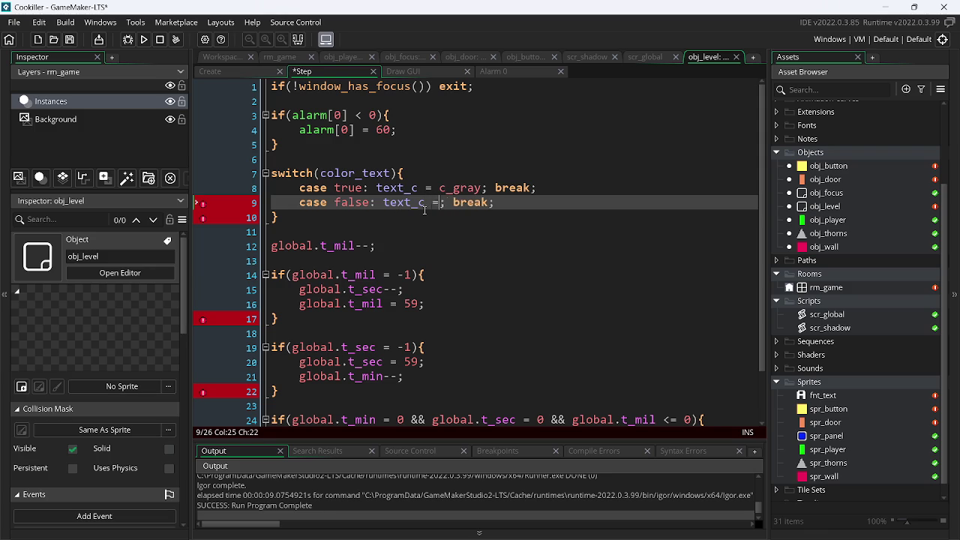
{"action": "type", "text": "c_white"}
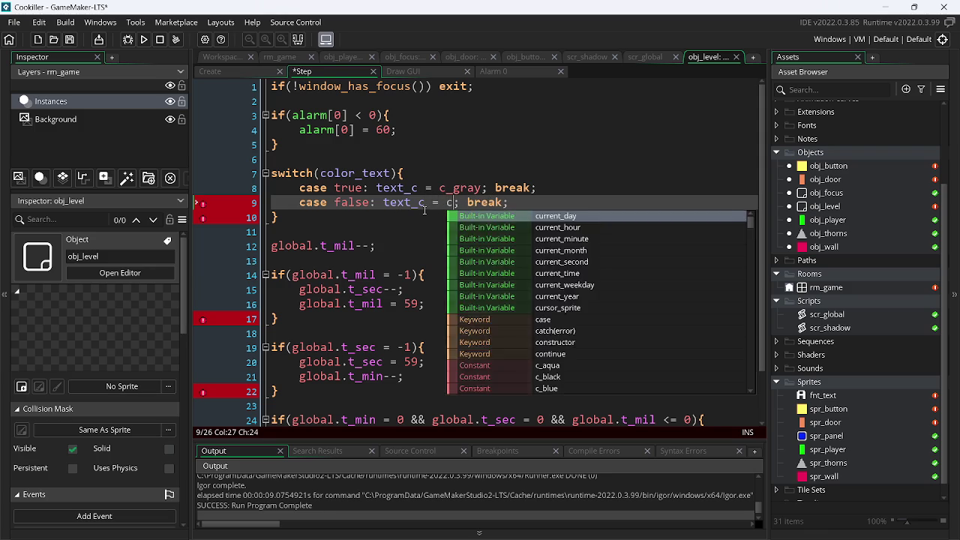
{"action": "key", "text": "ctrl+s"}
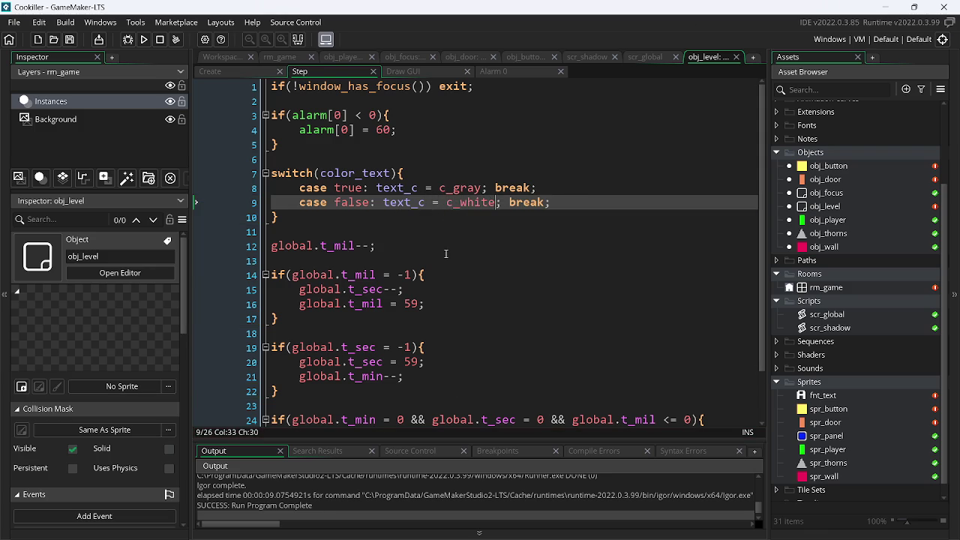
{"action": "left_click", "coordinate": [508, 75]}
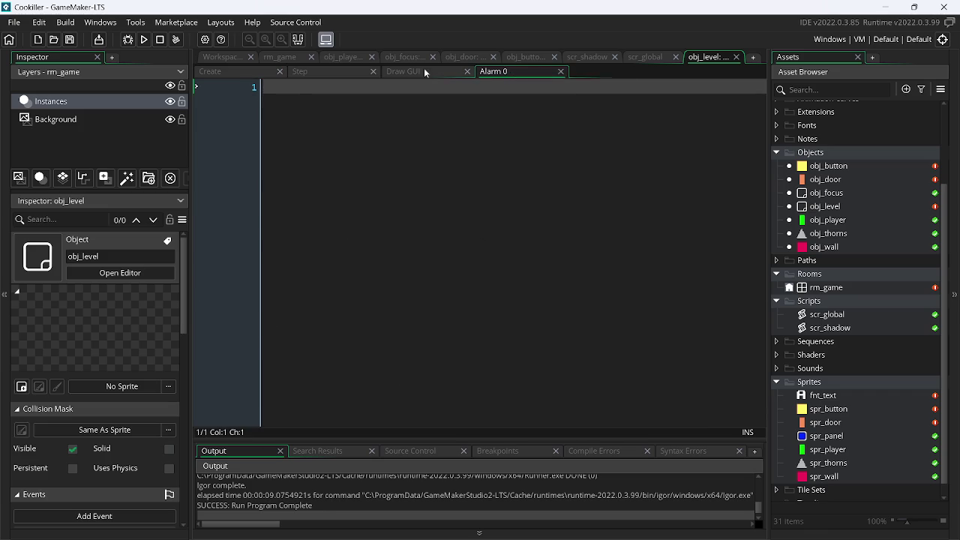
- Write color_text =! color_text in the Alarm 0 event so the flag toggles
{"action": "left_click", "coordinate": [424, 71]}
{"action": "left_click", "coordinate": [492, 72]}
{"action": "type", "text": "color_text"}
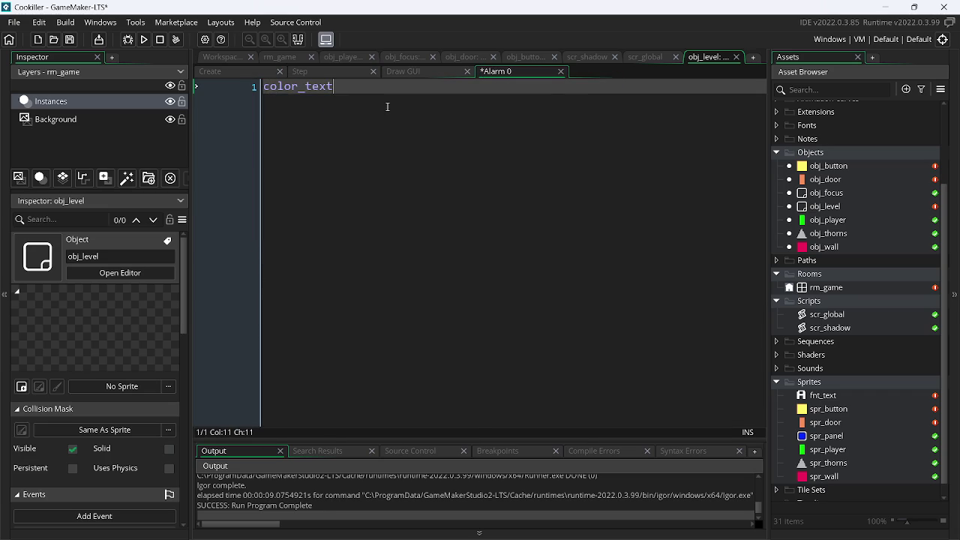
{"action": "type", "text": " =!"}
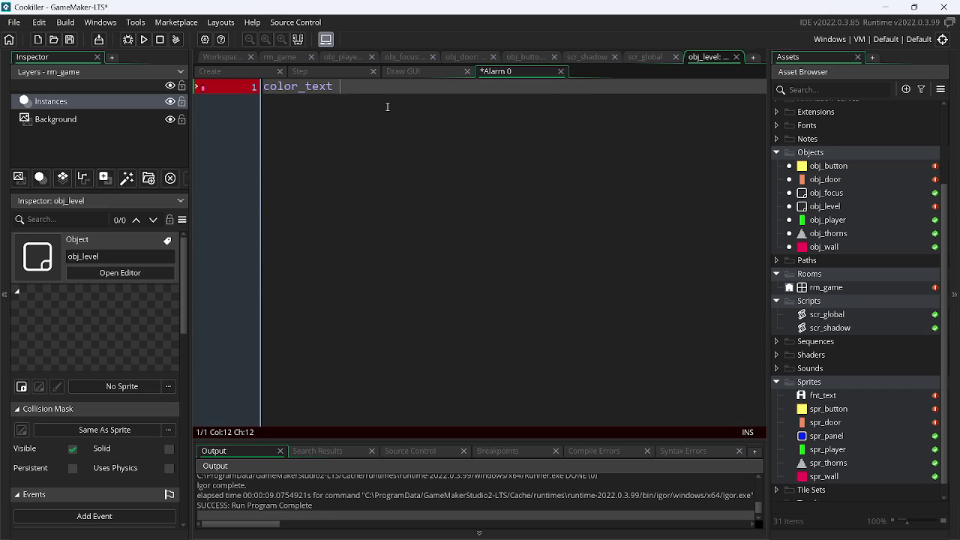
{"action": "type", "text": " te"}
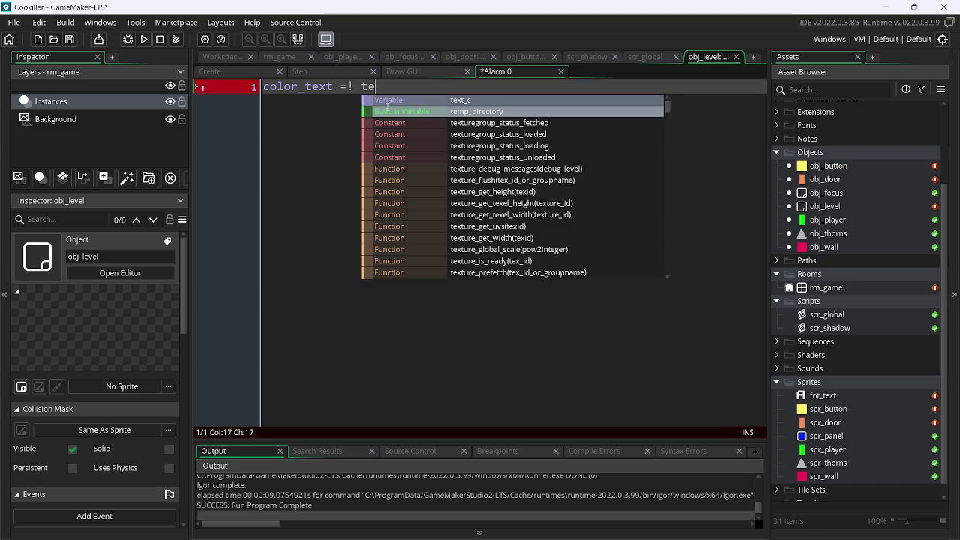
{"action": "key", "text": "BackSpace"}
{"action": "key", "text": "BackSpace"}
{"action": "type", "text": "current_day"}
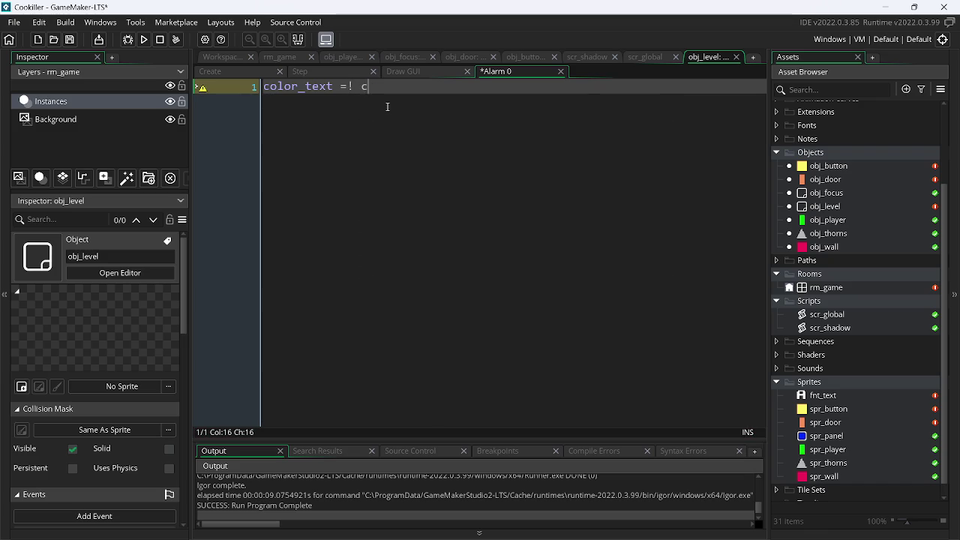
{"action": "key", "text": "BackSpace"}
{"action": "key", "text": "BackSpace"}
{"action": "key", "text": "BackSpace"}
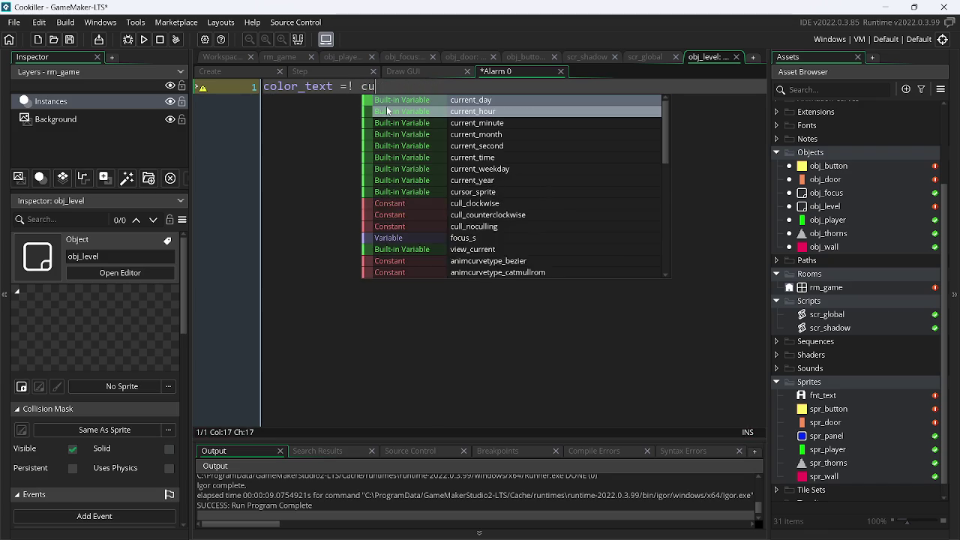
{"action": "type", "text": "ol"}
{"action": "key", "text": "Return"}
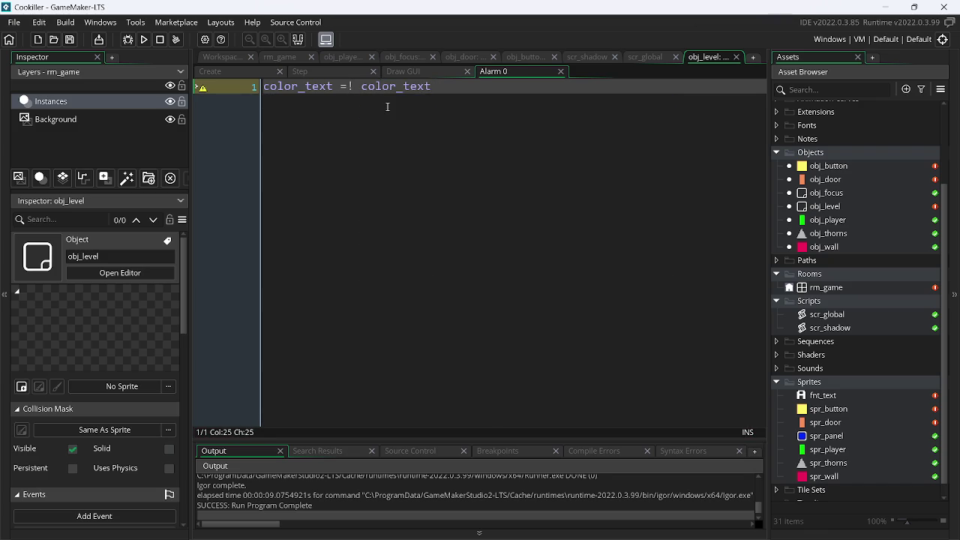
{"action": "key", "text": "Left"}
{"action": "key", "text": "Left"}
{"action": "key", "text": "Left"}
{"action": "left_click", "coordinate": [426, 71]}
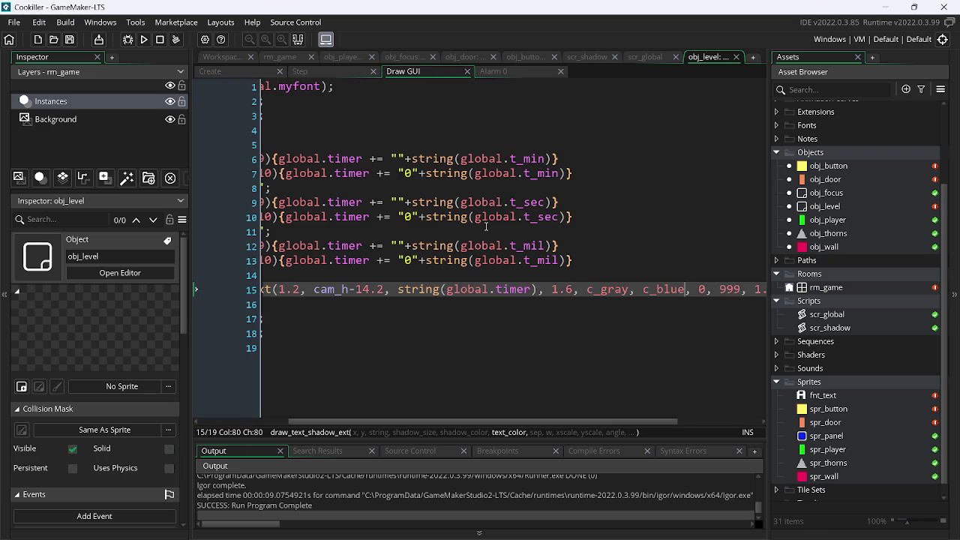
- Replace c_blue with text_c in the timer's Draw GUI drawing call and run the game
{"action": "double_click", "coordinate": [680, 290]}
{"action": "type", "text": "text_c"}
{"action": "left_click", "coordinate": [145, 40]}
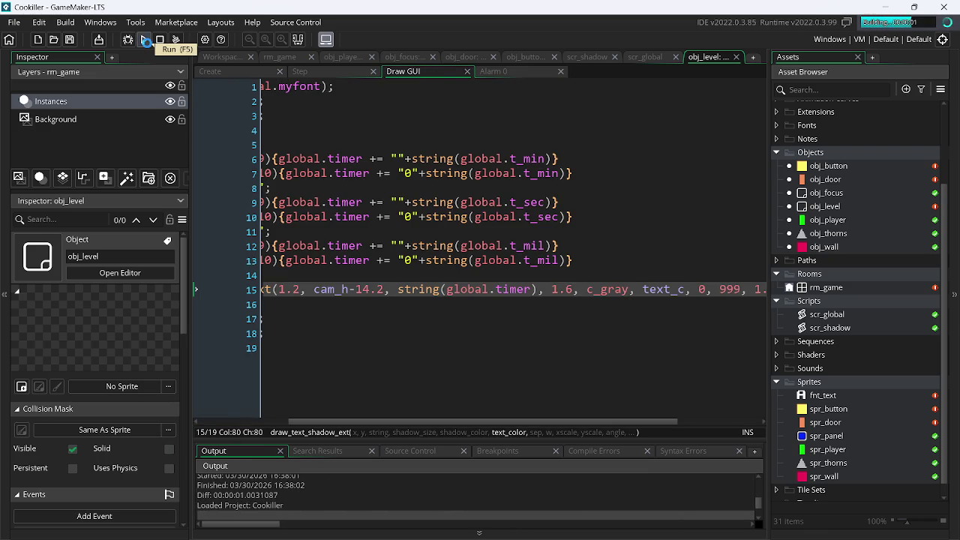
- Play-test by walking the player left and right to the door, then close the game
{"action": "key", "text": "Left"}
{"action": "key", "text": "Right"}
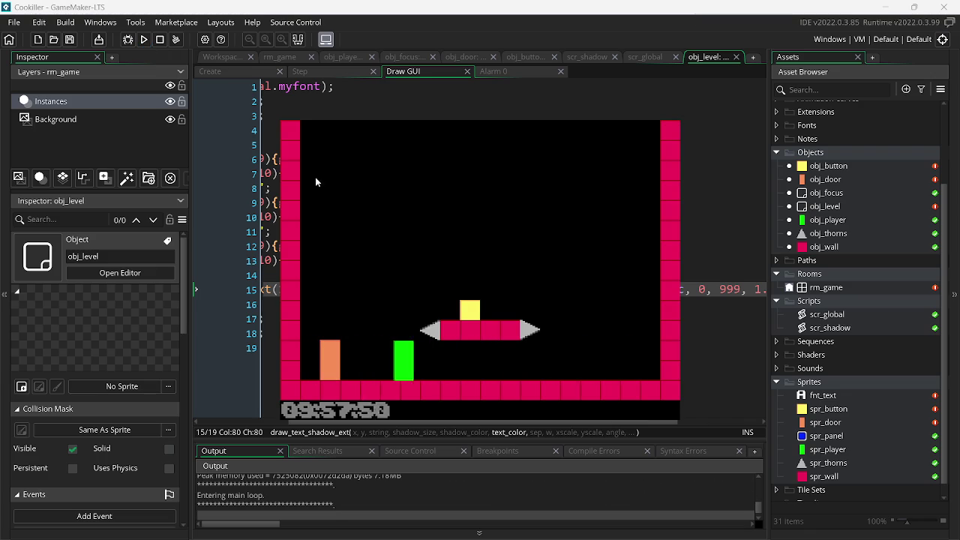
{"action": "key", "text": "Left"}
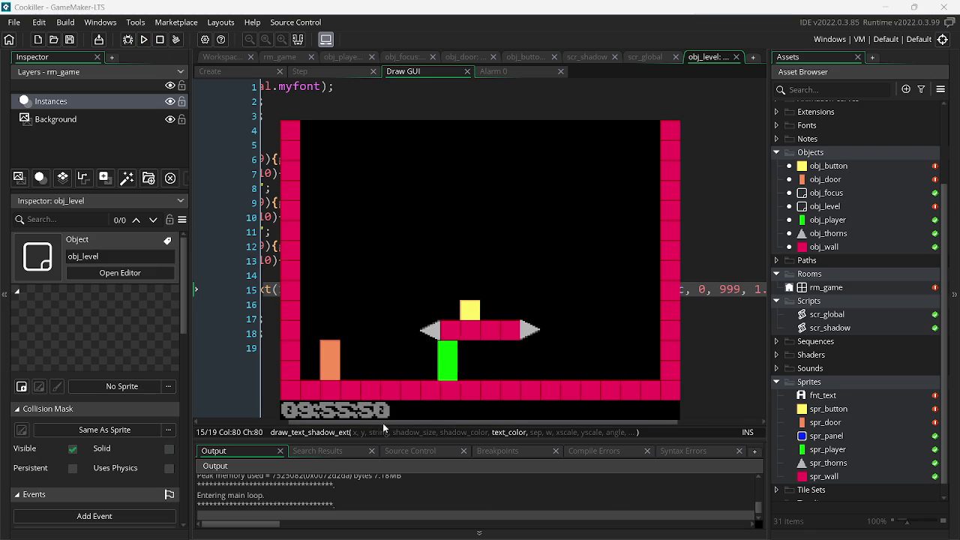
{"action": "key", "text": "Right"}
{"action": "key", "text": "Left"}
{"action": "key", "text": "Escape"}
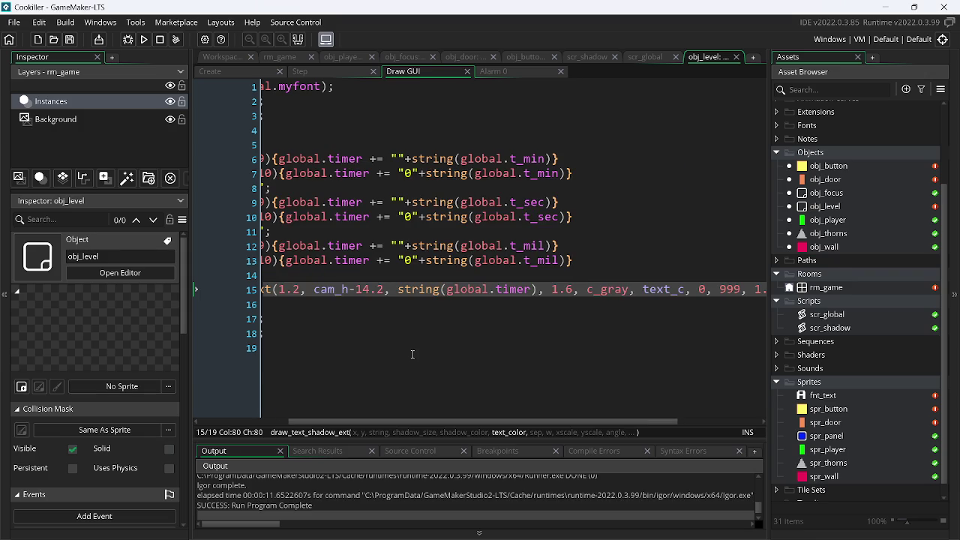
{"action": "key", "text": "alt+Tab"}
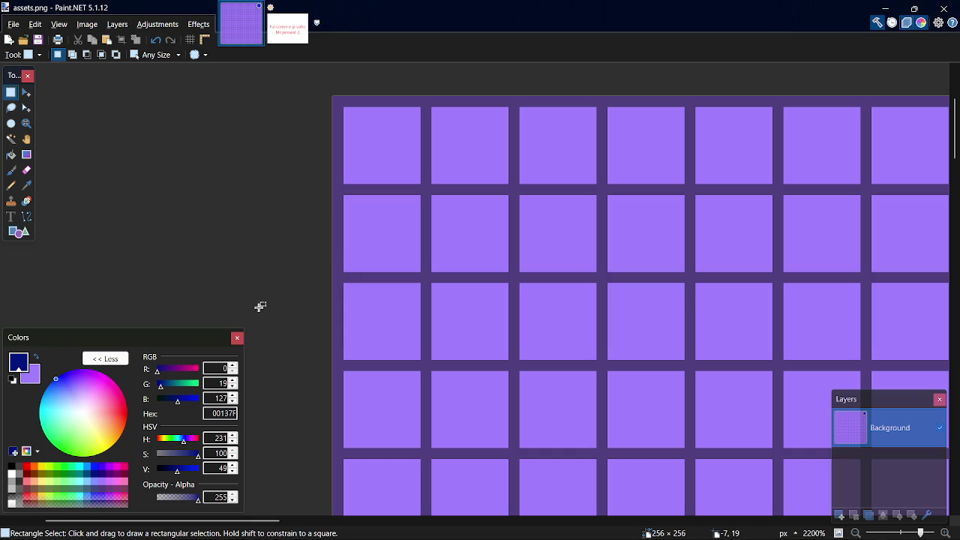
- Try the white and grey swatches, settle on C0C0C0 as primary colour, and read its hex
{"action": "left_click", "coordinate": [15, 479]}
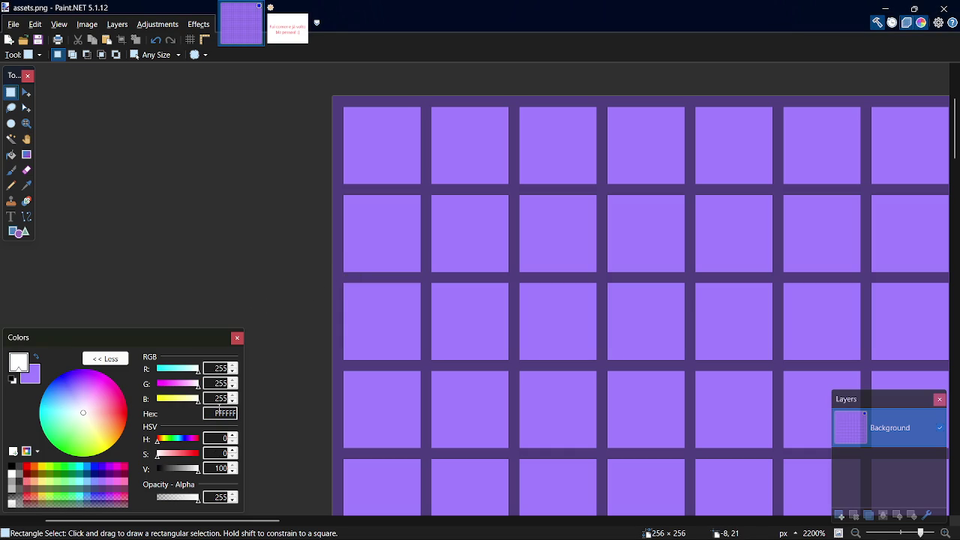
{"action": "left_click", "coordinate": [13, 489]}
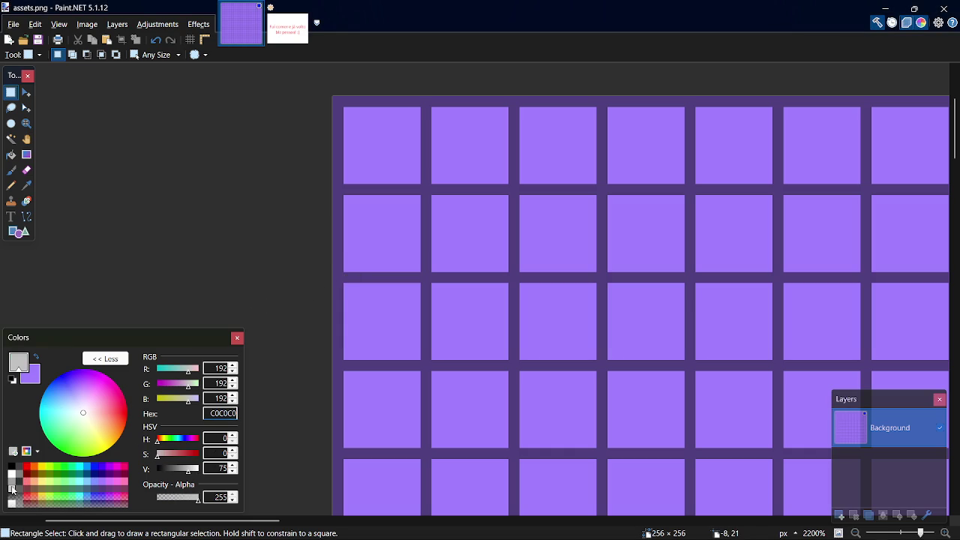
{"action": "left_click", "coordinate": [12, 473]}
{"action": "left_click", "coordinate": [15, 479]}
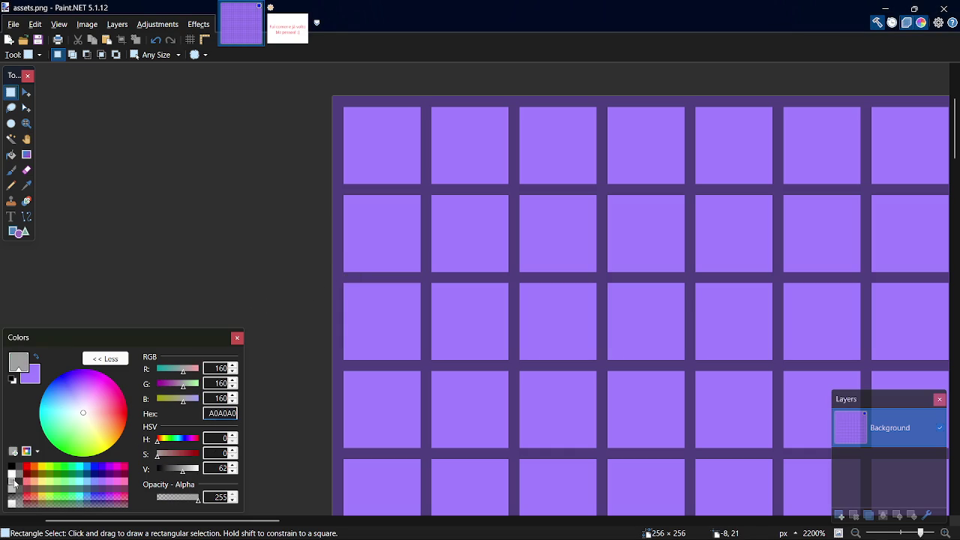
{"action": "left_click", "coordinate": [14, 474]}
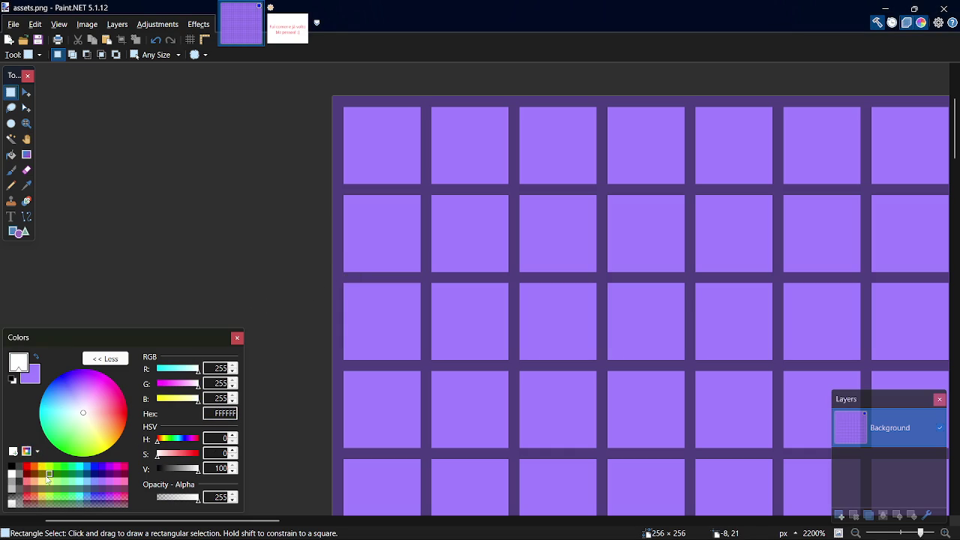
{"action": "left_click", "coordinate": [12, 489]}
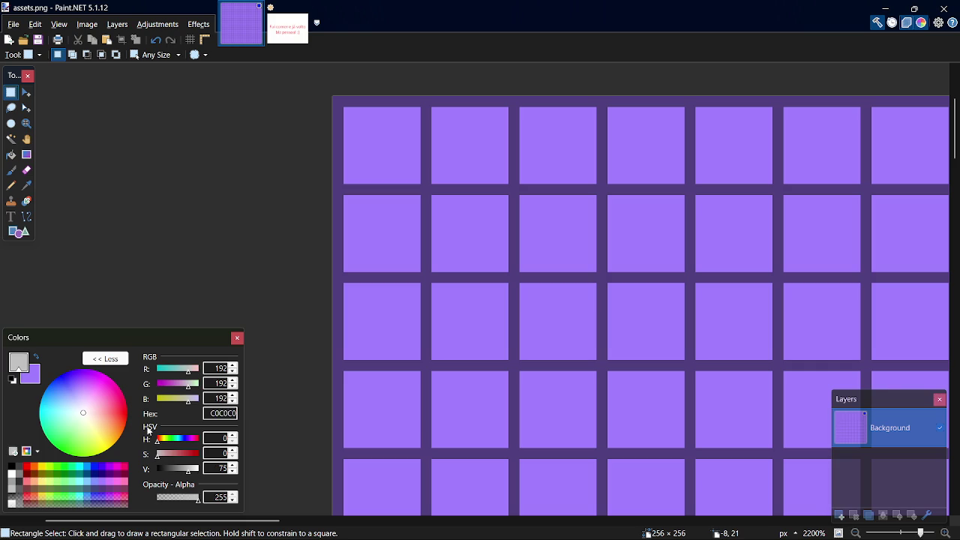
{"action": "double_click", "coordinate": [224, 414]}
{"action": "key", "text": "alt+Tab"}
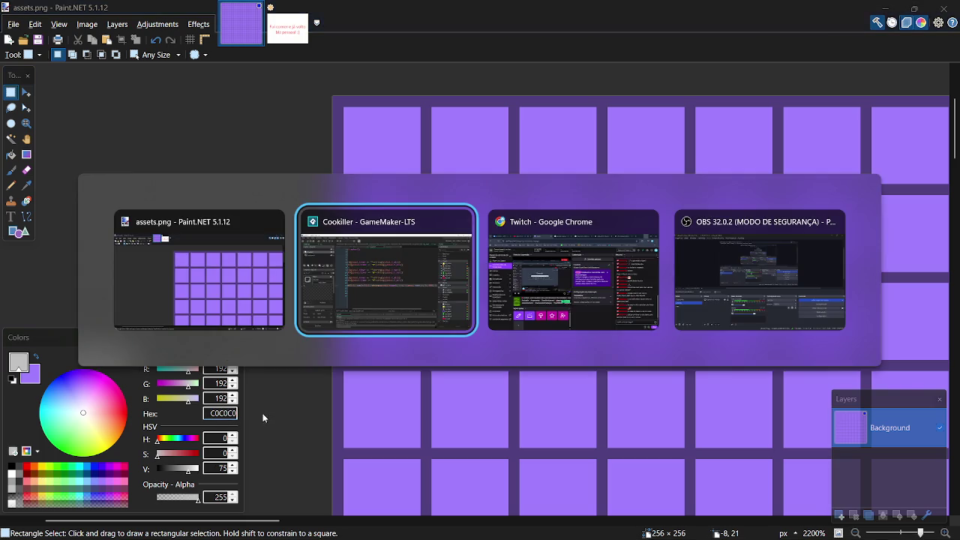
{"action": "left_click", "coordinate": [315, 72]}
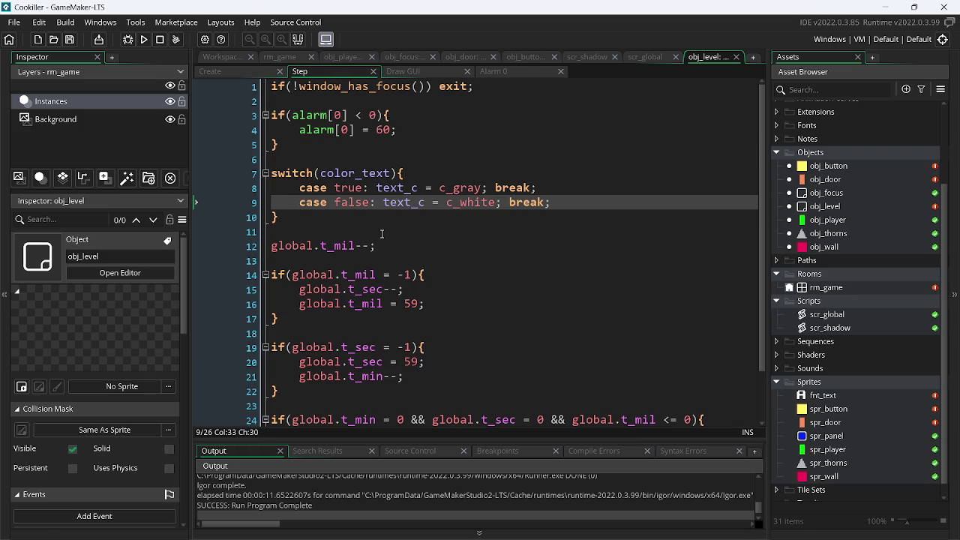
- Change line 8's c_gray to #C0C0C0, save, and run the game
{"action": "double_click", "coordinate": [469, 188]}
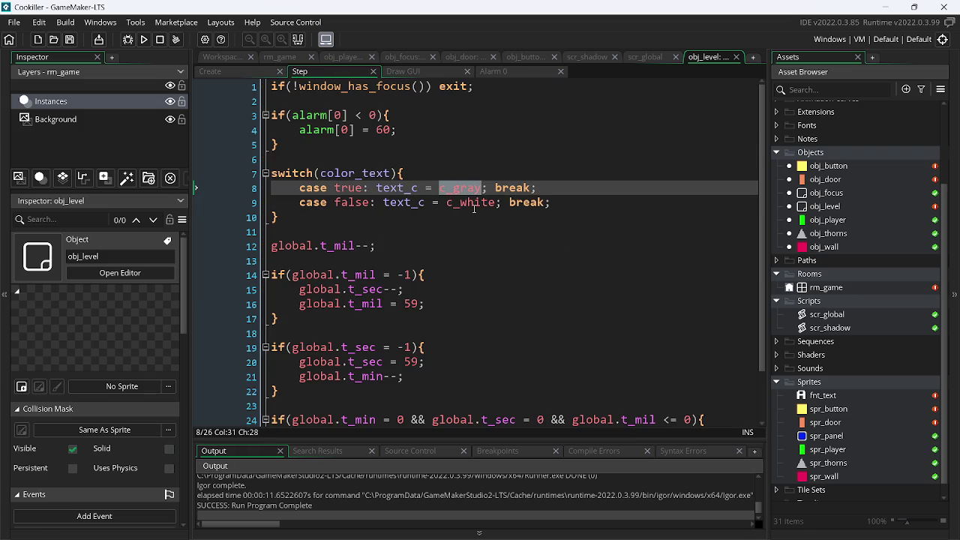
{"action": "type", "text": "#"}
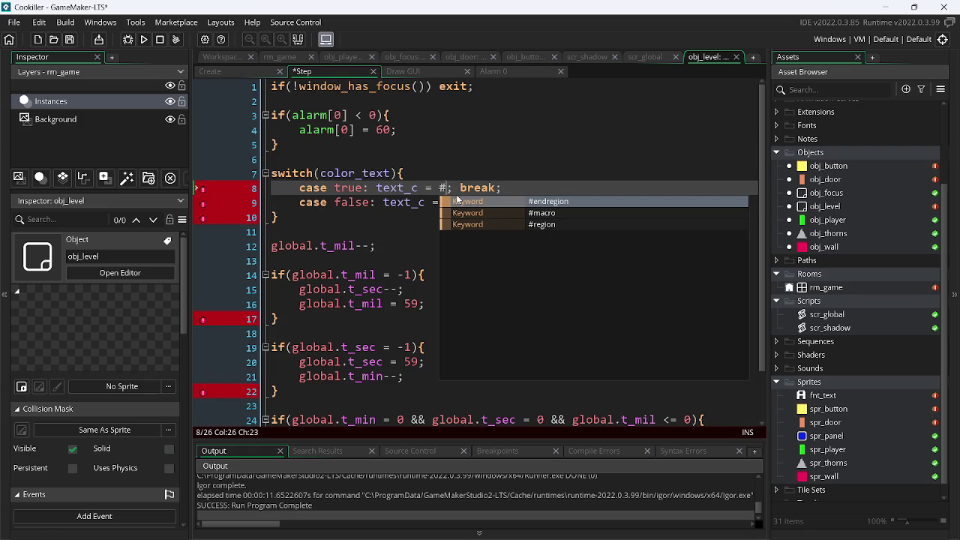
{"action": "type", "text": "C0C0C0"}
{"action": "key", "text": "ctrl+s"}
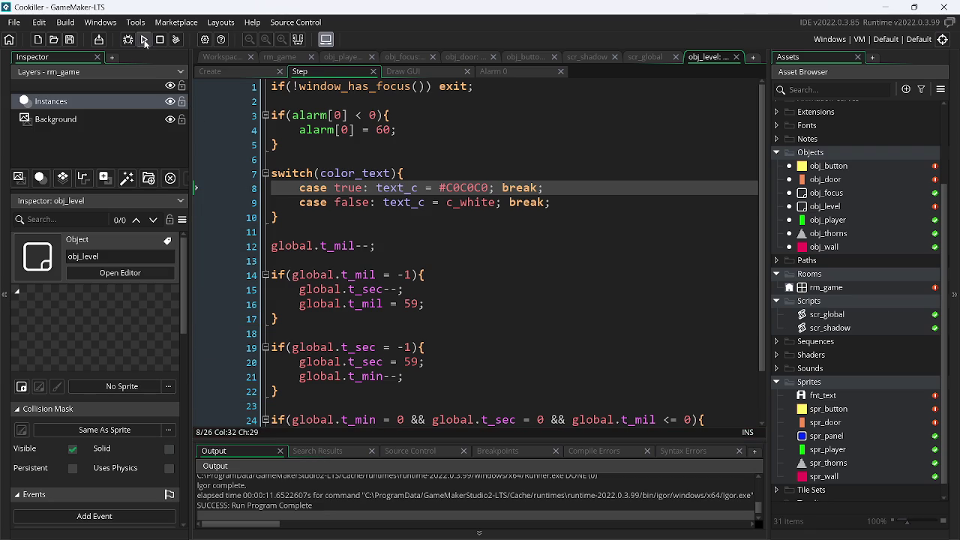
{"action": "left_click", "coordinate": [145, 41]}
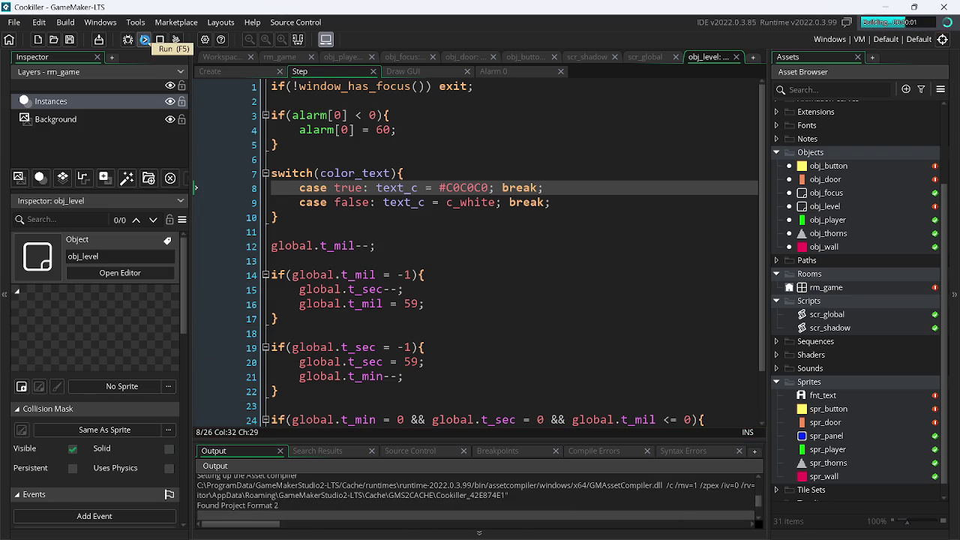
- Check the gray by walking the player back and forth, then close the game and shorten the alarm from 60 to 30
{"action": "key", "text": "Left"}
{"action": "key", "text": "Right"}
{"action": "key", "text": "Right"}
{"action": "key", "text": "Left"}
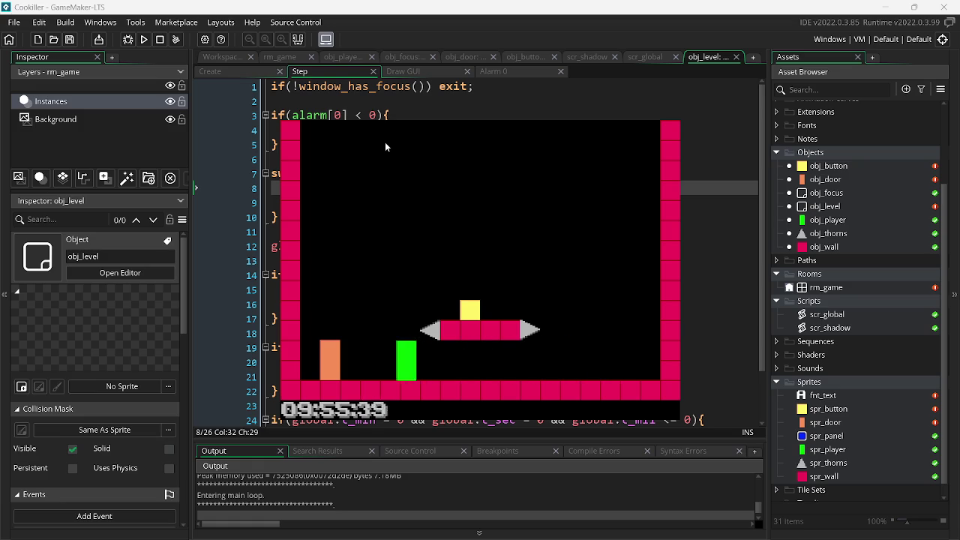
{"action": "key", "text": "Right"}
{"action": "key", "text": "Escape"}
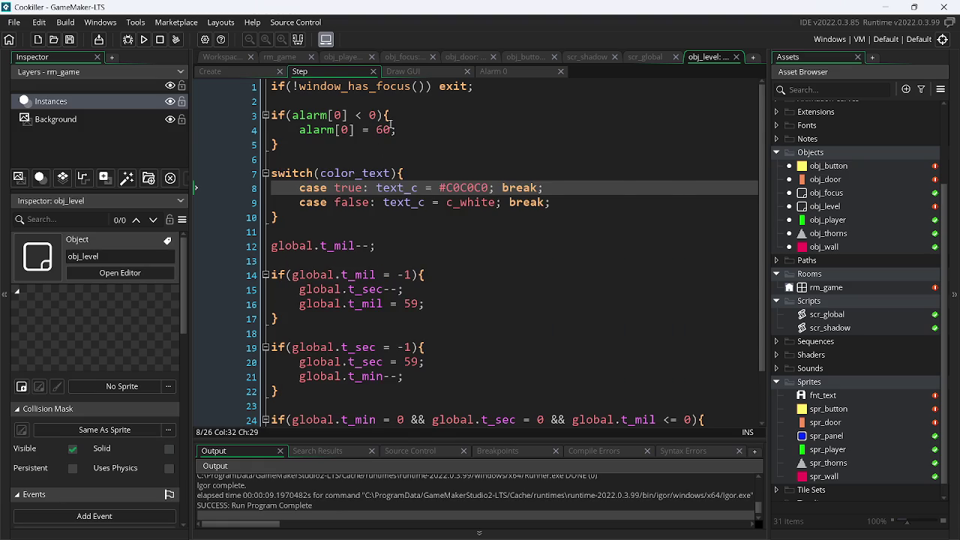
{"action": "left_click", "coordinate": [390, 129]}
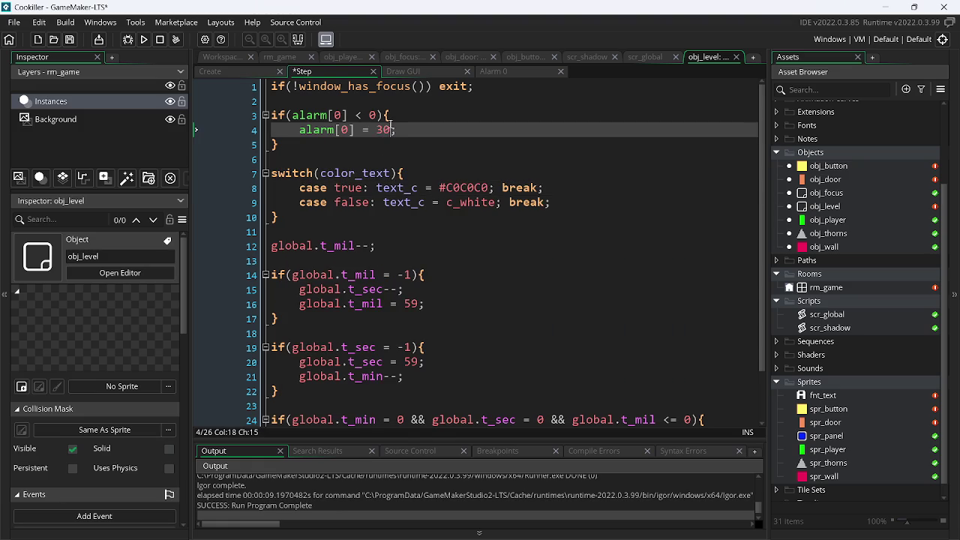
{"action": "key", "text": "alt+Tab"}
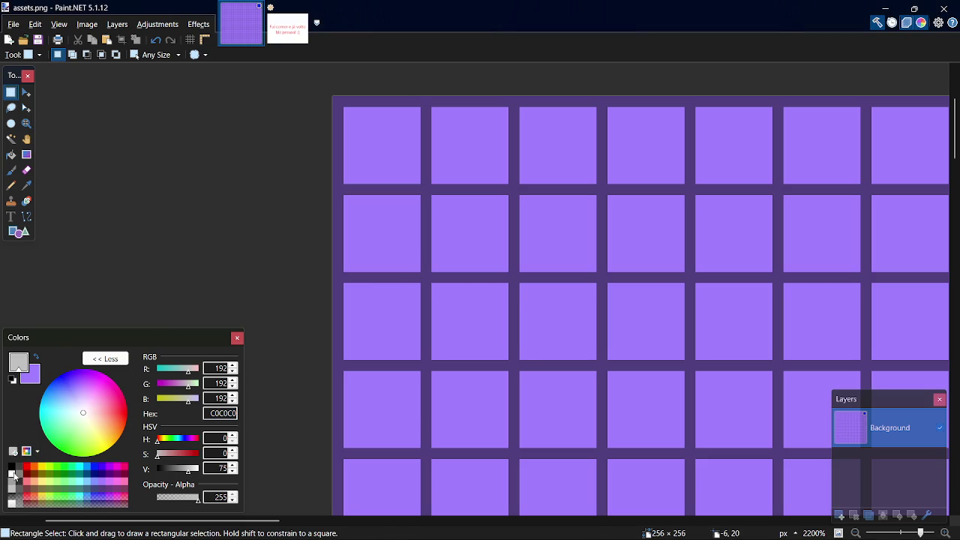
- In Paint.NET, darken white to V 83 and copy its hex value D3D3D3
{"action": "left_click", "coordinate": [12, 473]}
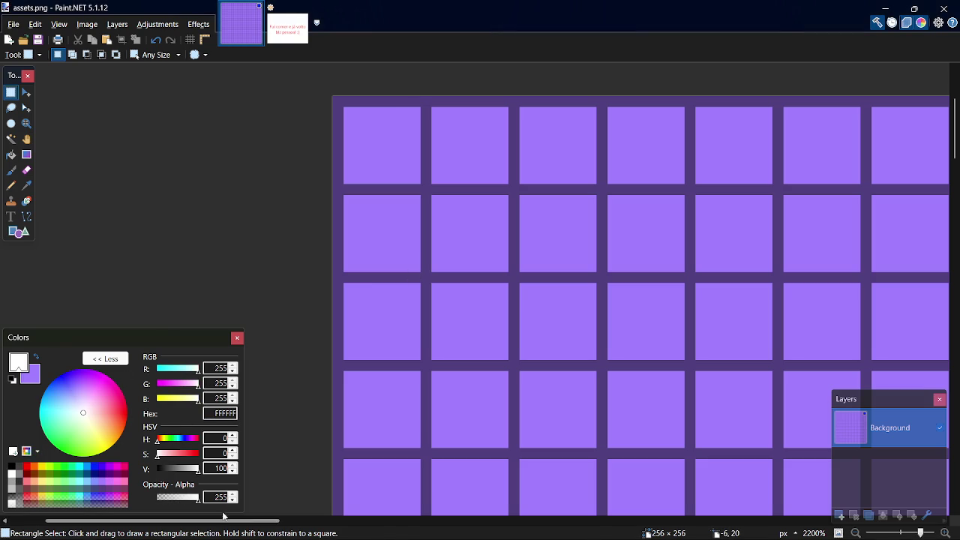
{"action": "left_click", "coordinate": [233, 471]}
{"action": "left_click", "coordinate": [233, 471]}
{"action": "left_click", "coordinate": [234, 471]}
{"action": "left_click", "coordinate": [233, 472]}
{"action": "left_click", "coordinate": [233, 472]}
{"action": "left_click", "coordinate": [234, 471]}
{"action": "left_click", "coordinate": [233, 472]}
{"action": "left_click", "coordinate": [233, 471]}
{"action": "left_click", "coordinate": [233, 471]}
{"action": "left_click", "coordinate": [234, 472]}
{"action": "left_click", "coordinate": [233, 472]}
{"action": "left_click", "coordinate": [233, 472]}
{"action": "left_click", "coordinate": [233, 472]}
{"action": "left_click", "coordinate": [233, 471]}
{"action": "left_click", "coordinate": [233, 472]}
{"action": "left_click", "coordinate": [233, 471]}
{"action": "left_click", "coordinate": [233, 472]}
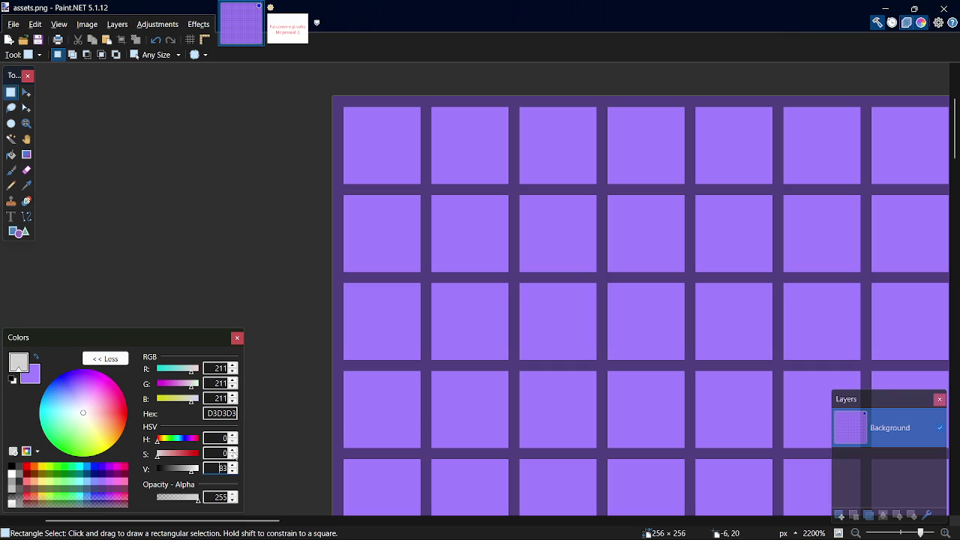
{"action": "double_click", "coordinate": [222, 413]}
{"action": "key", "text": "ctrl+c"}
- Paste D3D3D3 over #C0C0C0 on Step line 8 and run the game
{"action": "key", "text": "alt+Tab"}
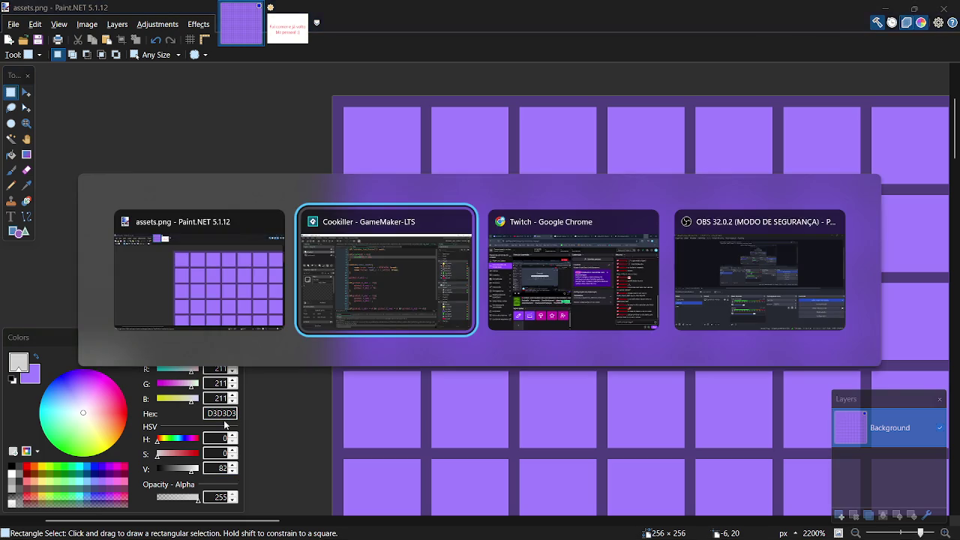
{"action": "left_click", "coordinate": [468, 188]}
{"action": "double_click", "coordinate": [468, 187]}
{"action": "key", "text": "ctrl+v"}
{"action": "left_click", "coordinate": [144, 39]}
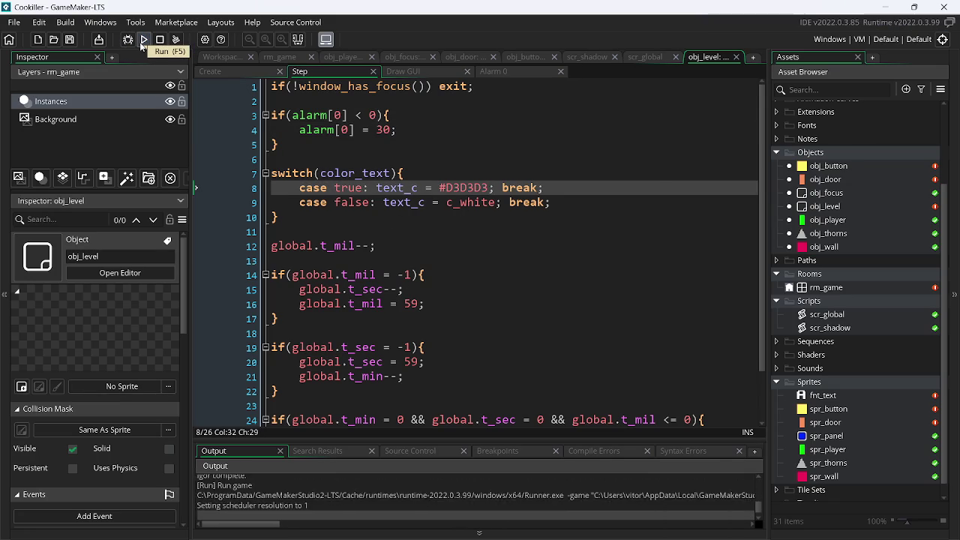
- Test the new gray by walking the player left and right, then close the game
{"action": "key", "text": "Left"}
{"action": "key", "text": "Right"}
{"action": "key", "text": "Left"}
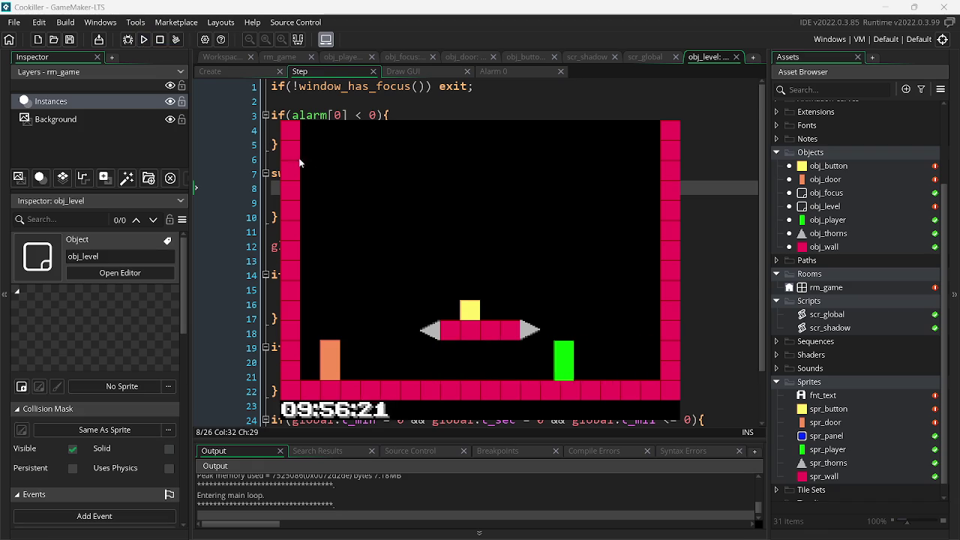
{"action": "left_click", "coordinate": [160, 39]}
- Initialise text_c to noone instead of 0 in obj_level's Create event and run the game
{"action": "left_click", "coordinate": [237, 71]}
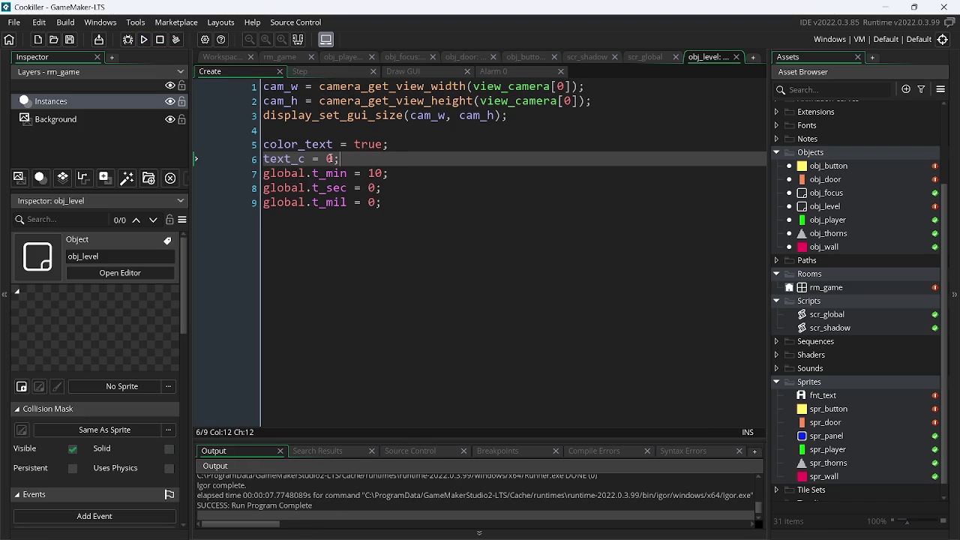
{"action": "key", "text": "BackSpace"}
{"action": "type", "text": "noon"}
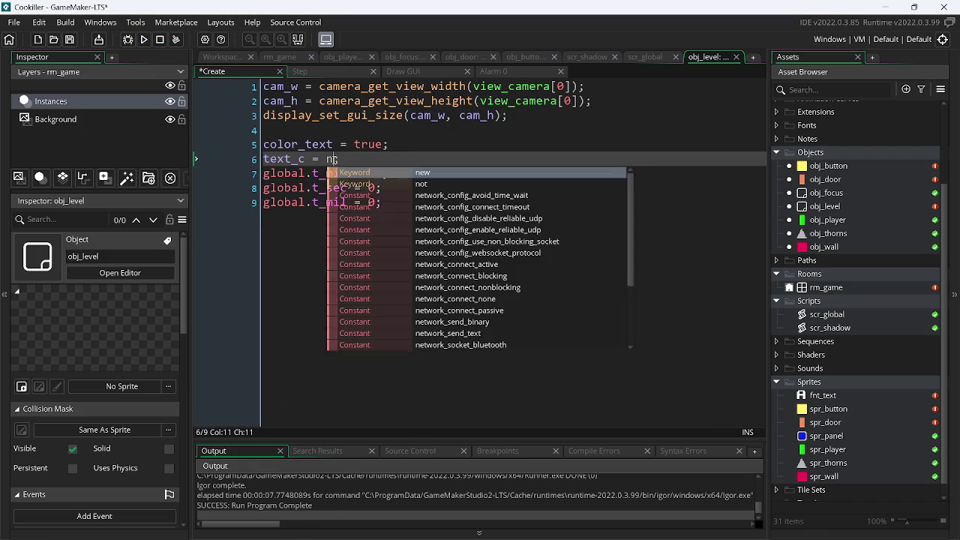
{"action": "type", "text": "e"}
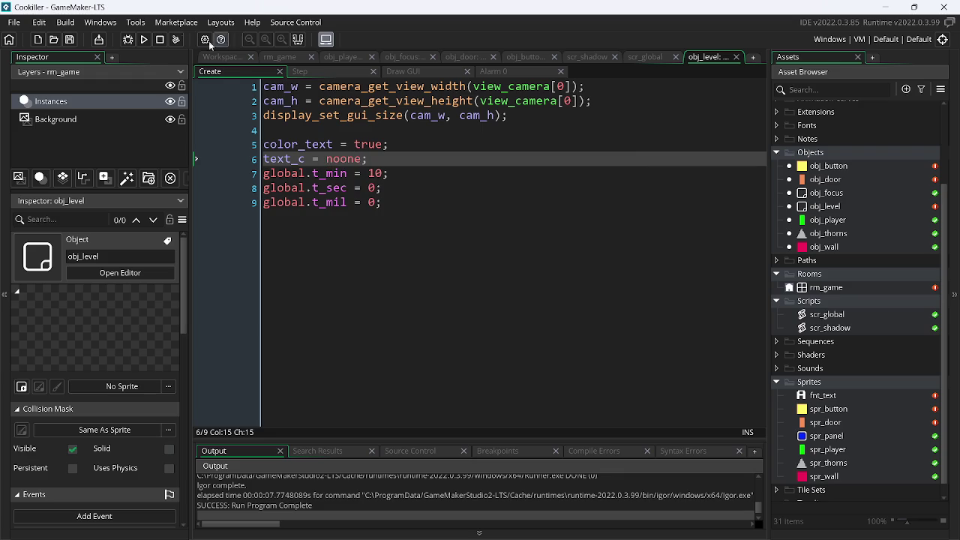
{"action": "left_click", "coordinate": [142, 40]}
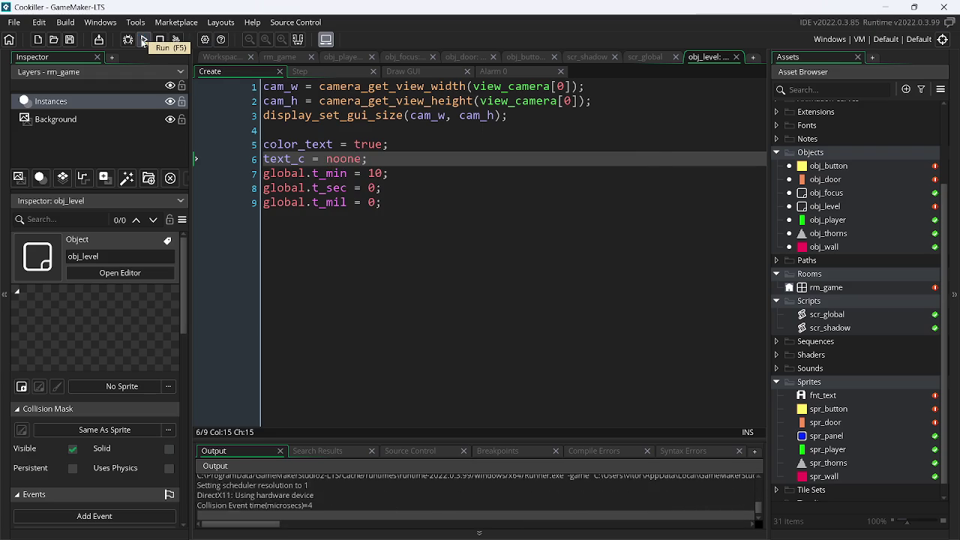
- Replay by walking the player between the door and the wall, then return to the Step code
{"action": "key", "text": "Left"}
{"action": "key", "text": "Right"}
{"action": "key", "text": "Left"}
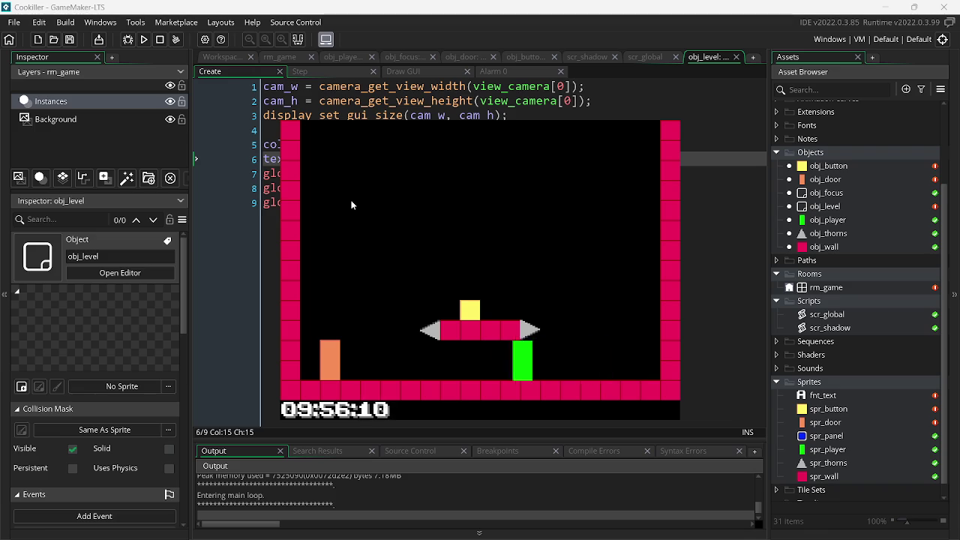
{"action": "key", "text": "Right"}
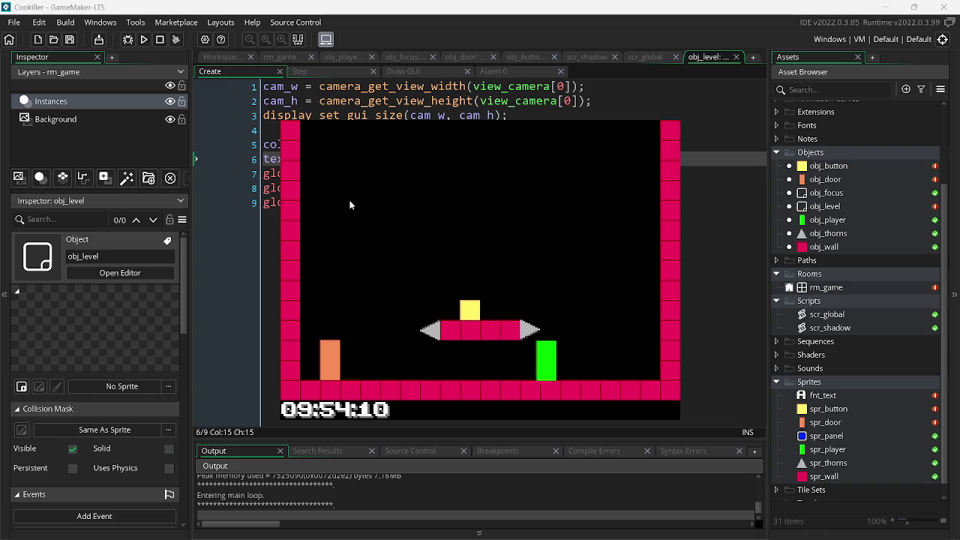
{"action": "key", "text": "Left"}
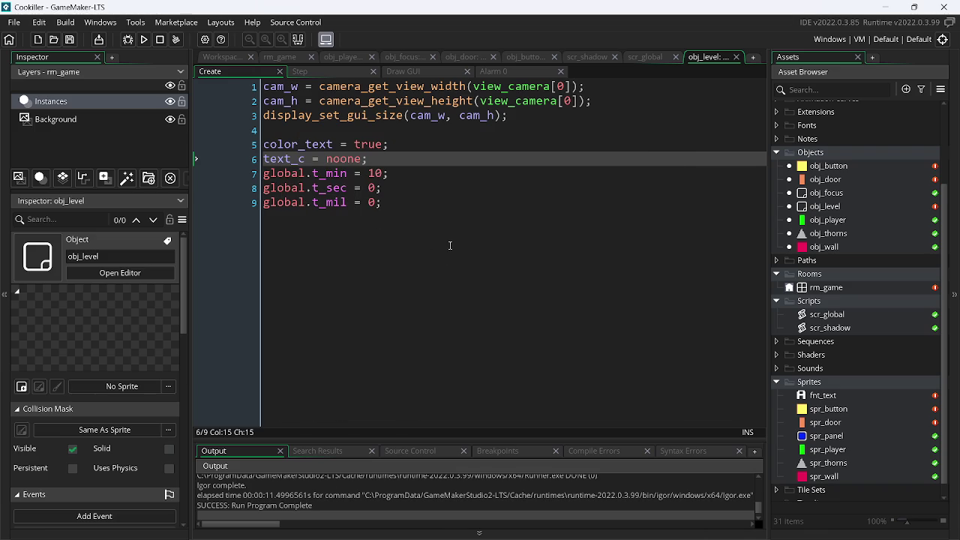
{"action": "left_click", "coordinate": [304, 72]}
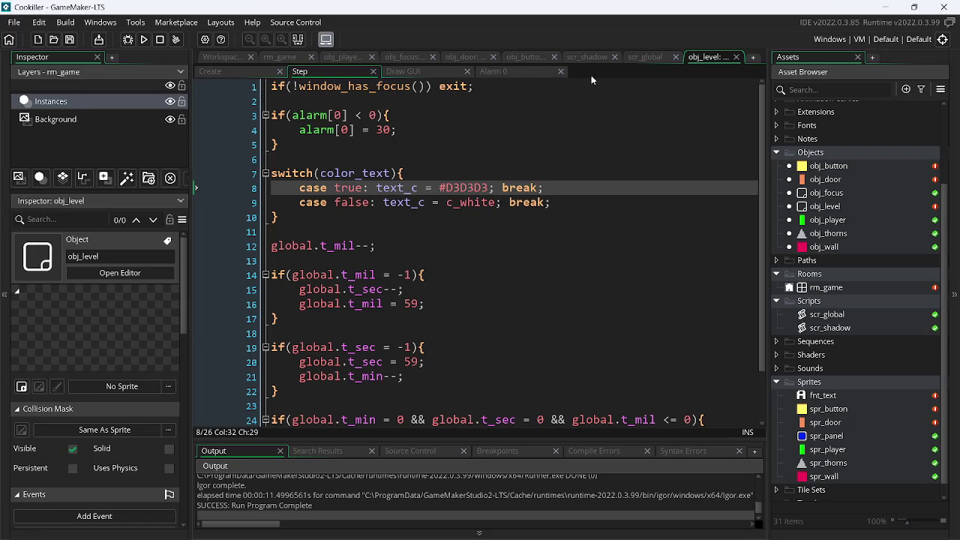
- Append ', c_white' after #00137F in obj_focus's Draw call, then select obj_level's Step lines 3–10
{"action": "left_click", "coordinate": [405, 57]}
{"action": "scroll", "coordinate": [583, 306], "scroll_direction": "right", "scroll_amount": 5}
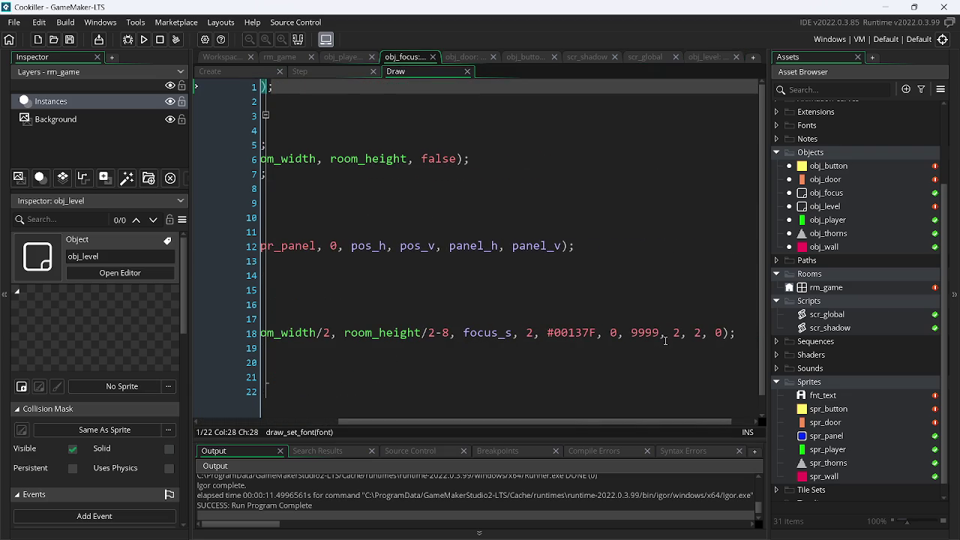
{"action": "left_click", "coordinate": [596, 332]}
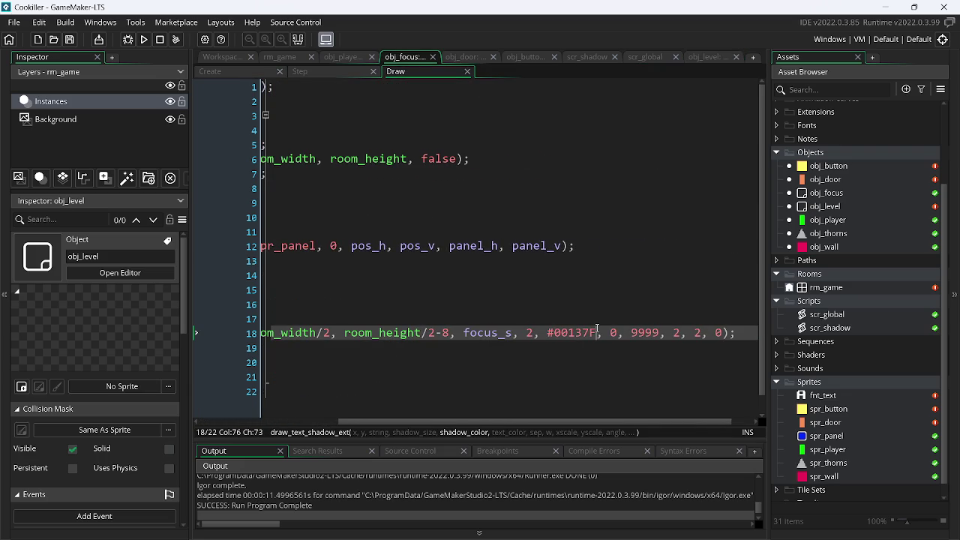
{"action": "type", "text": ", "}
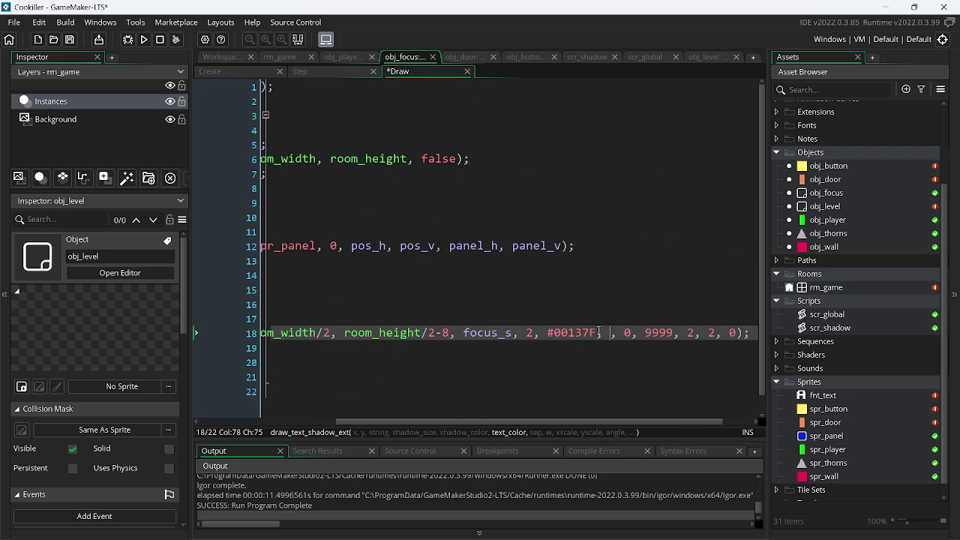
{"action": "type", "text": "c_white"}
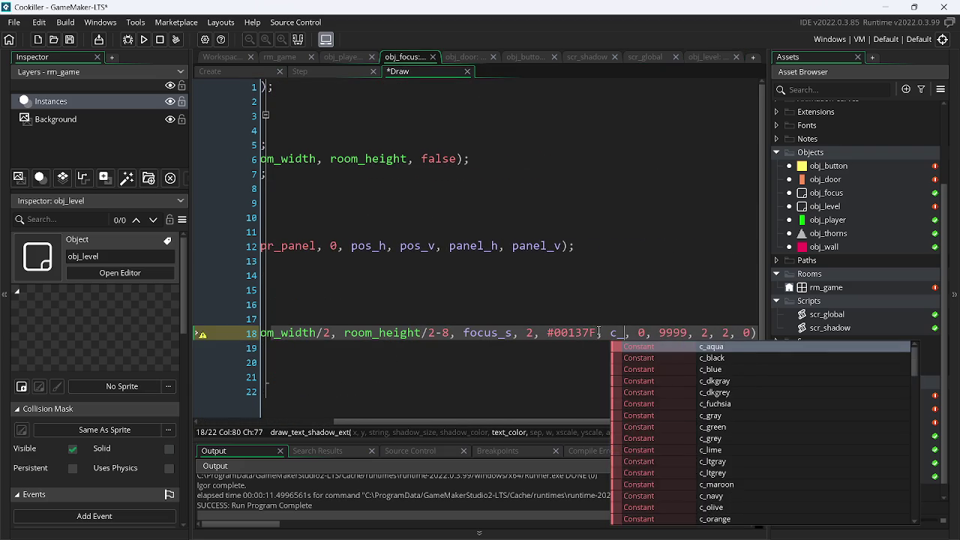
{"action": "key", "text": "ctrl+s"}
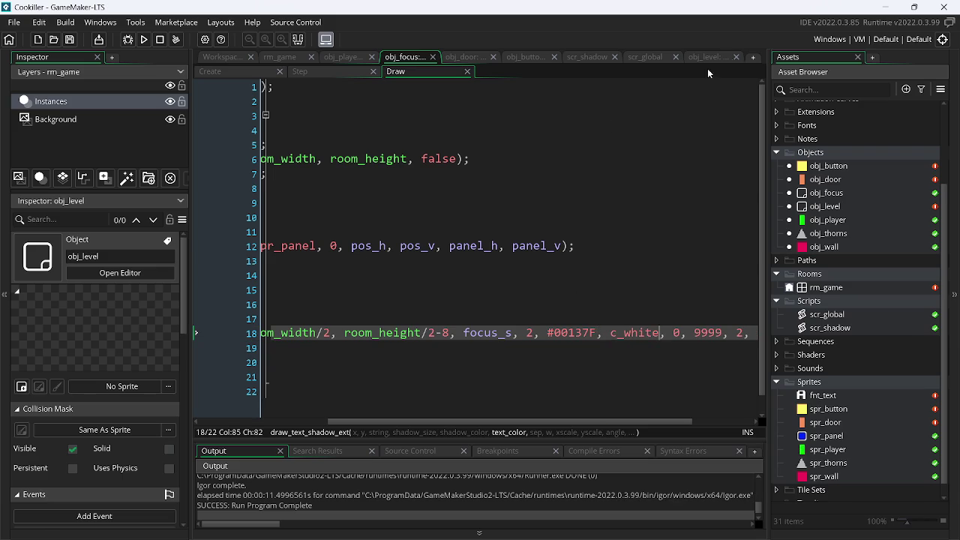
{"action": "left_click", "coordinate": [707, 57]}
{"action": "mouse_move", "coordinate": [303, 213]}
{"action": "left_mouse_down"}
{"action": "mouse_move", "coordinate": [272, 174]}
{"action": "mouse_move", "coordinate": [270, 114]}
{"action": "left_mouse_up"}
{"action": "key", "text": "ctrl+c"}
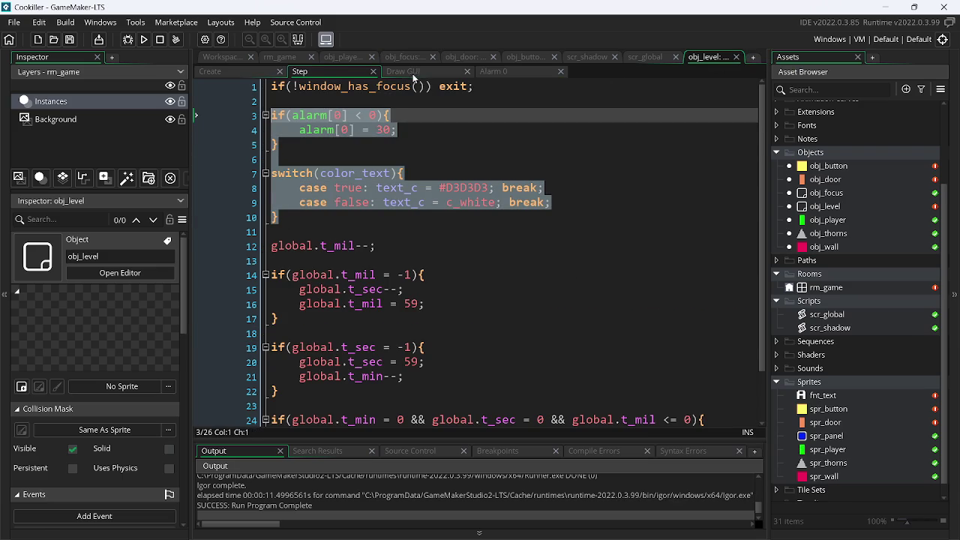
- Paste the blink code into obj_focus's empty Step event
{"action": "left_click", "coordinate": [414, 61]}
{"action": "left_click", "coordinate": [321, 72]}
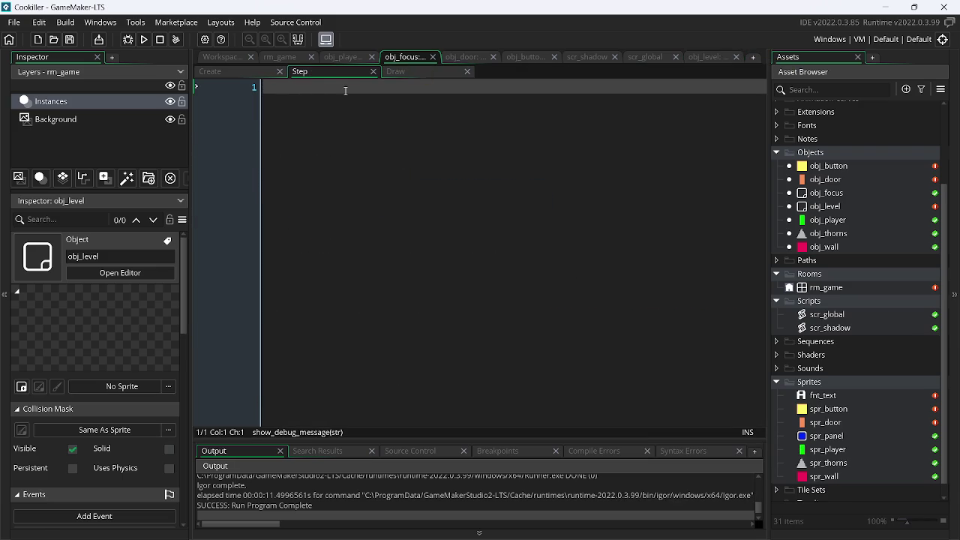
{"action": "key", "text": "ctrl+v"}
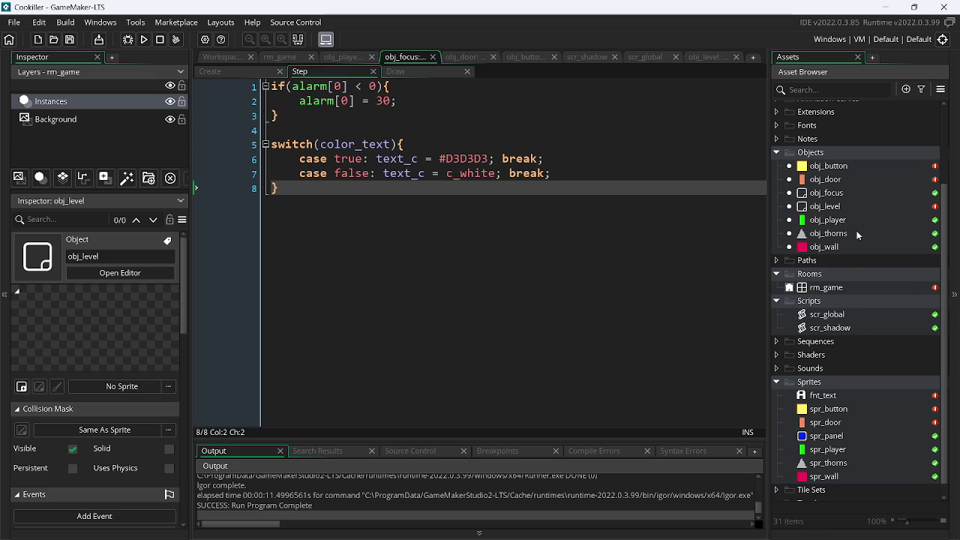
- Open obj_focus's object editor and the Add Event list, then select alarm[0] on Step line 3
{"action": "double_click", "coordinate": [847, 194]}
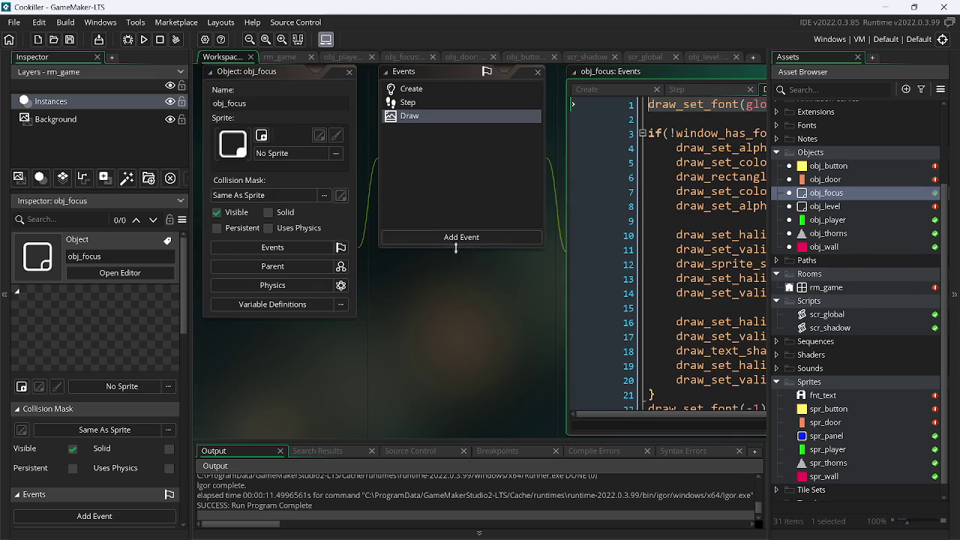
{"action": "left_click", "coordinate": [455, 240]}
{"action": "mouse_move", "coordinate": [514, 309]}
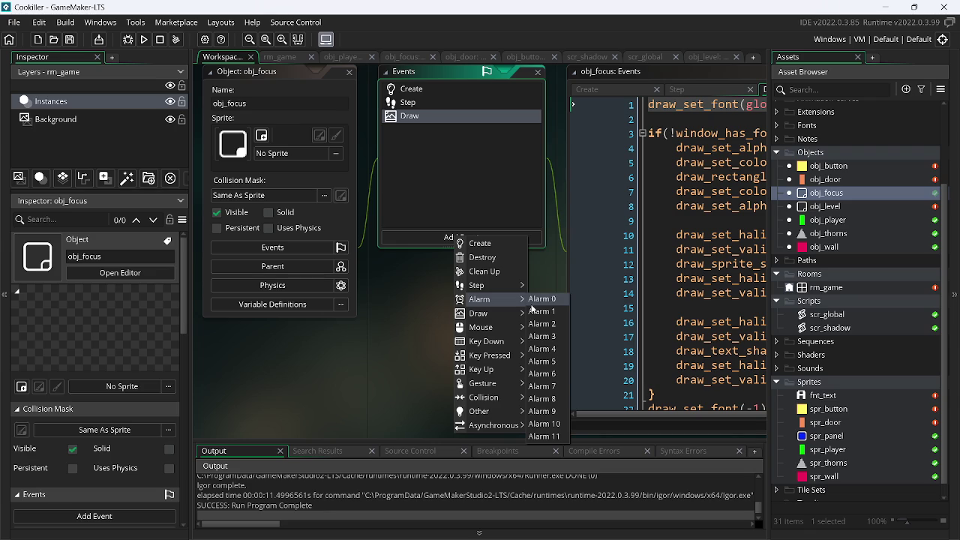
{"action": "left_click", "coordinate": [701, 57]}
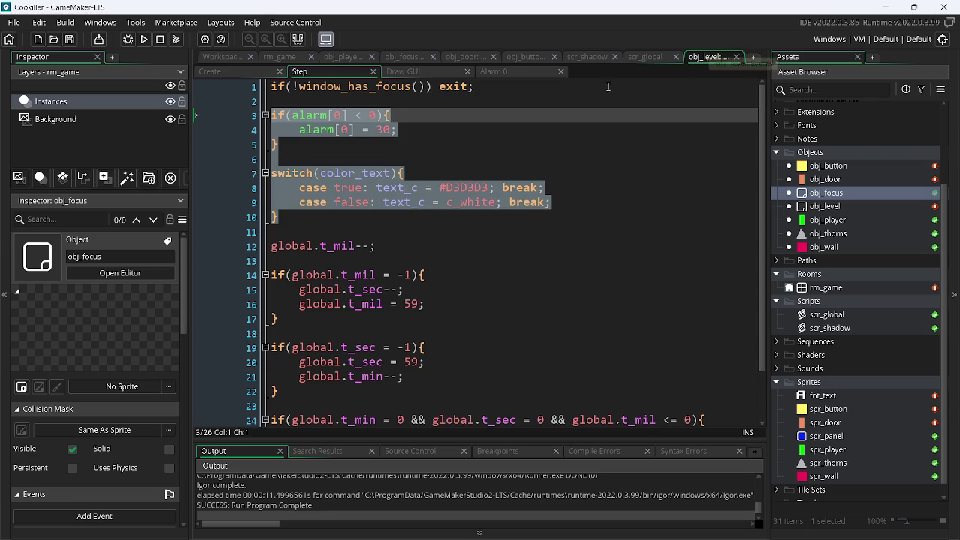
{"action": "left_click", "coordinate": [385, 116]}
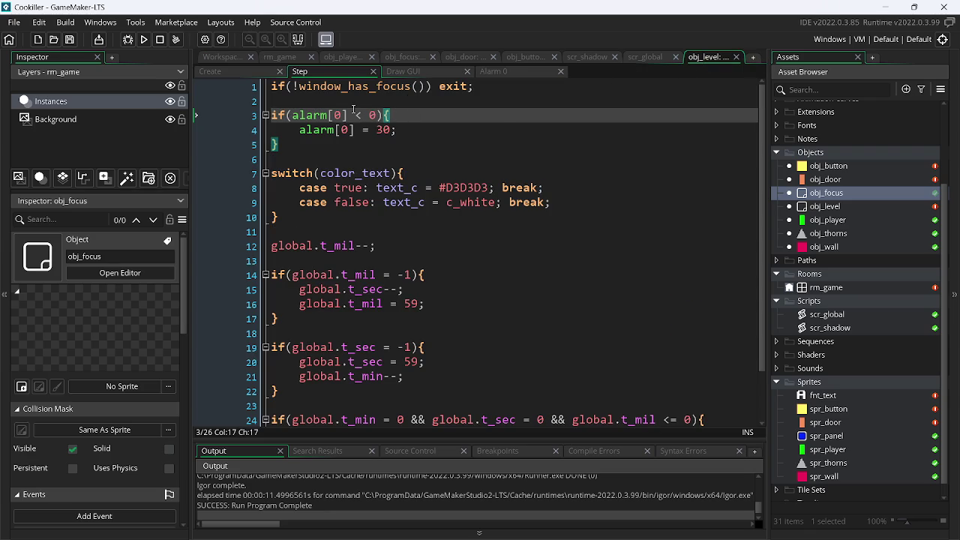
{"action": "left_click_drag", "start_coordinate": [352, 115], "coordinate": [292, 115]}
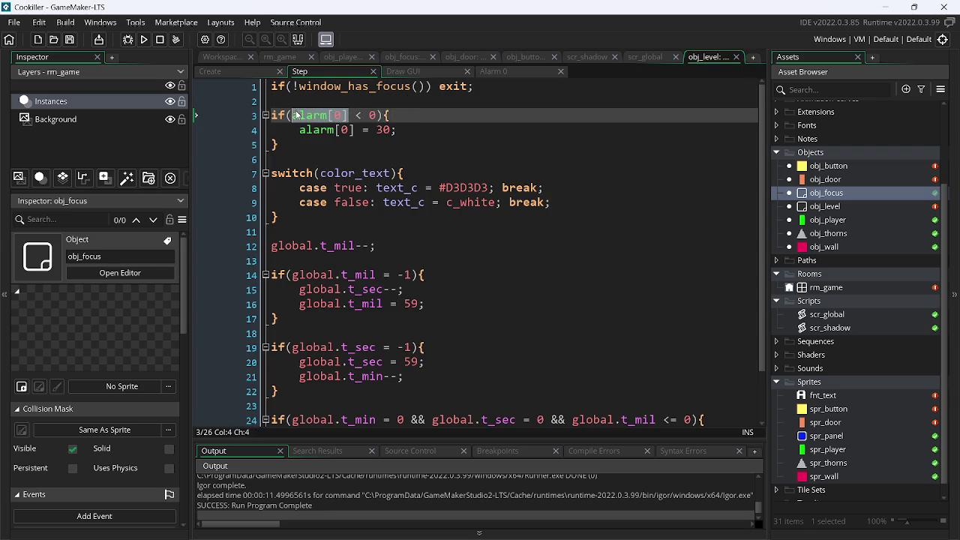
{"action": "key", "text": "alt+Tab"}
{"action": "mouse_move", "coordinate": [818, 534]}
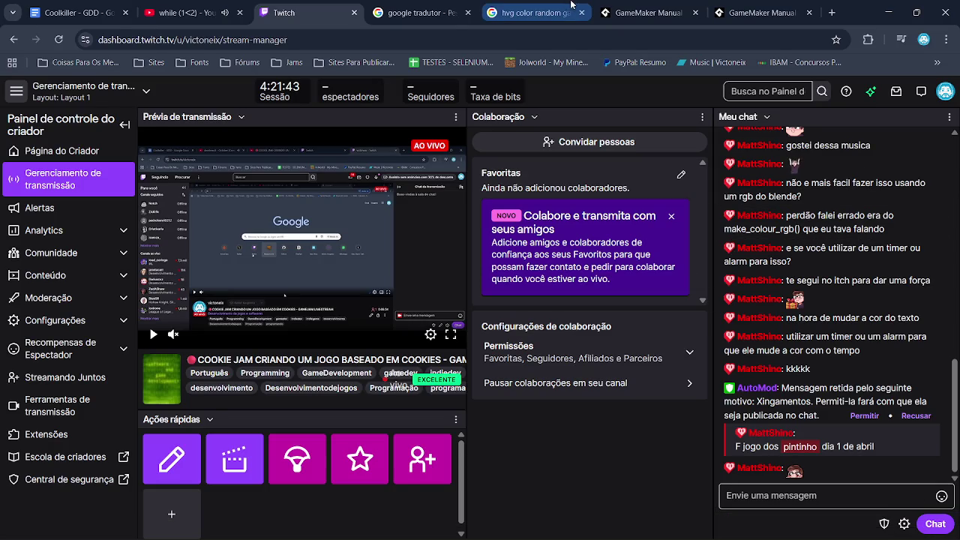
- Translate 'tempo para mudar de cpr' in Google Translate and copy the word 'change'
{"action": "left_click", "coordinate": [517, 5]}
{"action": "left_click", "coordinate": [420, 13]}
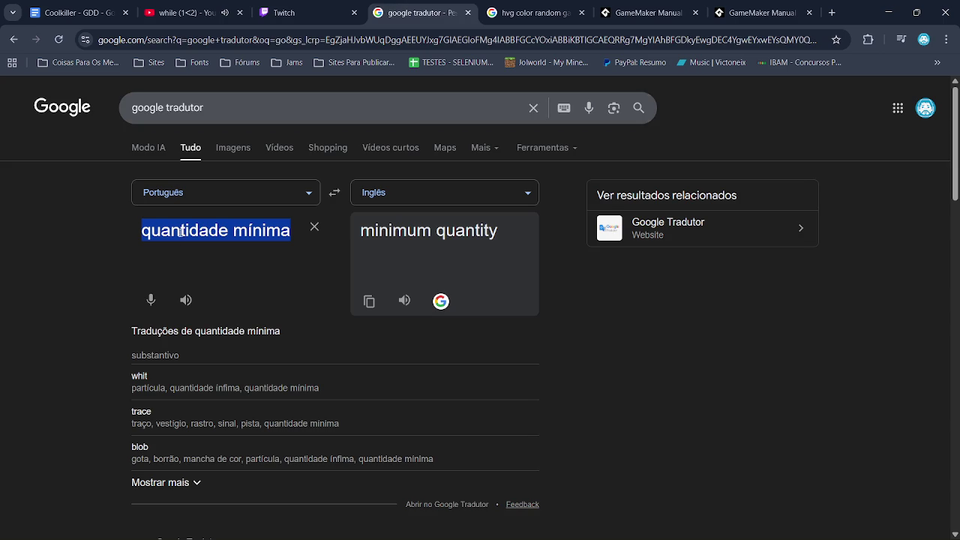
{"action": "left_click", "coordinate": [310, 227]}
{"action": "type", "text": "tempo p"}
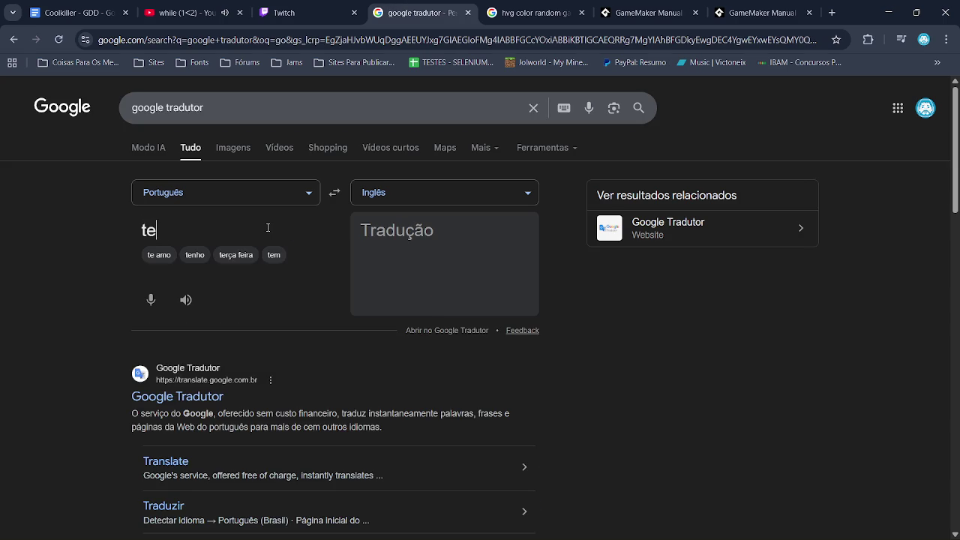
{"action": "type", "text": "ar"}
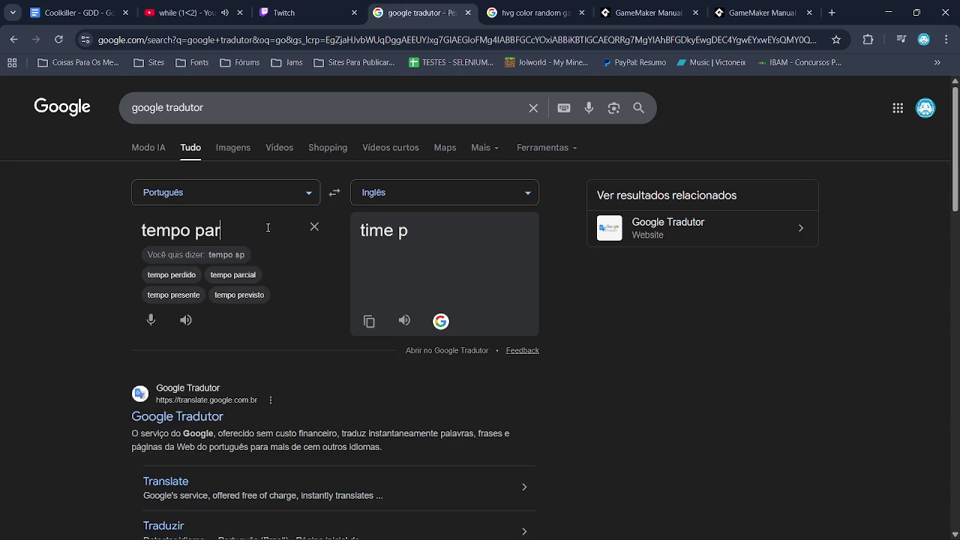
{"action": "type", "text": "a mudar de cpr"}
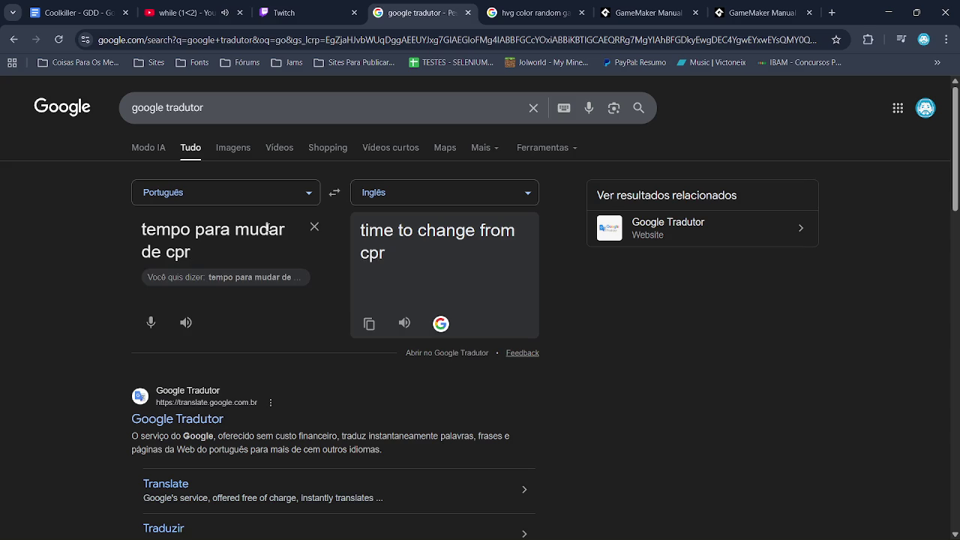
{"action": "double_click", "coordinate": [451, 231]}
{"action": "key", "text": "ctrl+c"}
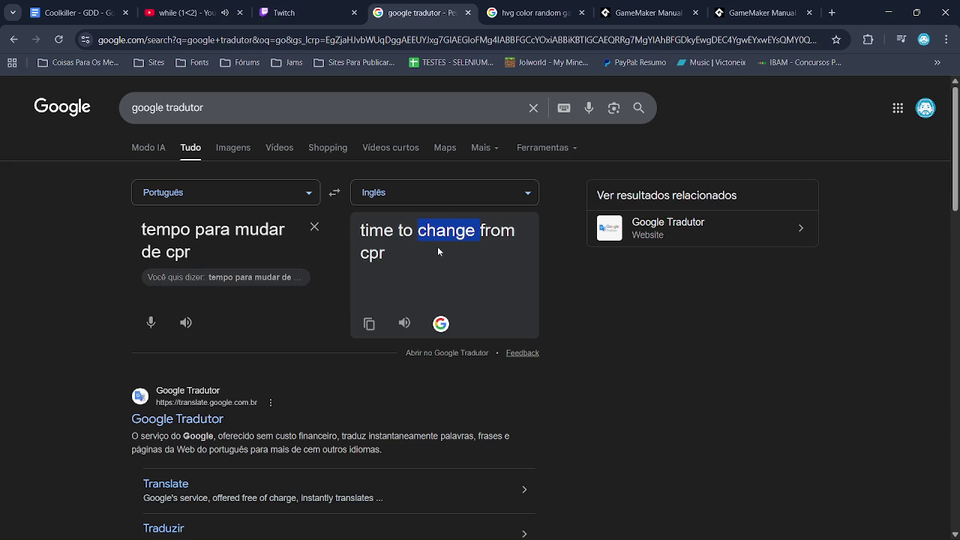
- Add a new line 'change_color = 0;' above color_text in obj_focus's Create code
{"action": "key", "text": "alt+Tab"}
{"action": "double_click", "coordinate": [312, 145]}
{"action": "left_click", "coordinate": [306, 130]}
{"action": "key", "text": "Return"}
{"action": "key", "text": "ctrl+v"}
{"action": "key", "text": "BackSpace"}
{"action": "type", "text": "_color = 0;"}
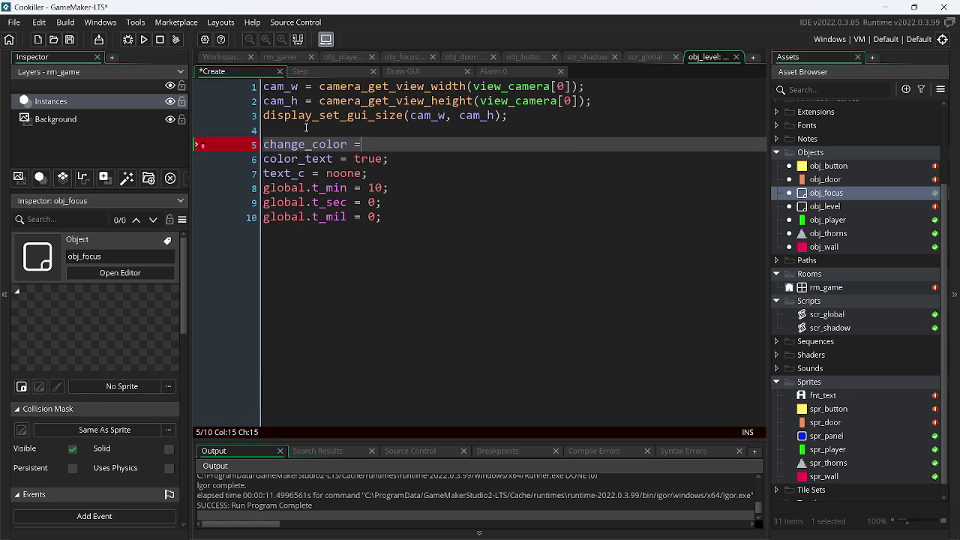
- Set change_color's starting value to 30 in the Create code
{"action": "key", "text": "ctrl+s"}
{"action": "left_click", "coordinate": [347, 145]}
{"action": "key", "text": "shift+Home"}
{"action": "left_click", "coordinate": [376, 145]}
{"action": "key", "text": "BackSpace"}
{"action": "type", "text": "30"}
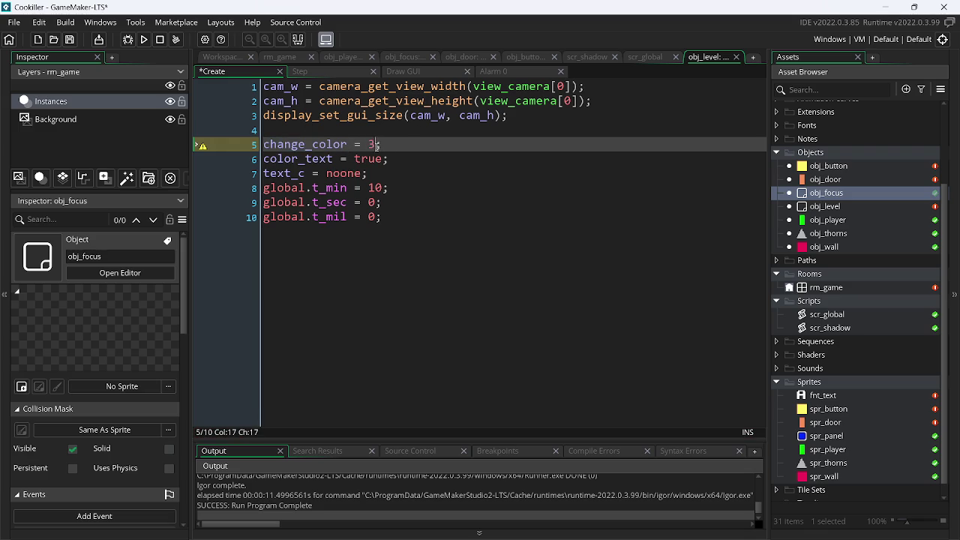
{"action": "double_click", "coordinate": [327, 147]}
{"action": "key", "text": "ctrl+c"}
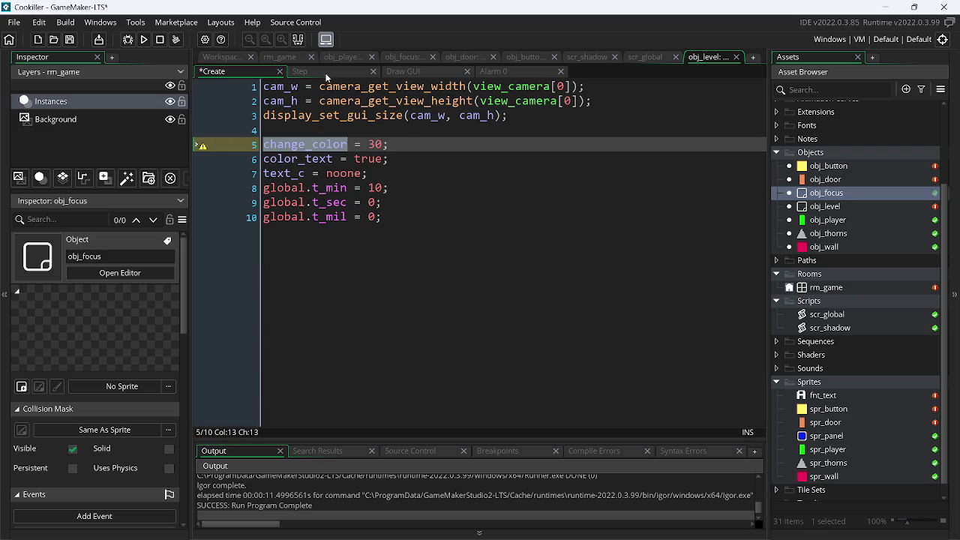
- Add 'change_color--;' after the focus check in the Step event and save
{"action": "left_click", "coordinate": [326, 73]}
{"action": "left_click", "coordinate": [327, 103]}
{"action": "key", "text": "Return"}
{"action": "key", "text": "ctrl+v"}
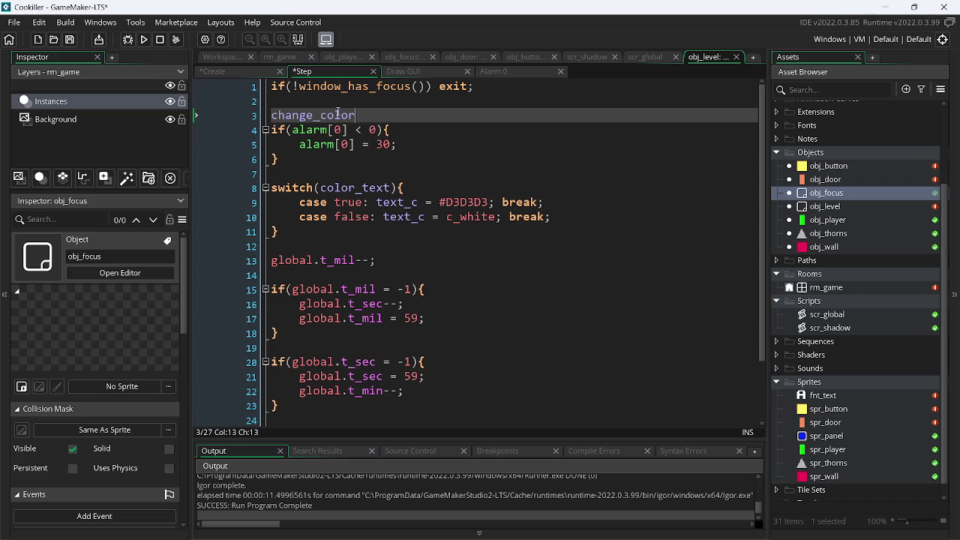
{"action": "type", "text": "--;"}
{"action": "key", "text": "ctrl+s"}
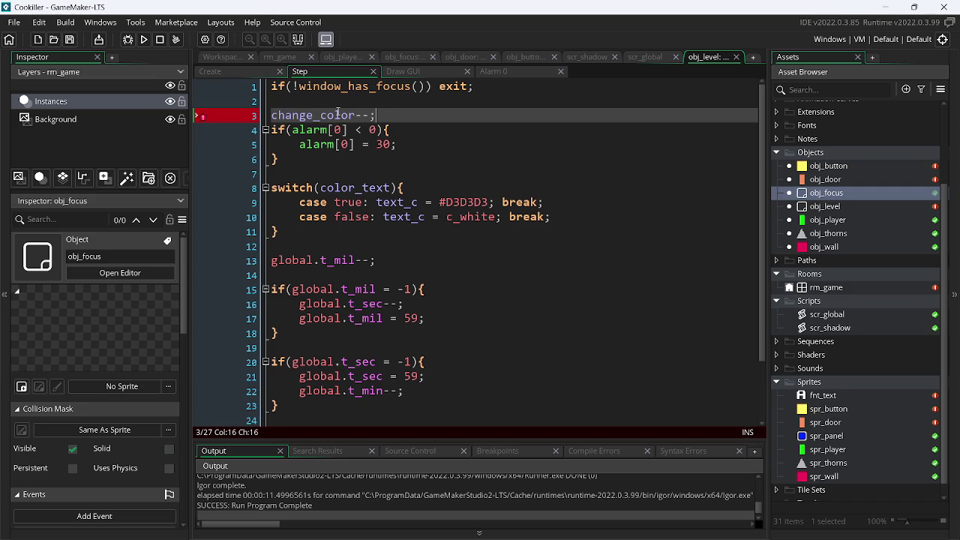
- Replace alarm[0] with change_color in the check and the reset, save, and run the game
{"action": "left_click_drag", "start_coordinate": [348, 132], "coordinate": [285, 132]}
{"action": "key", "text": "ctrl+v"}
{"action": "key", "text": "ctrl+z"}
{"action": "mouse_move", "coordinate": [347, 132]}
{"action": "left_mouse_down"}
{"action": "mouse_move", "coordinate": [293, 131]}
{"action": "mouse_move", "coordinate": [355, 144]}
{"action": "left_mouse_up"}
{"action": "key", "text": "ctrl+v"}
{"action": "key", "text": "ctrl+v"}
{"action": "key", "text": "ctrl+s"}
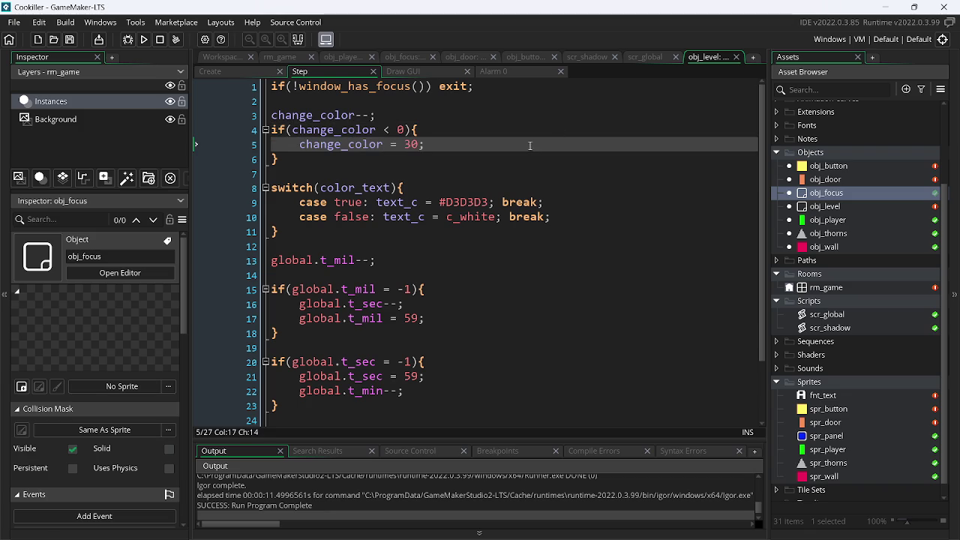
{"action": "left_click", "coordinate": [145, 39]}
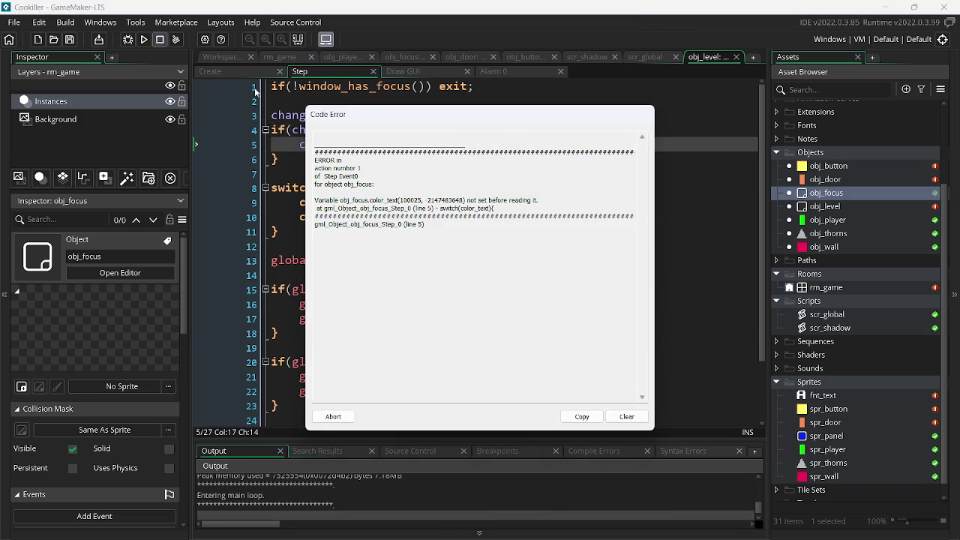
- Dismiss the code error and review the Create, Step, Alarm 0 and Draw GUI code
{"action": "left_click", "coordinate": [333, 416]}
{"action": "double_click", "coordinate": [334, 130]}
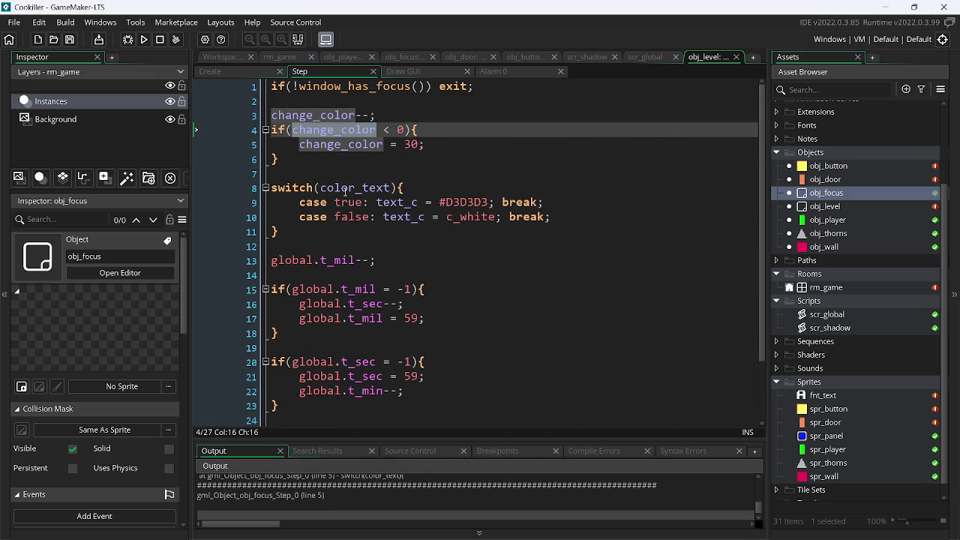
{"action": "left_click", "coordinate": [228, 71]}
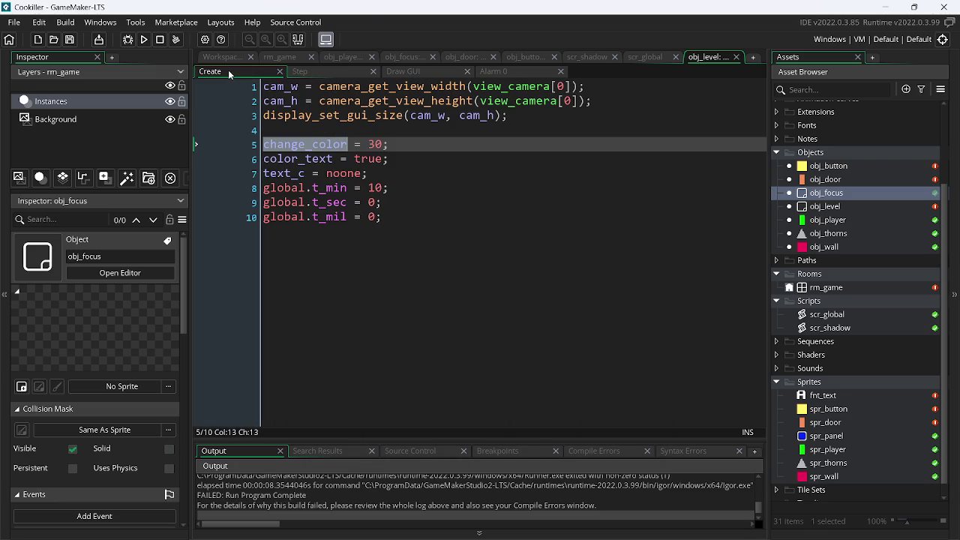
{"action": "left_click", "coordinate": [309, 72]}
{"action": "left_click", "coordinate": [357, 156]}
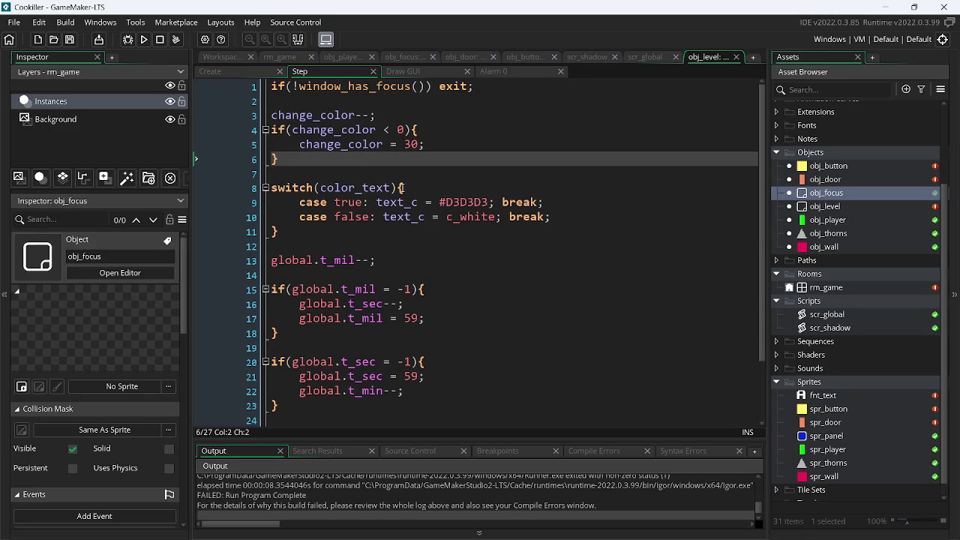
{"action": "left_click", "coordinate": [509, 73]}
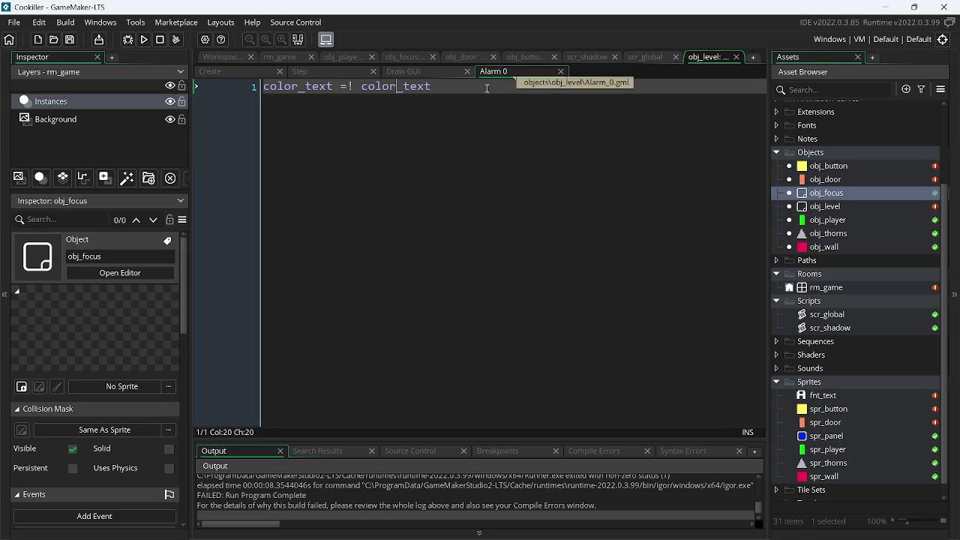
{"action": "left_click", "coordinate": [435, 72]}
{"action": "left_click", "coordinate": [322, 72]}
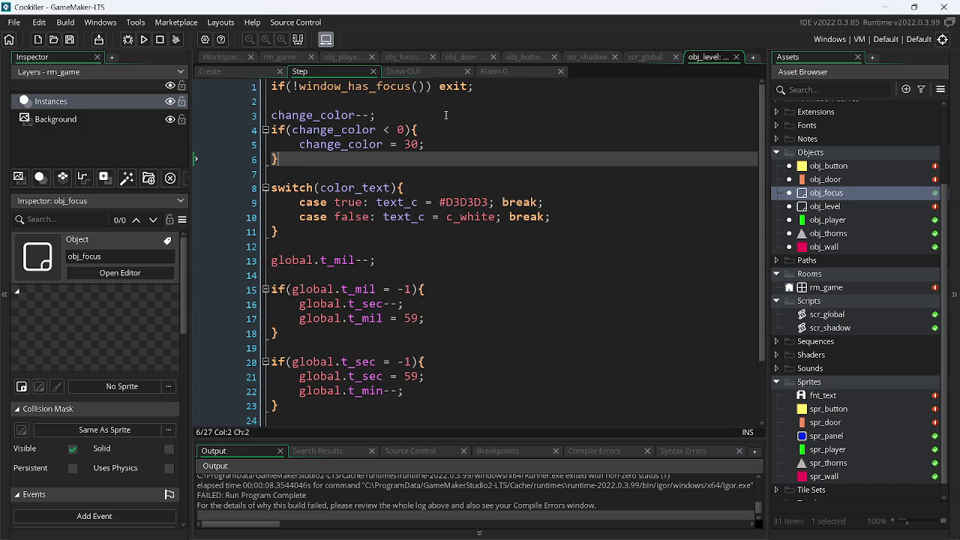
- Move 'color_text =! color_text' from Alarm 0 into Step's change_color block, rerun, and dismiss the error
{"action": "left_click", "coordinate": [497, 72]}
{"action": "left_click_drag", "start_coordinate": [446, 88], "coordinate": [227, 92]}
{"action": "key", "text": "ctrl+c"}
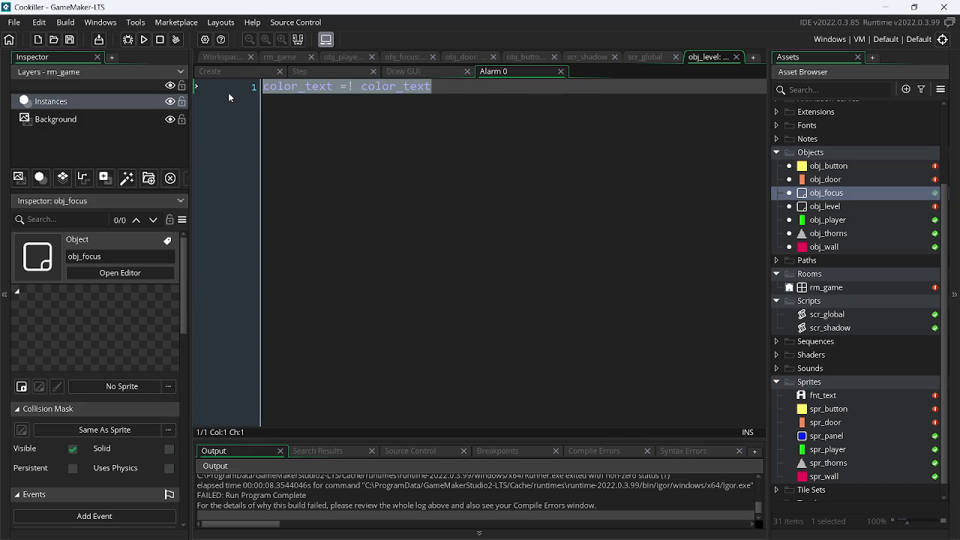
{"action": "key", "text": "Delete"}
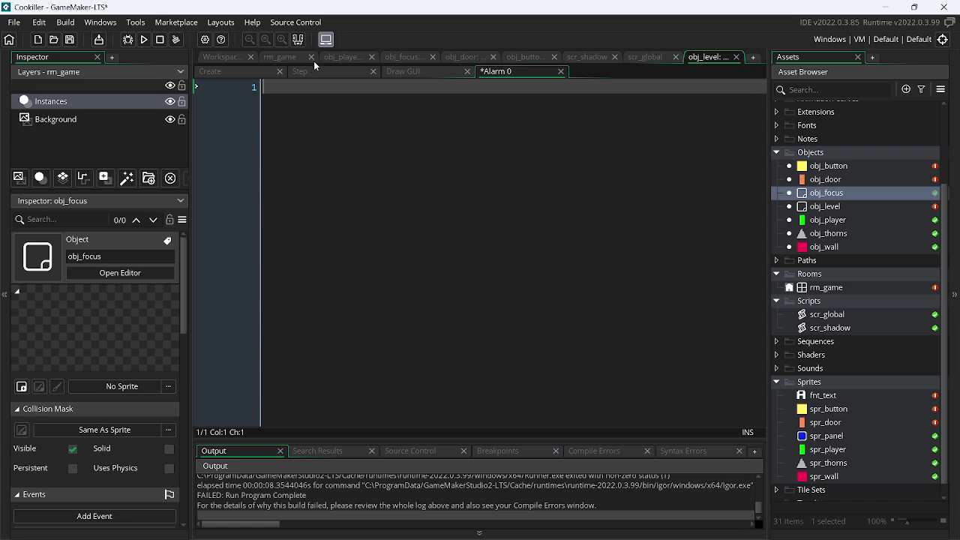
{"action": "left_click", "coordinate": [323, 71]}
{"action": "left_click", "coordinate": [424, 128]}
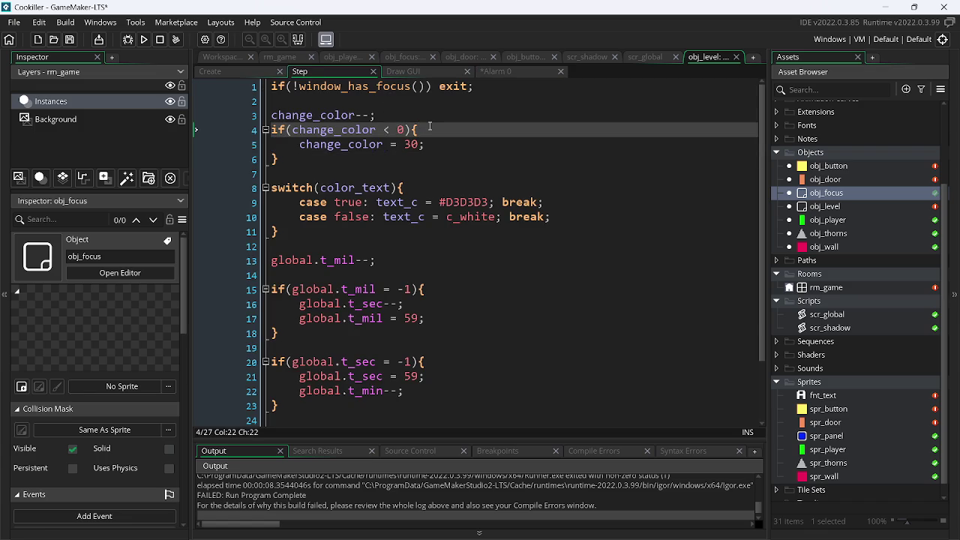
{"action": "key", "text": "Return"}
{"action": "key", "text": "ctrl+v"}
{"action": "left_click", "coordinate": [146, 39]}
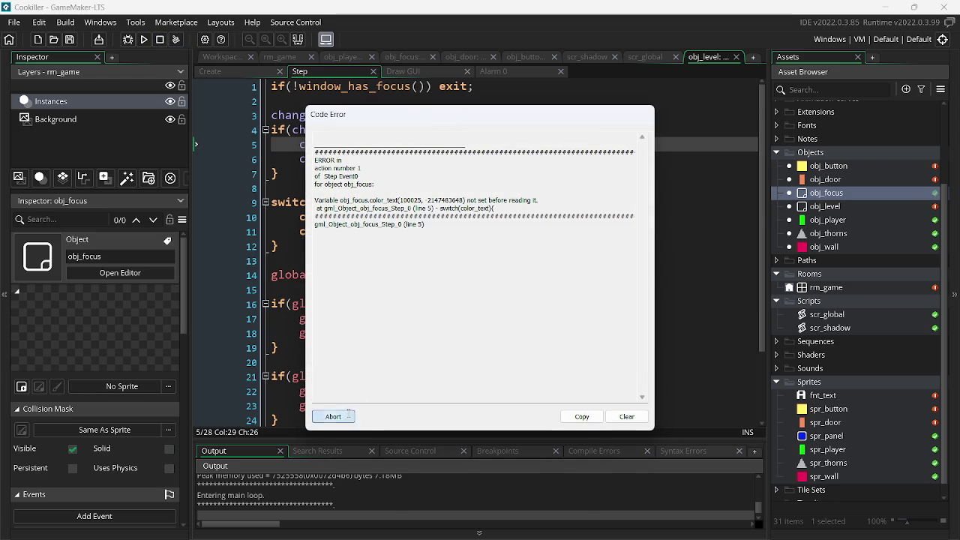
{"action": "left_click", "coordinate": [349, 414]}
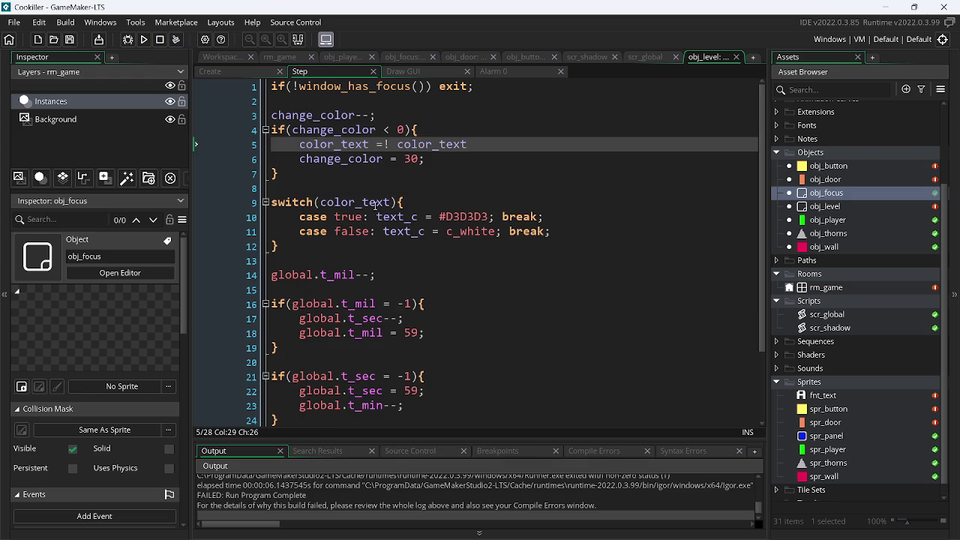
- Look up where change_color is defined, comparing the Create and Step event code
{"action": "middle_click", "coordinate": [329, 130]}
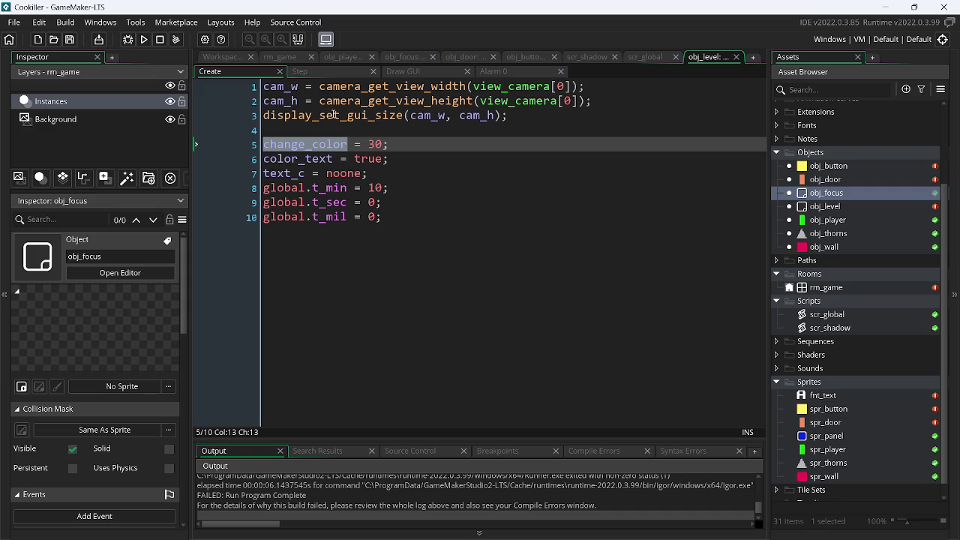
{"action": "left_click", "coordinate": [324, 70]}
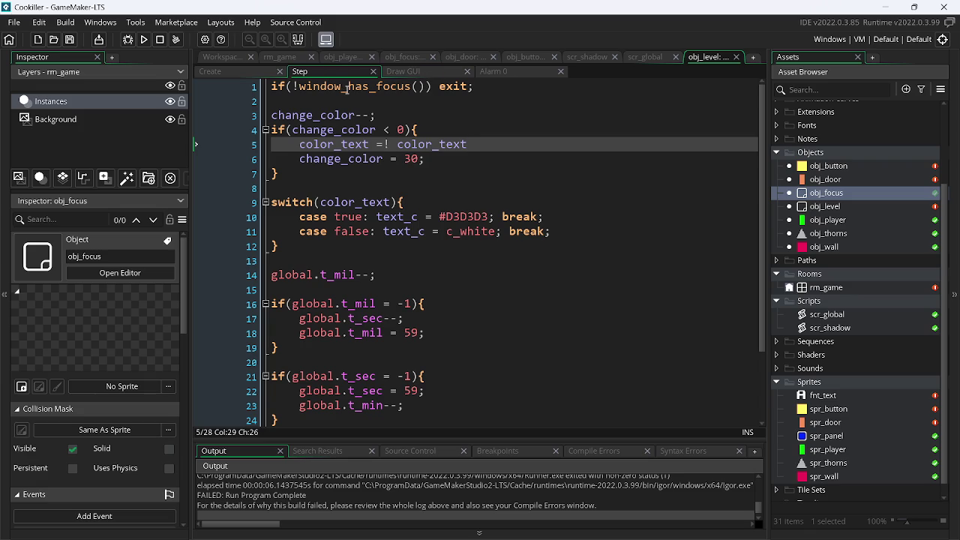
{"action": "left_click", "coordinate": [255, 71]}
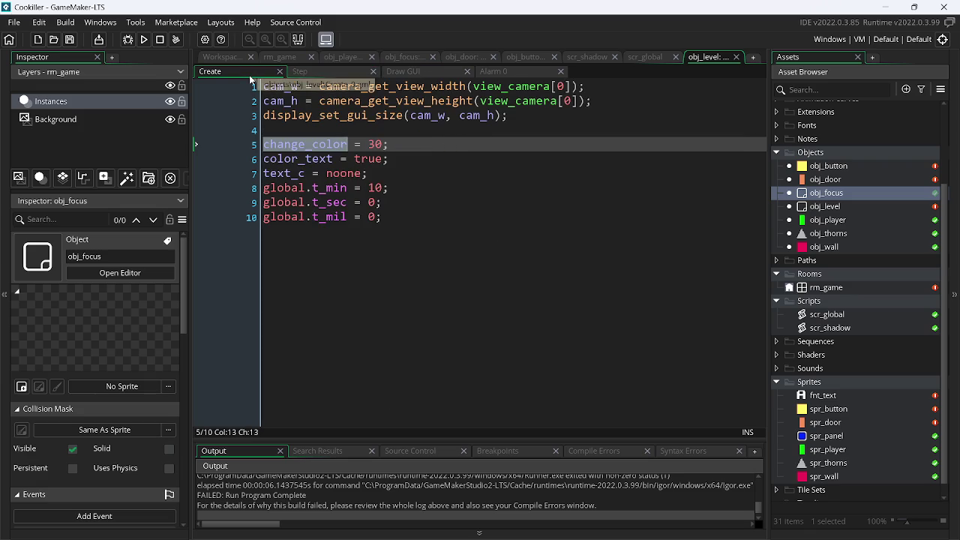
{"action": "left_click", "coordinate": [302, 71]}
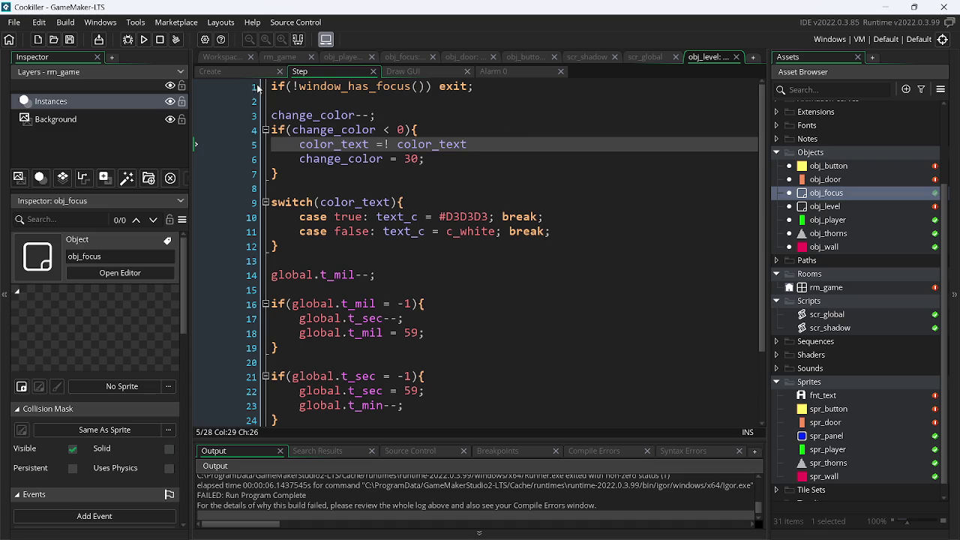
- Test-run the game, abort on the color_text error, and bring up obj_focus's Step code
{"action": "left_click", "coordinate": [144, 39]}
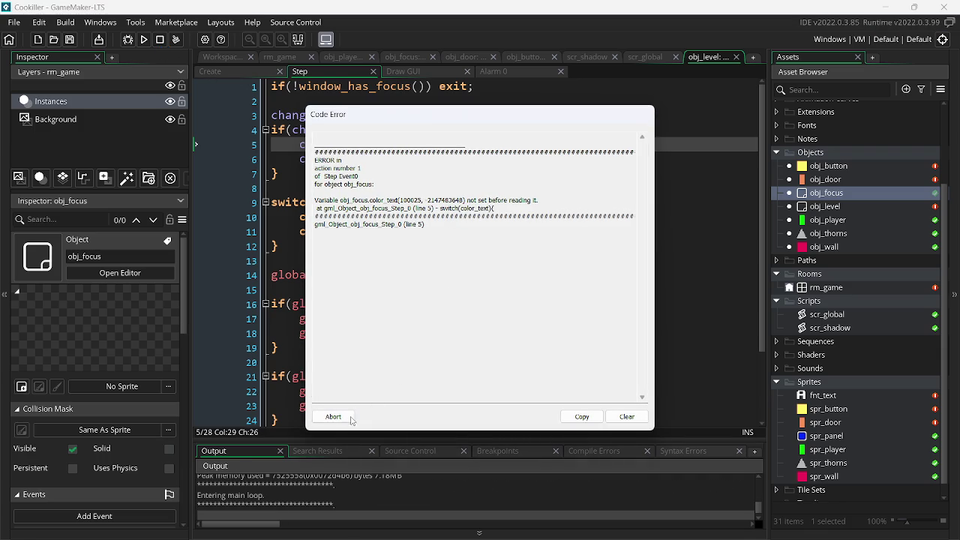
{"action": "left_click", "coordinate": [351, 420]}
{"action": "left_click", "coordinate": [408, 59]}
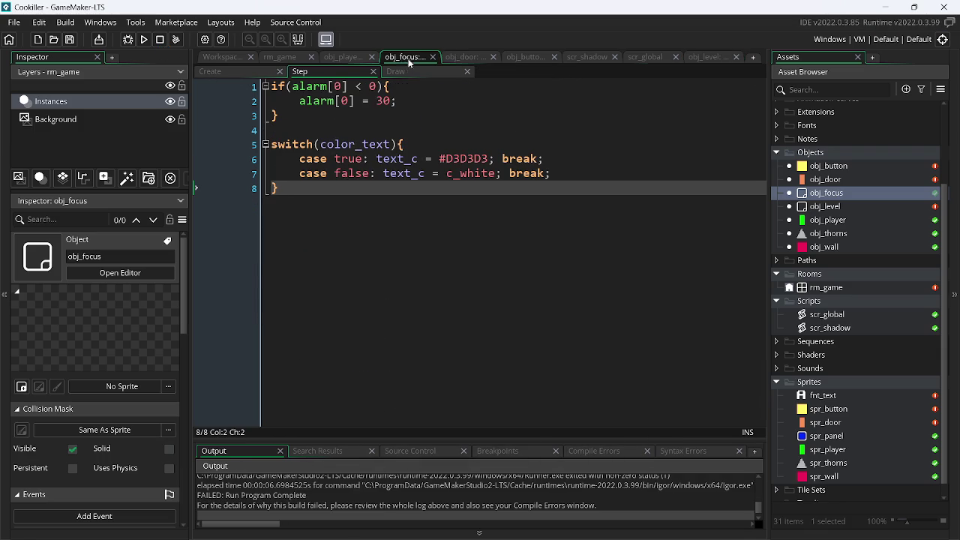
- Comment out all of obj_focus's Step code and confirm the game now runs
{"action": "left_click", "coordinate": [265, 91], "text": "shift"}
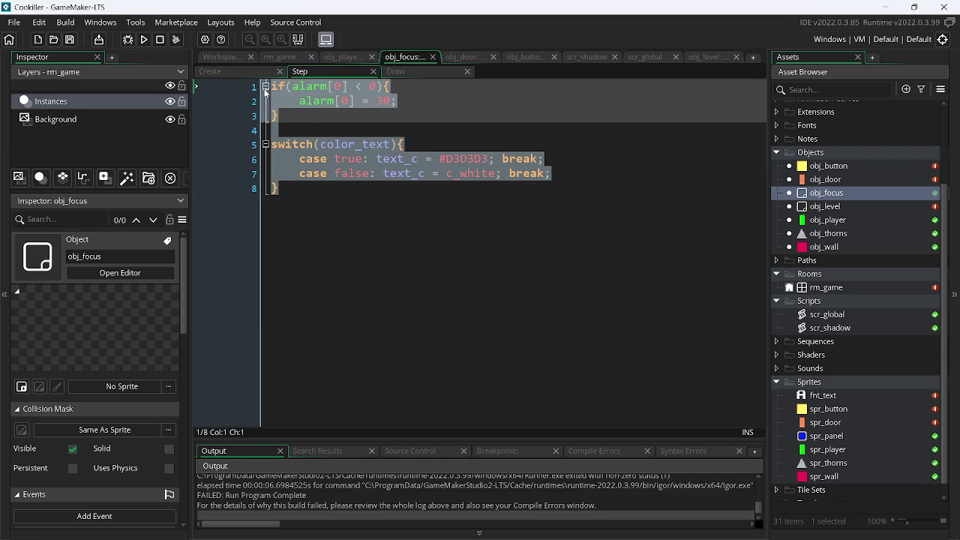
{"action": "key", "text": "ctrl+k"}
{"action": "left_click", "coordinate": [144, 40]}
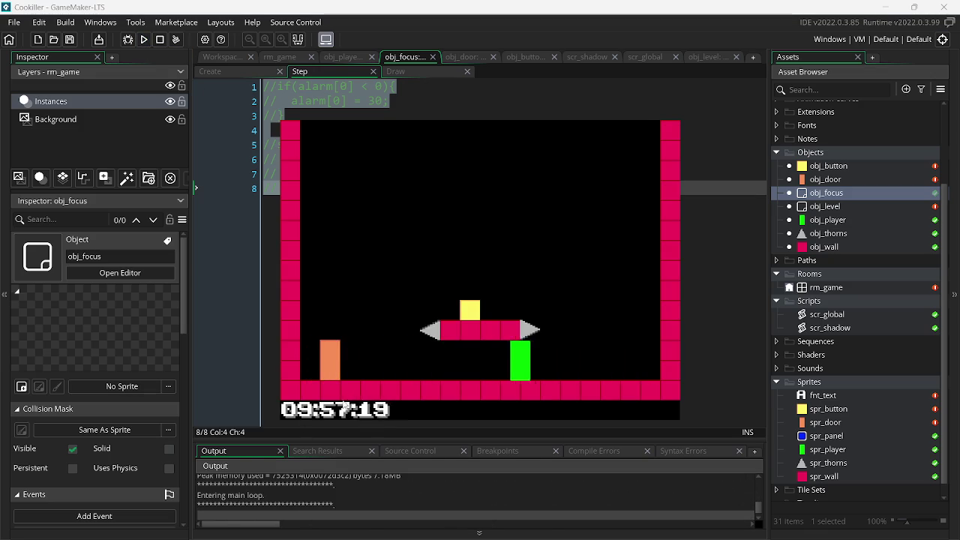
{"action": "key", "text": "Escape"}
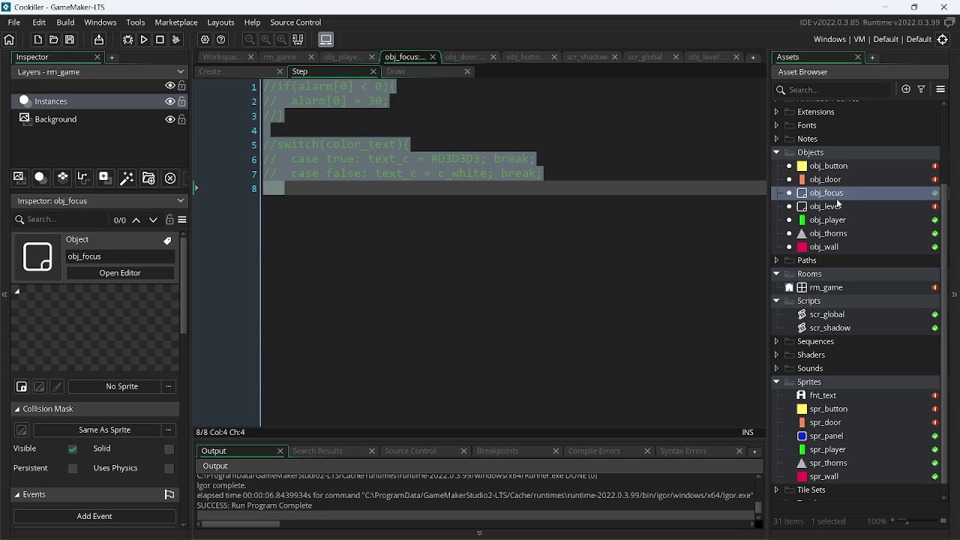
- Delete obj_level's Alarm 0 event and open all of obj_level's event scripts together
{"action": "double_click", "coordinate": [832, 207]}
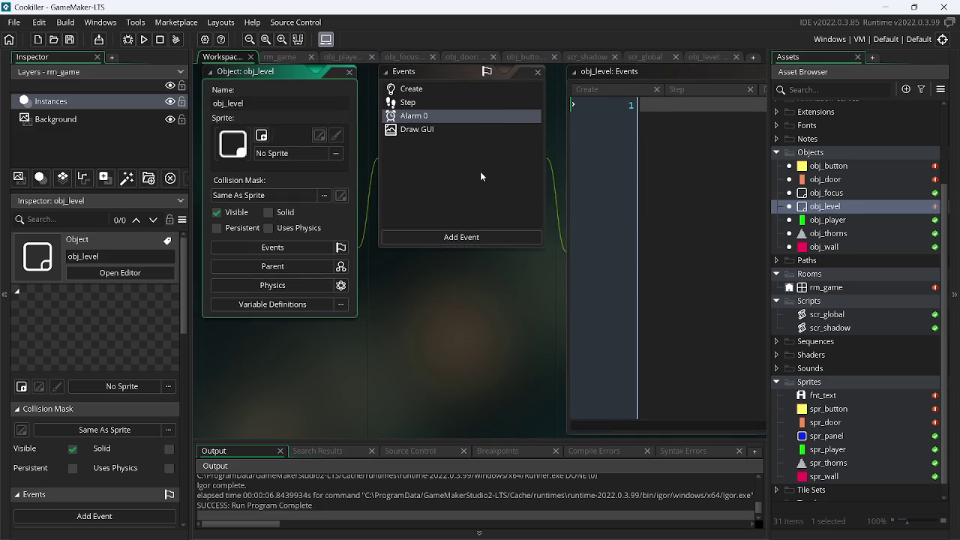
{"action": "right_click", "coordinate": [415, 117]}
{"action": "left_click", "coordinate": [454, 243]}
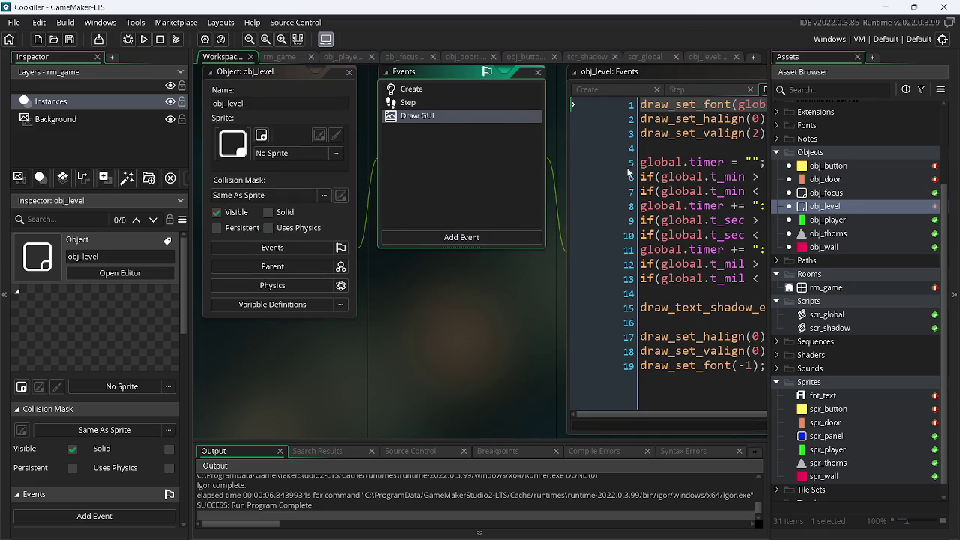
{"action": "left_click", "coordinate": [834, 207]}
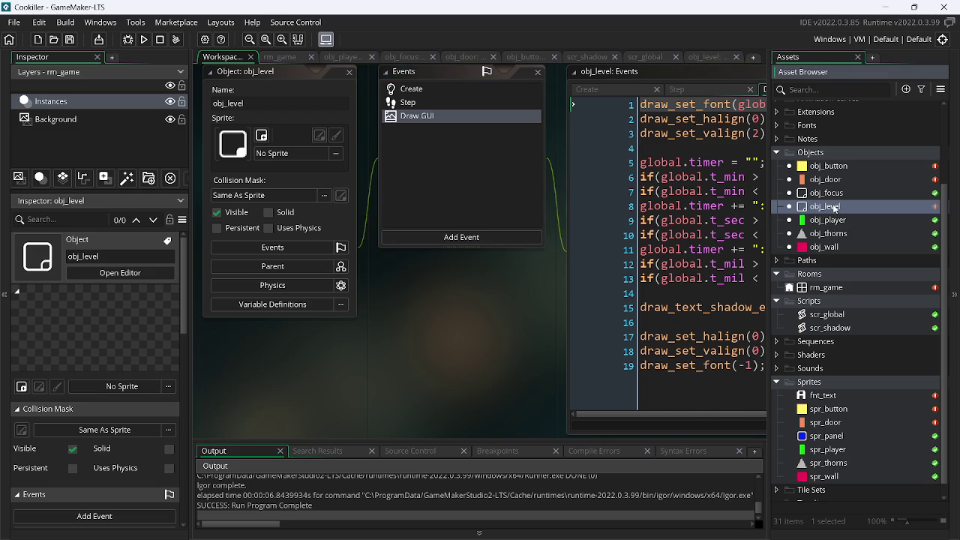
{"action": "right_click", "coordinate": [834, 207]}
{"action": "left_click", "coordinate": [745, 240]}
{"action": "left_click", "coordinate": [541, 230]}
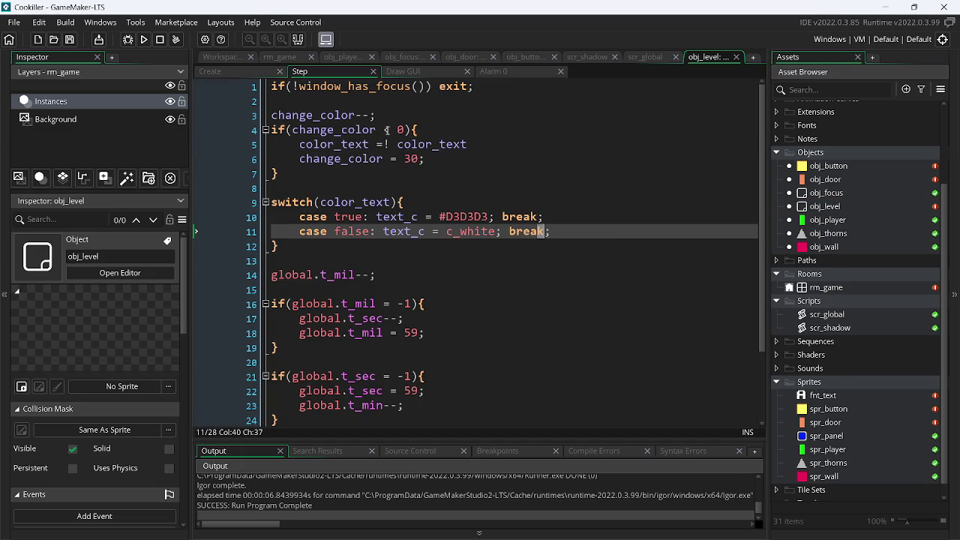
{"action": "key", "text": "alt+Tab"}
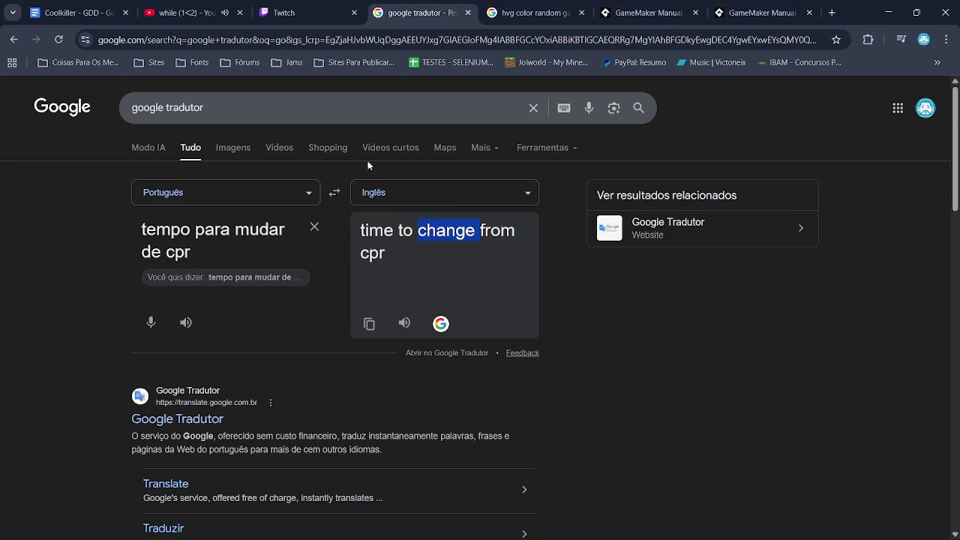
- Enter 'pode mudar' in Google Translate and select the word 'change' from 'can change'
{"action": "left_click", "coordinate": [318, 228]}
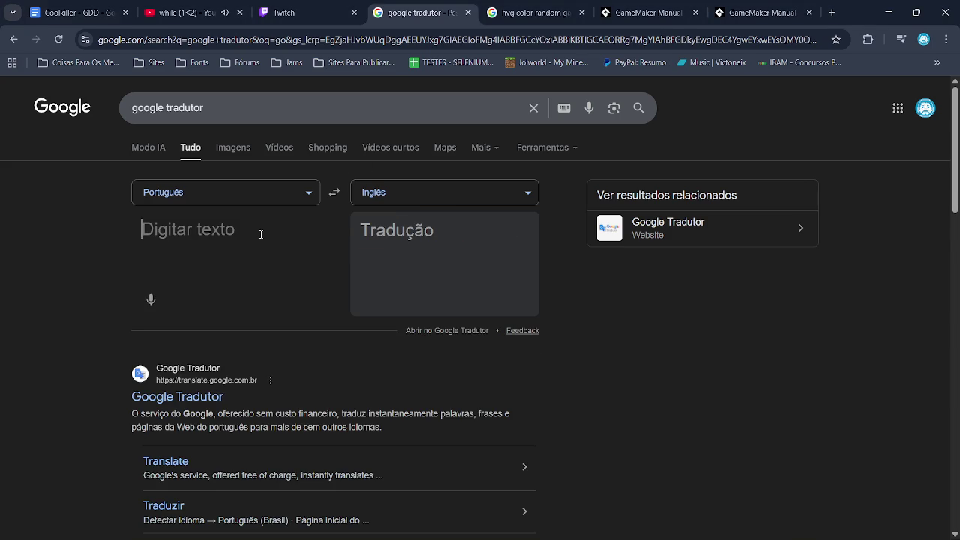
{"action": "key", "text": "alt+Tab"}
{"action": "key", "text": "alt+Tab"}
{"action": "type", "text": "pode mudar"}
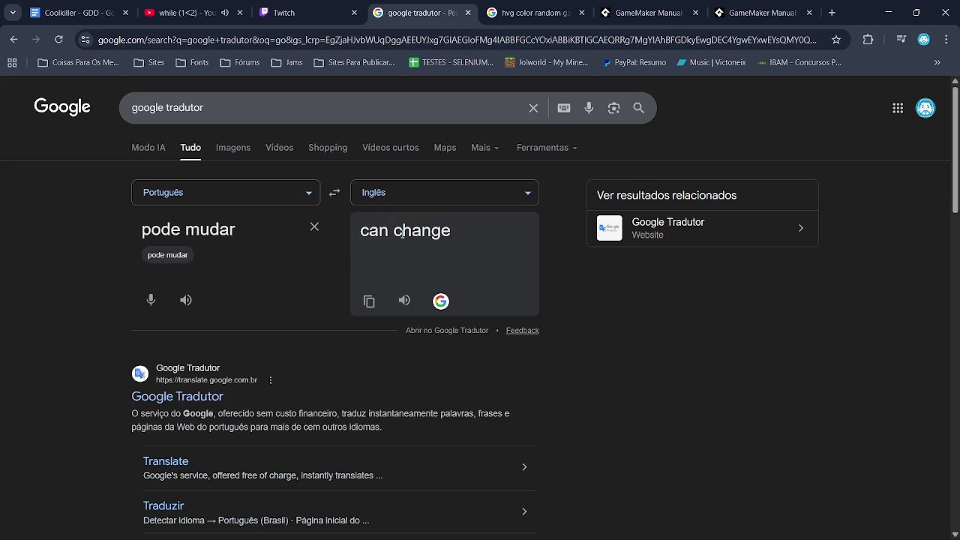
{"action": "left_click_drag", "start_coordinate": [395, 232], "coordinate": [463, 236]}
{"action": "key", "text": "ctrl+c"}
{"action": "key", "text": "alt+Tab"}
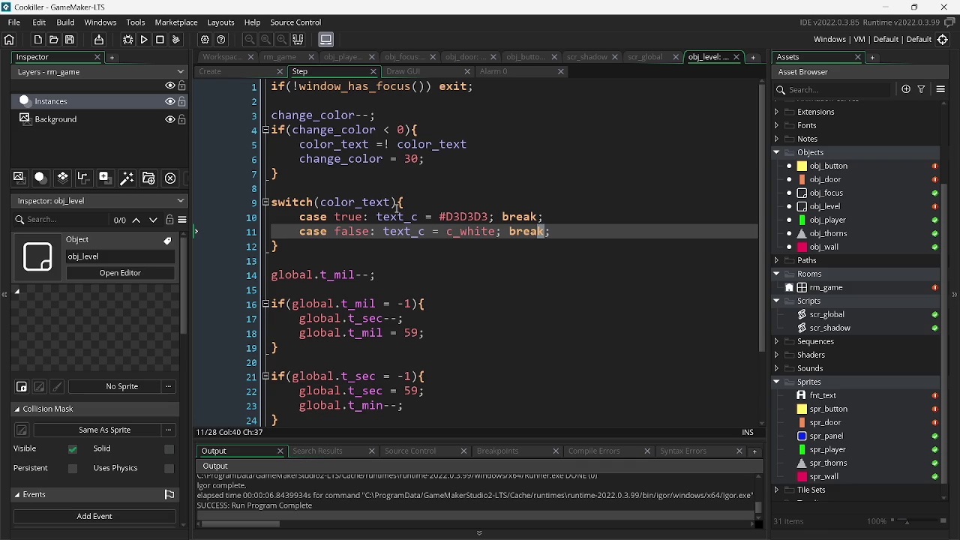
- Replace every color_text with change in obj_level's Step and Create code, saving both
{"action": "double_click", "coordinate": [329, 143]}
{"action": "key", "text": "ctrl+v"}
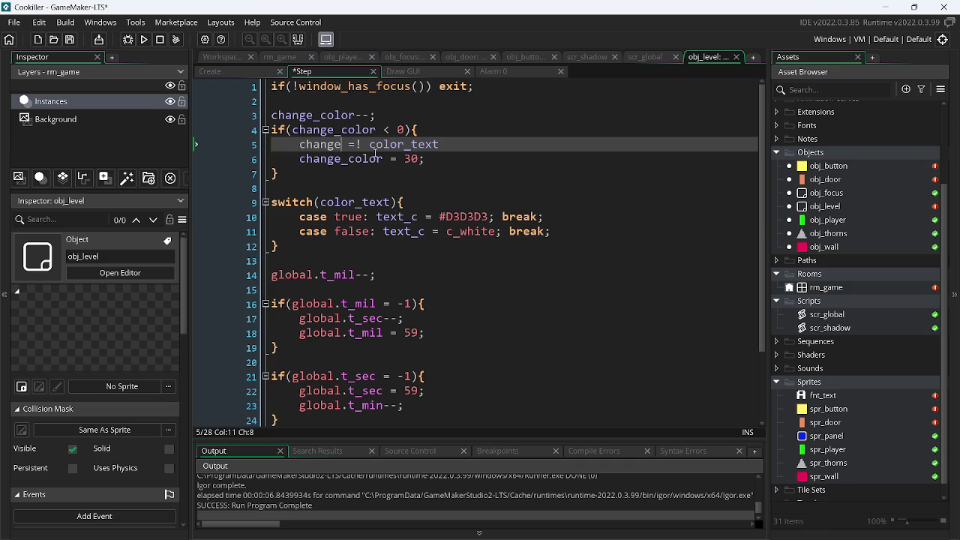
{"action": "double_click", "coordinate": [391, 144]}
{"action": "key", "text": "ctrl+v"}
{"action": "double_click", "coordinate": [353, 203]}
{"action": "key", "text": "ctrl+v"}
{"action": "key", "text": "ctrl+s"}
{"action": "left_click", "coordinate": [246, 73]}
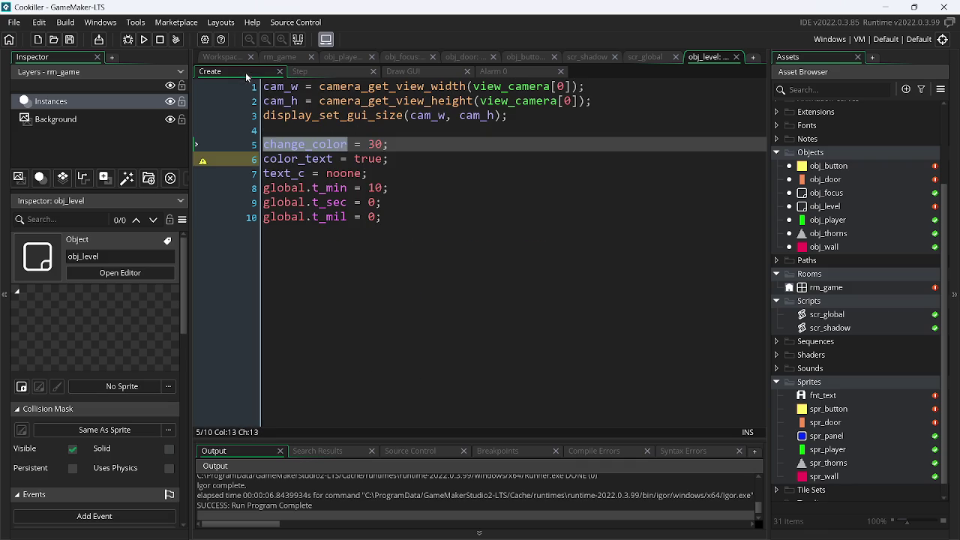
{"action": "double_click", "coordinate": [310, 160]}
{"action": "key", "text": "ctrl+v"}
{"action": "key", "text": "ctrl+s"}
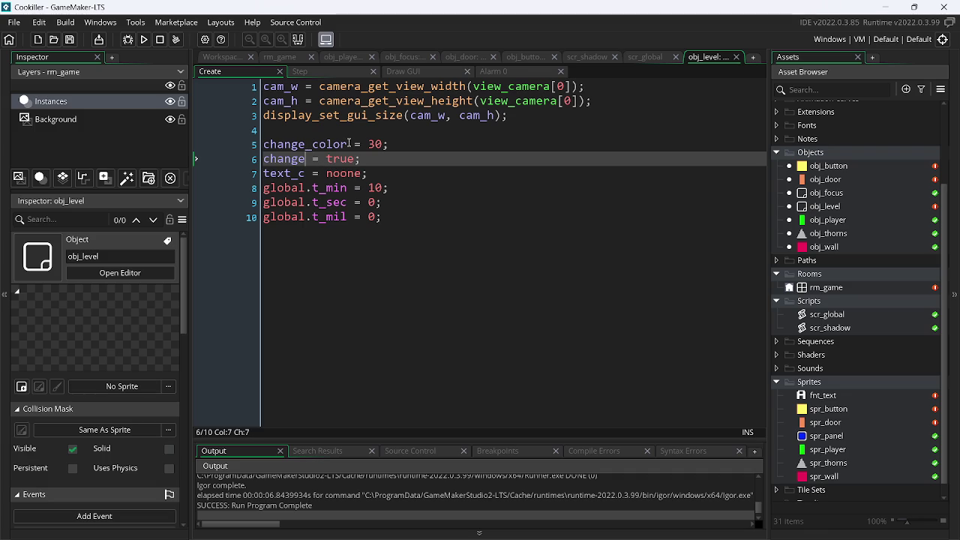
- Rename change_color to change_timer on line 5 of obj_level's Create code
{"action": "left_click_drag", "start_coordinate": [349, 143], "coordinate": [321, 145]}
{"action": "key", "text": "BackSpace"}
{"action": "key", "text": "BackSpace"}
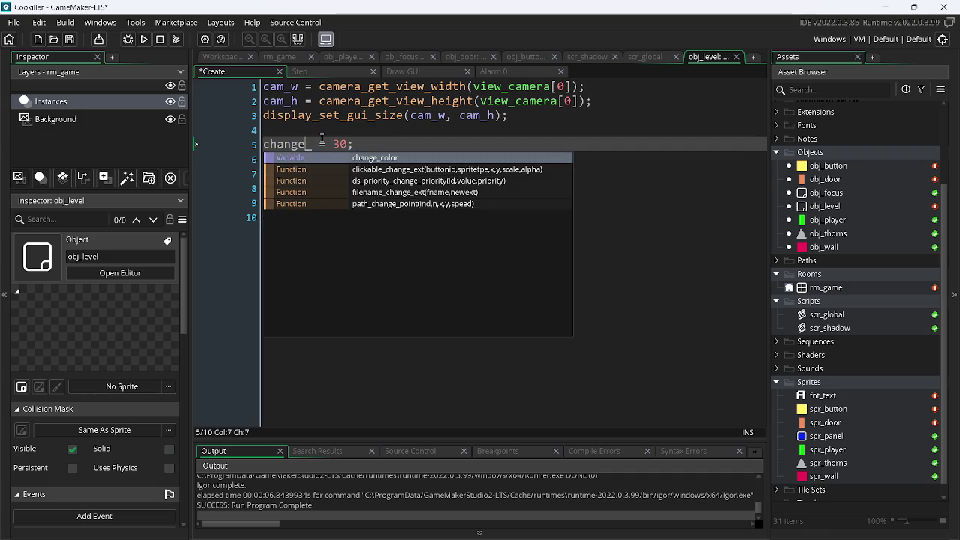
{"action": "key", "text": "Left"}
{"action": "key", "text": "Left"}
{"action": "key", "text": "Left"}
{"action": "key", "text": "BackSpace"}
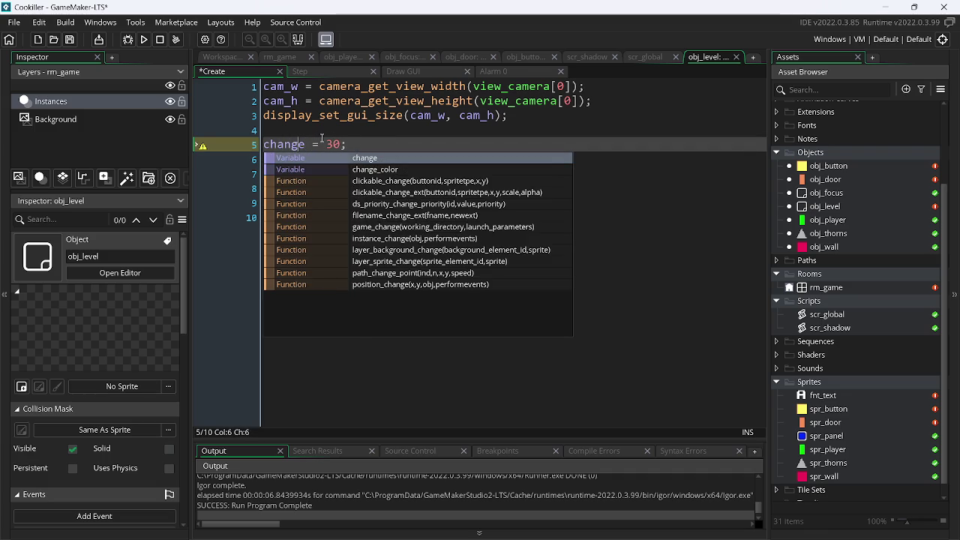
{"action": "key", "text": "Escape"}
{"action": "key", "text": "Up"}
{"action": "key", "text": "Up"}
{"action": "key", "text": "Down"}
{"action": "key", "text": "Down"}
{"action": "key", "text": "Left"}
{"action": "key", "text": "Left"}
{"action": "key", "text": "Left"}
{"action": "type", "text": "_time"}
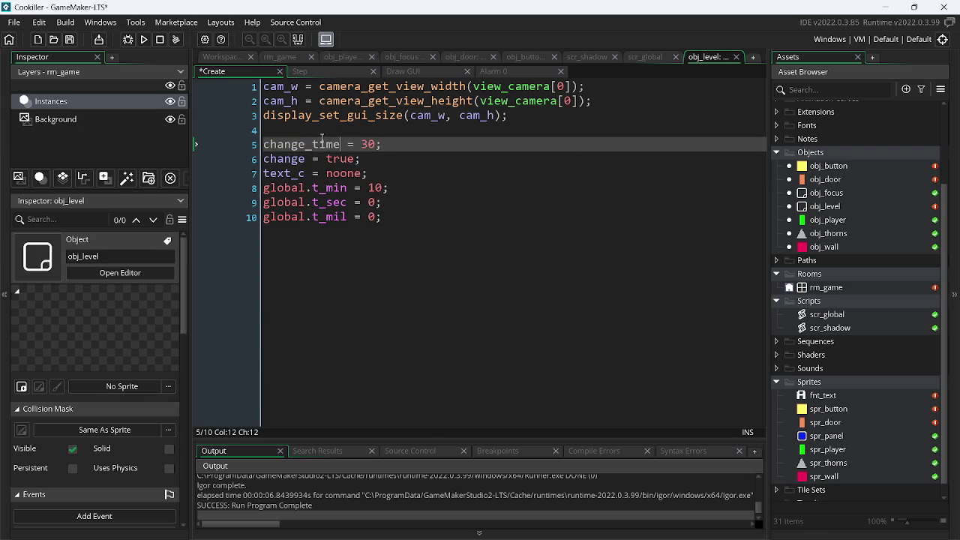
{"action": "type", "text": "r"}
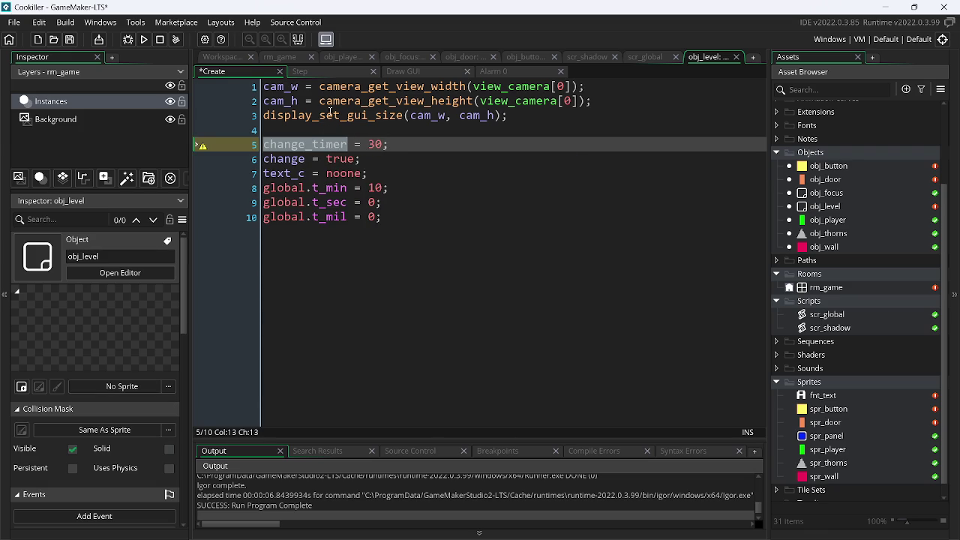
- Change change_color to change_timer on lines 3, 4 and 6 of obj_level's Step code
{"action": "left_click", "coordinate": [320, 74]}
{"action": "double_click", "coordinate": [328, 116]}
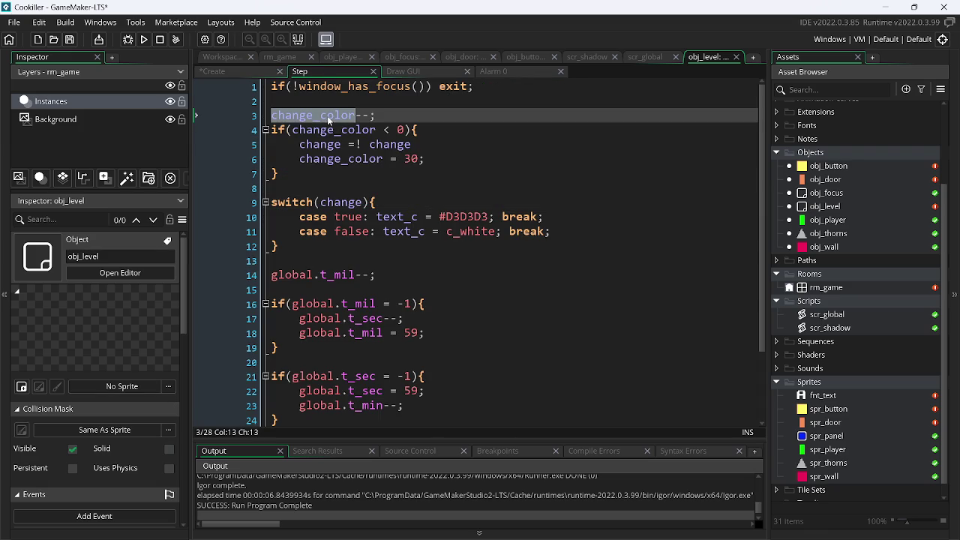
{"action": "type", "text": "change_timer"}
{"action": "left_click", "coordinate": [330, 129]}
{"action": "double_click", "coordinate": [330, 129]}
{"action": "type", "text": "change_timer"}
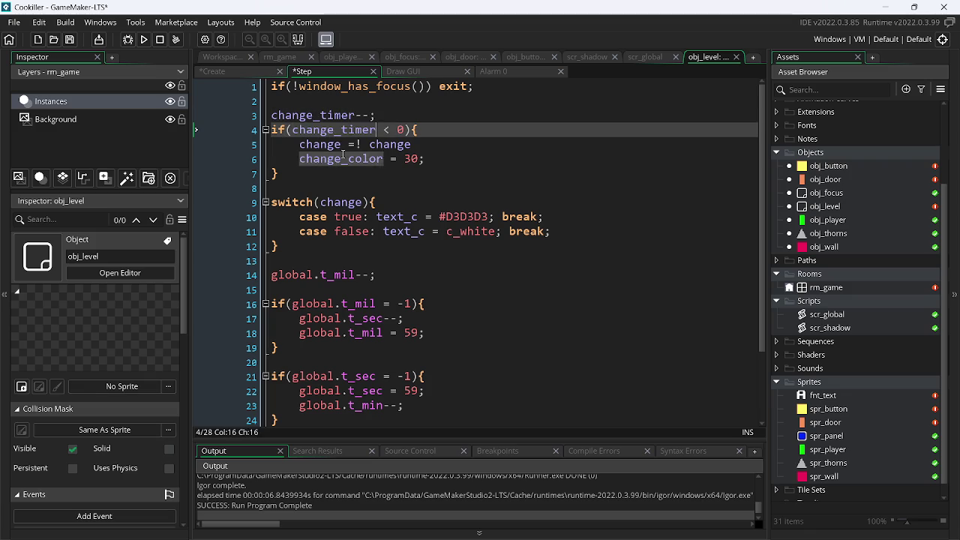
{"action": "double_click", "coordinate": [343, 158]}
{"action": "type", "text": "change_timer"}
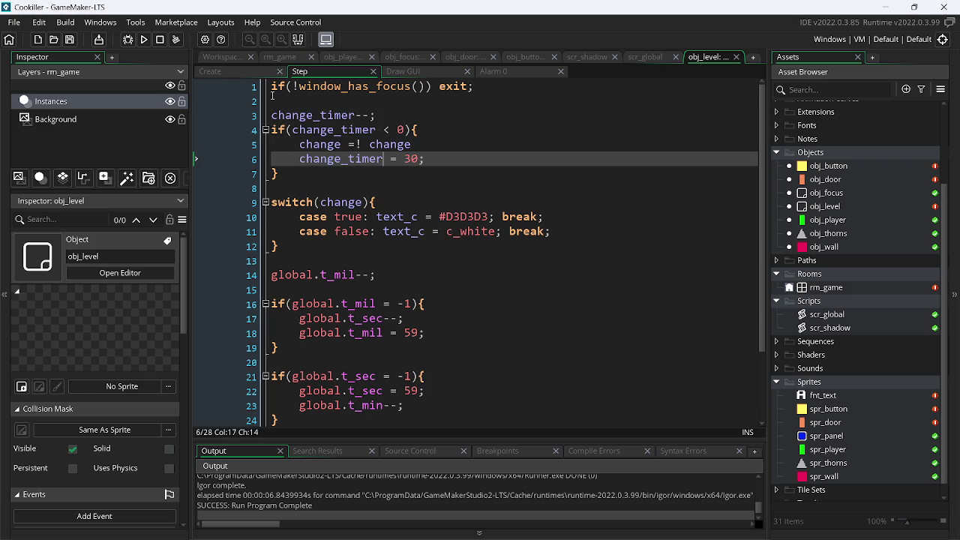
{"action": "left_click", "coordinate": [241, 70]}
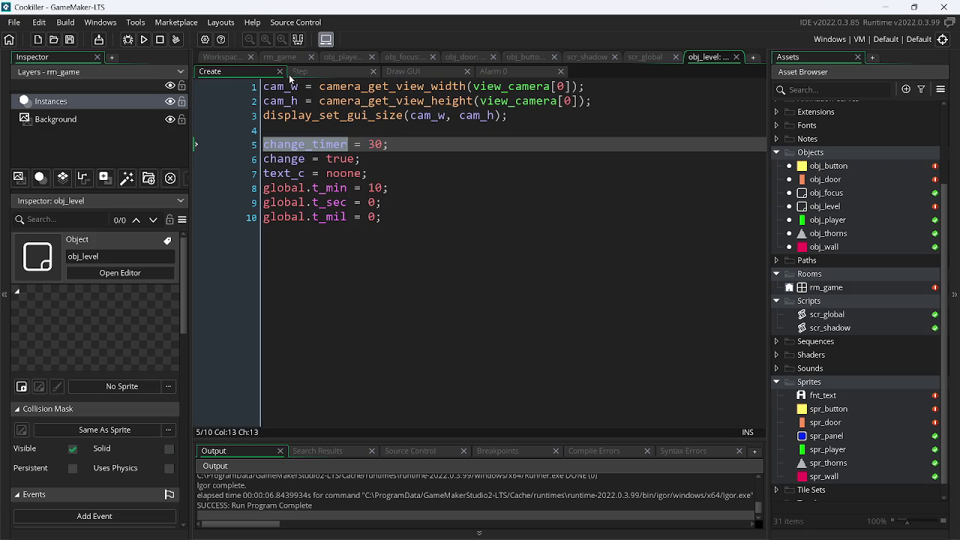
- Copy the change_timer, change and text_c variable lines into obj_focus's Create code after line 12
{"action": "mouse_move", "coordinate": [381, 173]}
{"action": "left_mouse_down"}
{"action": "mouse_move", "coordinate": [225, 124]}
{"action": "mouse_move", "coordinate": [241, 144]}
{"action": "left_mouse_up"}
{"action": "key", "text": "ctrl+c"}
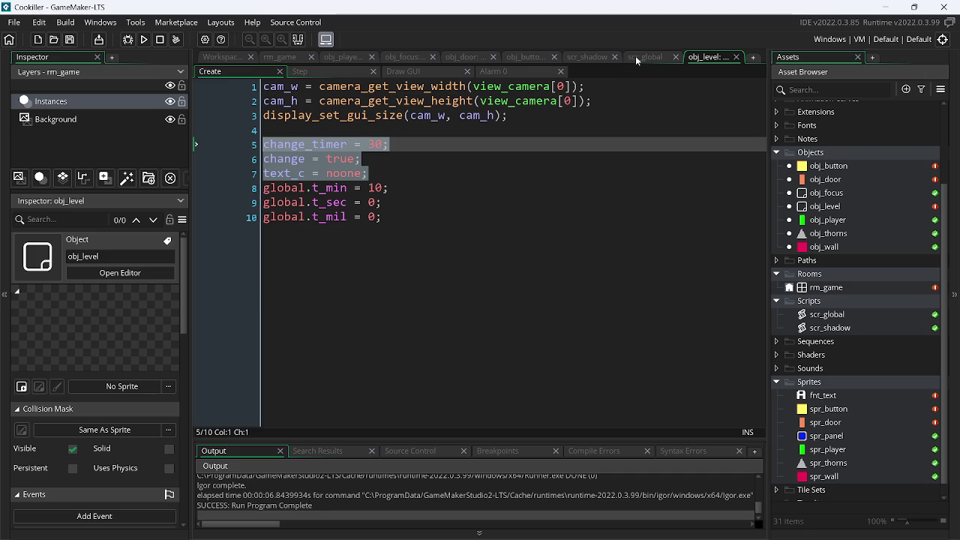
{"action": "left_click", "coordinate": [395, 58]}
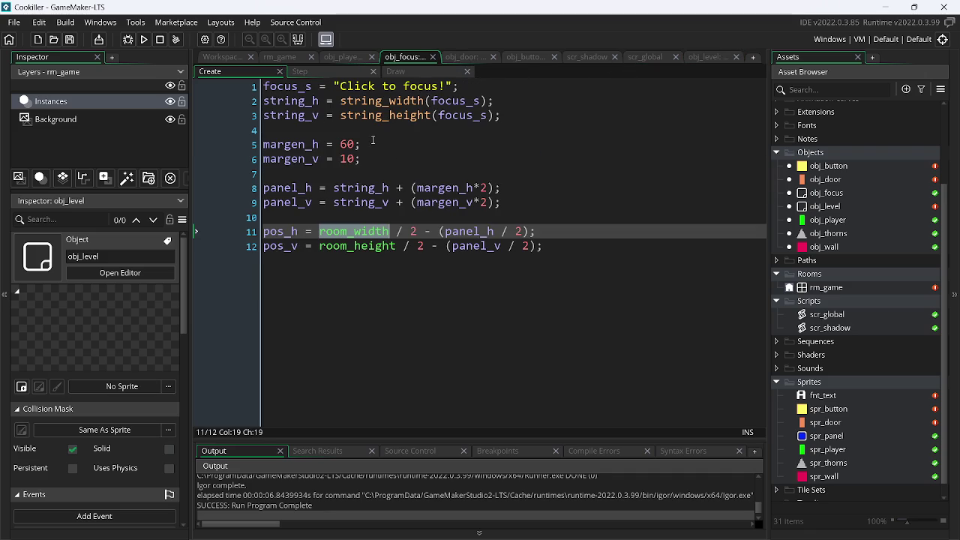
{"action": "left_click", "coordinate": [573, 244]}
{"action": "key", "text": "ctrl+v"}
{"action": "key", "text": "alt+Tab"}
{"action": "key", "text": "alt+Tab"}
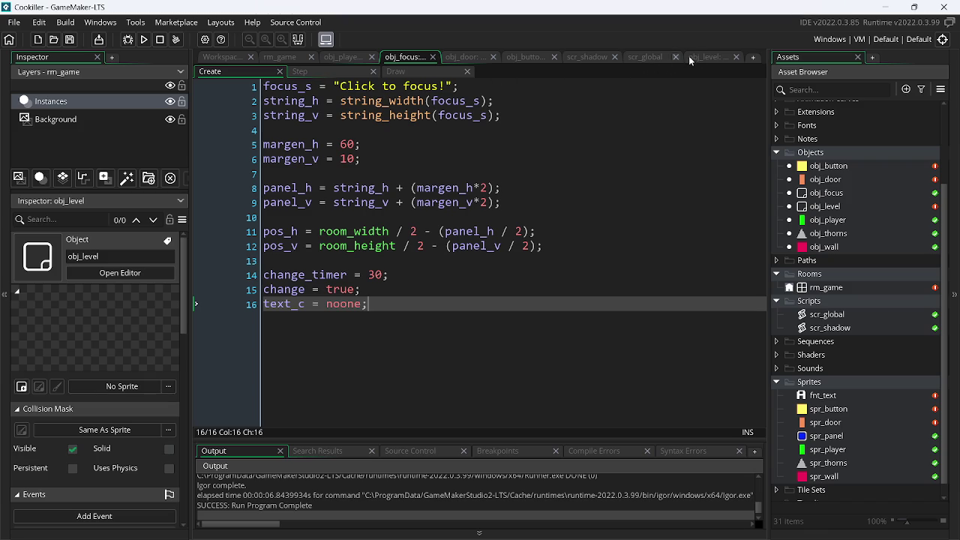
- Replace obj_focus's commented Step code with obj_level's text-blinking logic from lines 3–12
{"action": "left_click", "coordinate": [684, 56]}
{"action": "left_click", "coordinate": [344, 73]}
{"action": "left_click_drag", "start_coordinate": [289, 243], "coordinate": [272, 117]}
{"action": "key", "text": "ctrl+c"}
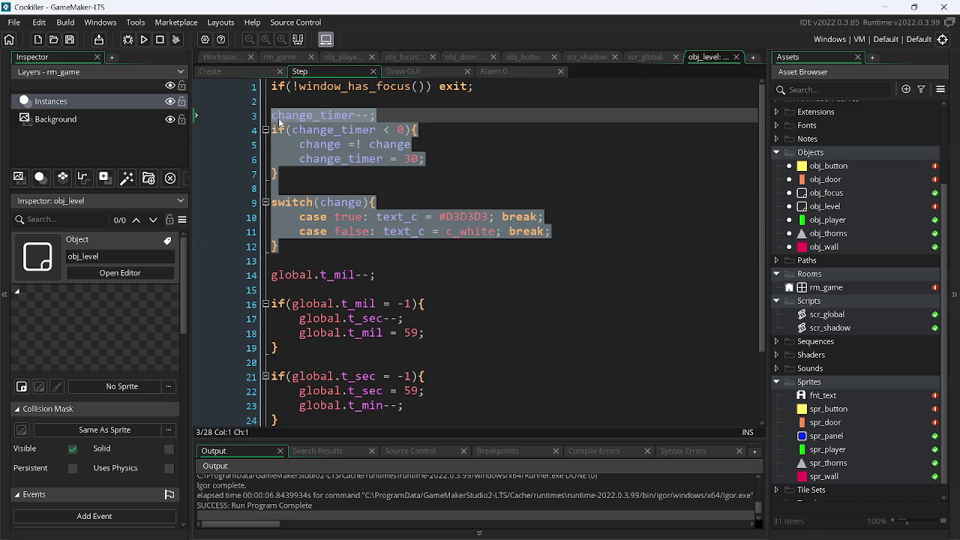
{"action": "left_click", "coordinate": [408, 57]}
{"action": "left_click", "coordinate": [300, 71]}
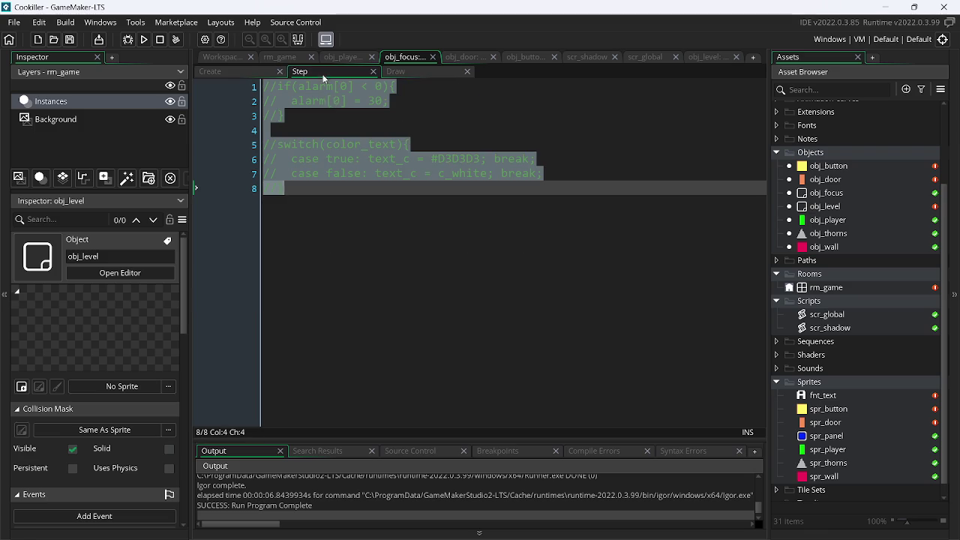
{"action": "key", "text": "ctrl+v"}
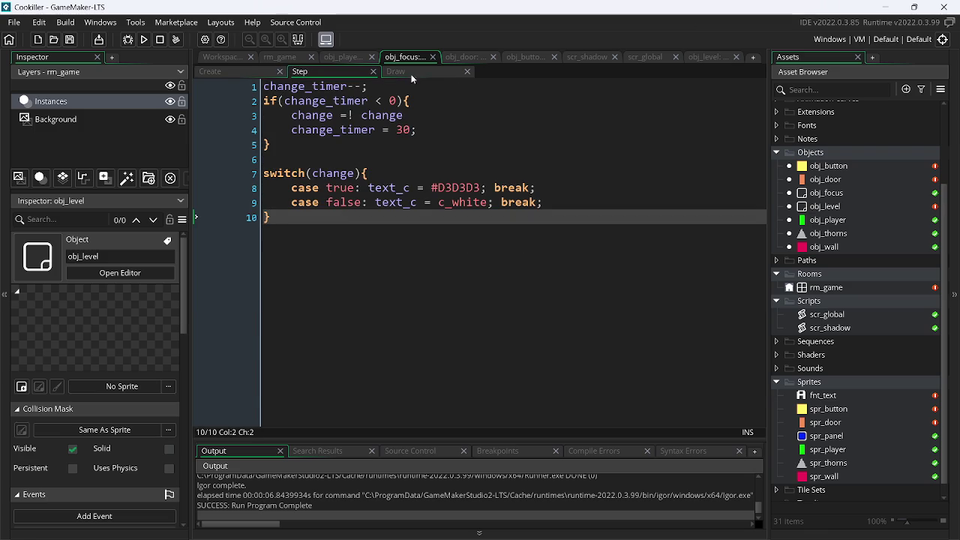
- Draw obj_focus's prompt text in text_c instead of white on line 18 and launch a build
{"action": "left_click", "coordinate": [414, 73]}
{"action": "left_click", "coordinate": [635, 332]}
{"action": "type", "text": "text_c, 0, 9999, 2, 2"}
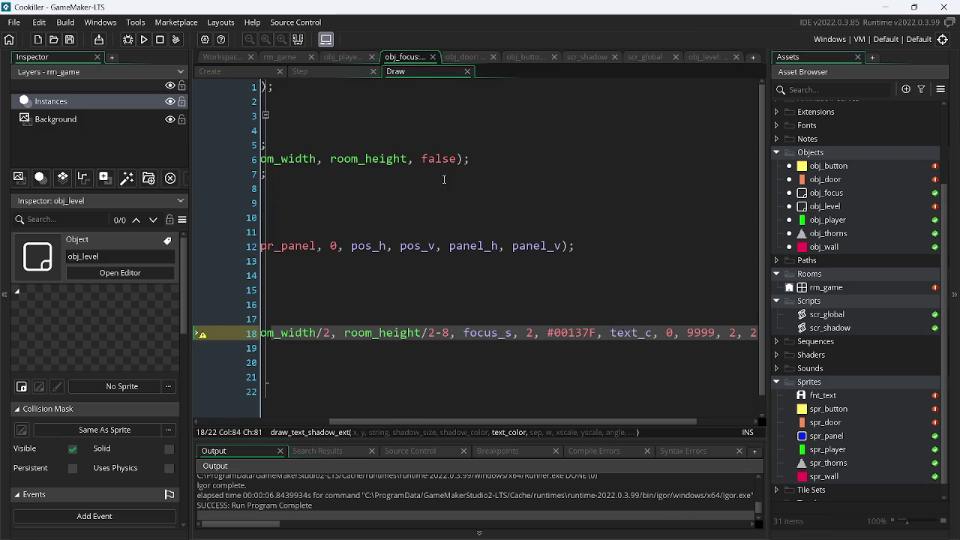
{"action": "left_click", "coordinate": [240, 71]}
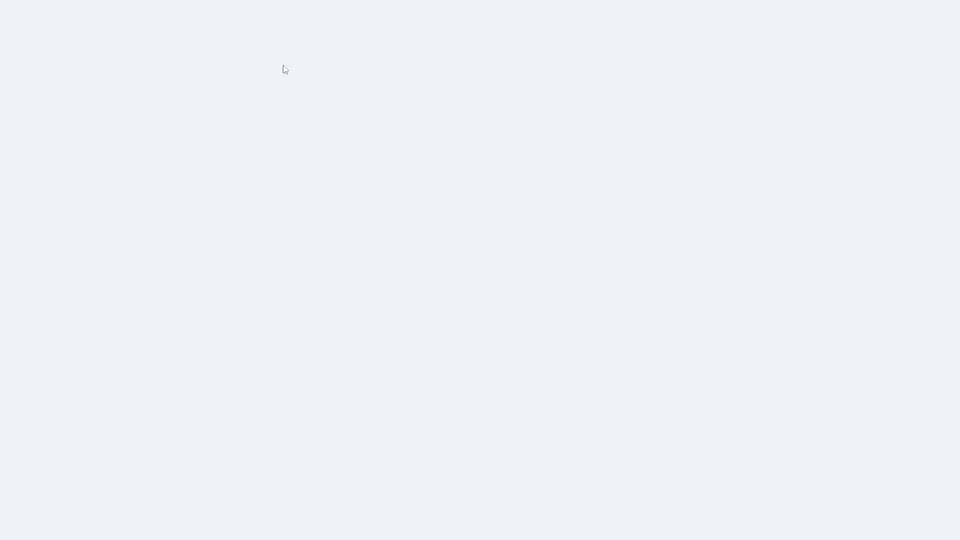
- Unfocus the running game to show the CLICK TO FOCUS! prompt, refocus it, and return to GameMaker
{"action": "left_click", "coordinate": [300, 72]}
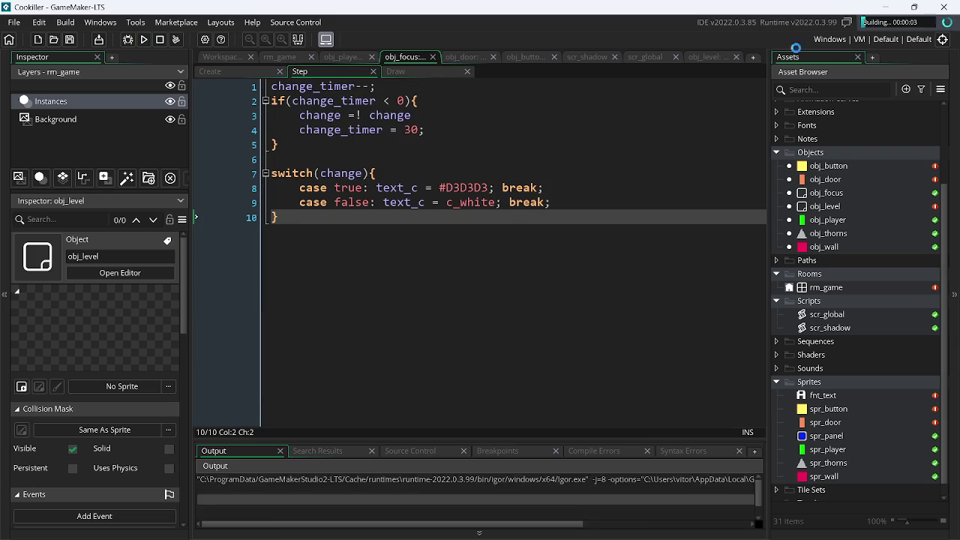
{"action": "left_click", "coordinate": [886, 7]}
{"action": "left_click", "coordinate": [890, 8]}
{"action": "left_click", "coordinate": [891, 8]}
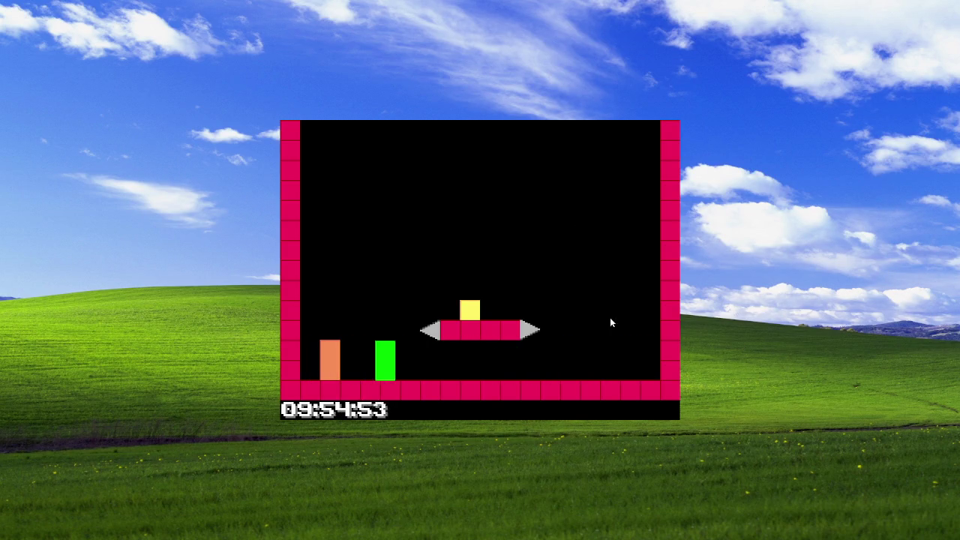
{"action": "left_click", "coordinate": [713, 335]}
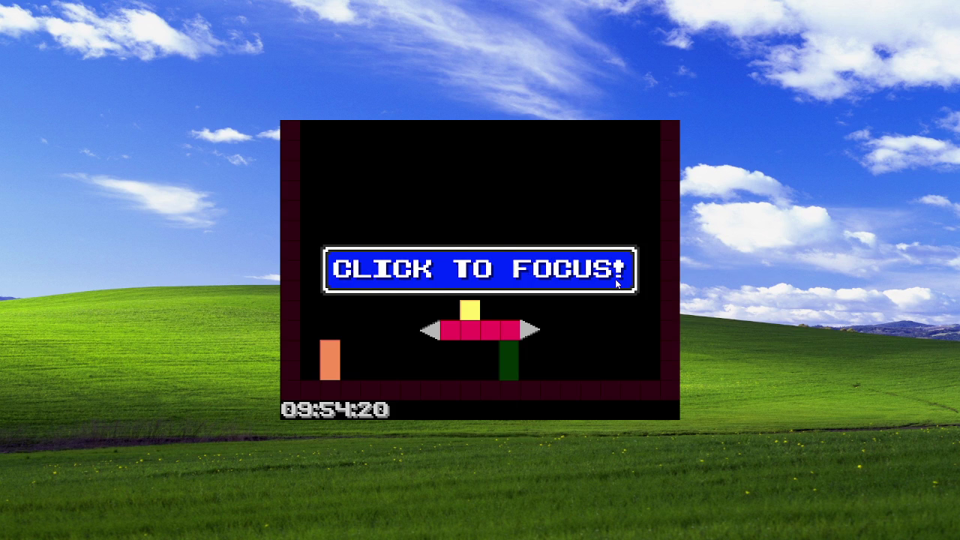
{"action": "left_click", "coordinate": [480, 214]}
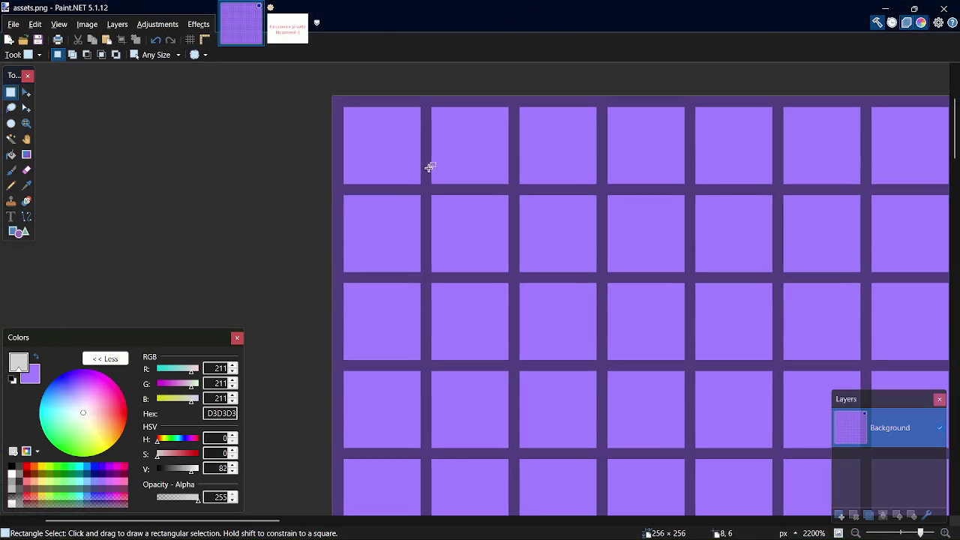
{"action": "key", "text": "alt+Tab"}
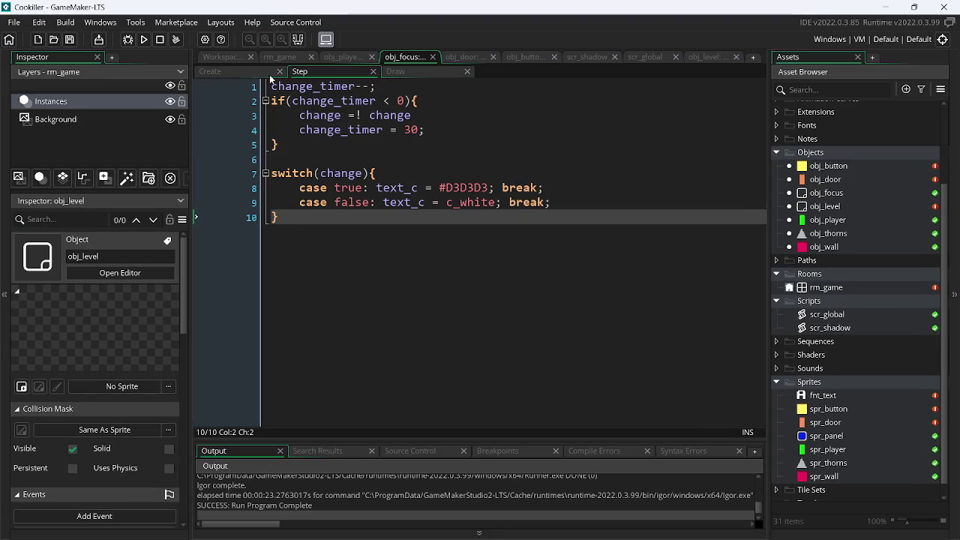
- Add an if(!window_has_focus()){ line above obj_focus's timer code
{"action": "left_click", "coordinate": [275, 89]}
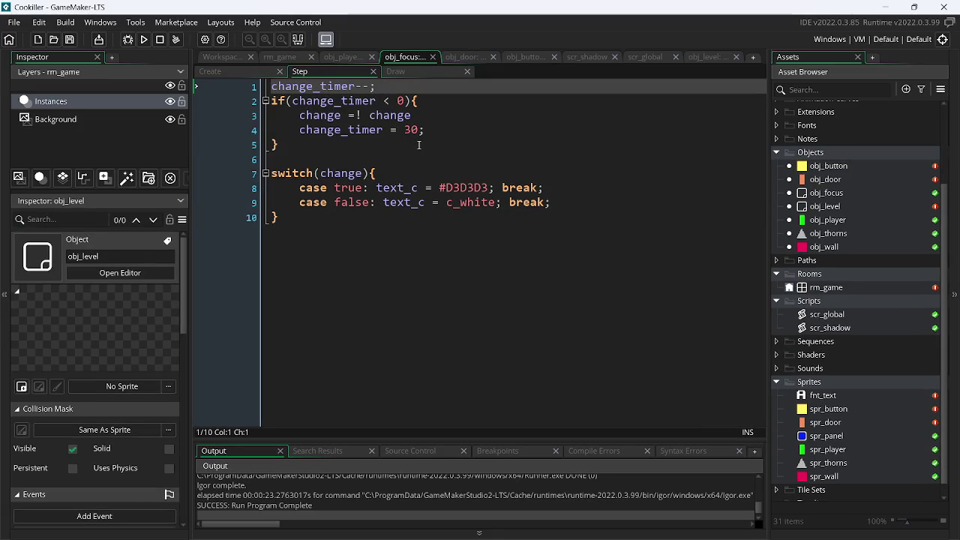
{"action": "key", "text": "Return"}
{"action": "key", "text": "Up"}
{"action": "key", "text": "Return"}
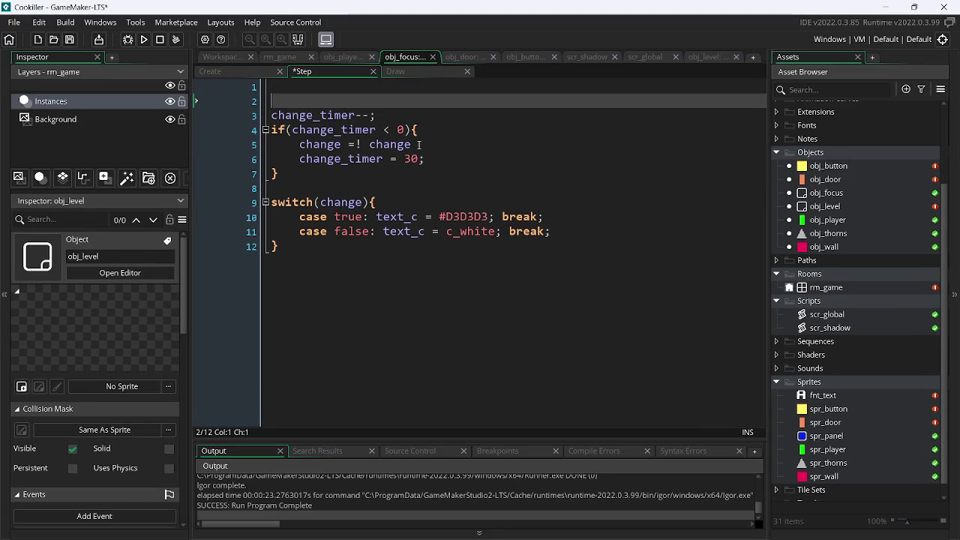
{"action": "type", "text": "if("}
{"action": "type", "text": "wi"}
{"action": "key", "text": "Down"}
{"action": "key", "text": "Down"}
{"action": "key", "text": "Down"}
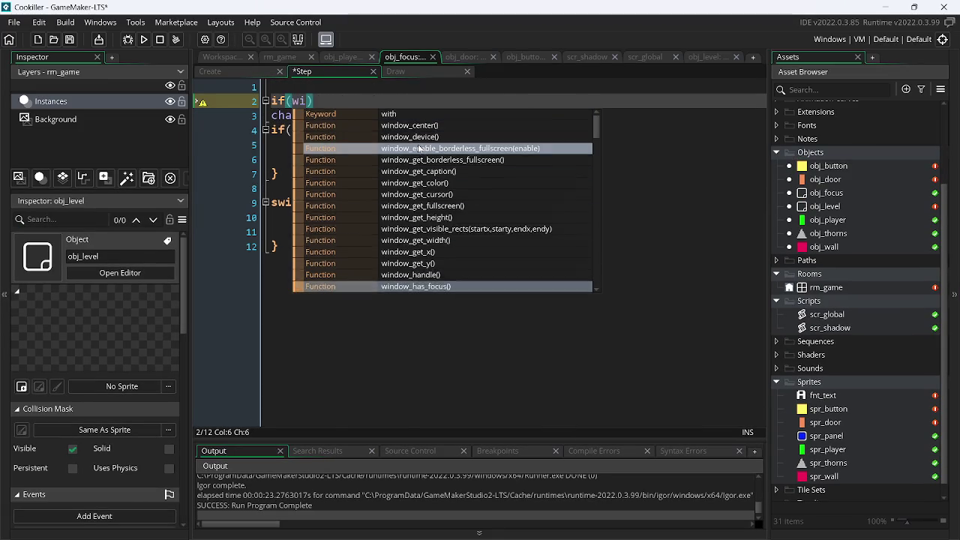
{"action": "key", "text": "Return"}
{"action": "key", "text": "Left"}
{"action": "key", "text": "Left"}
{"action": "key", "text": "Left"}
{"action": "type", "text": "\""}
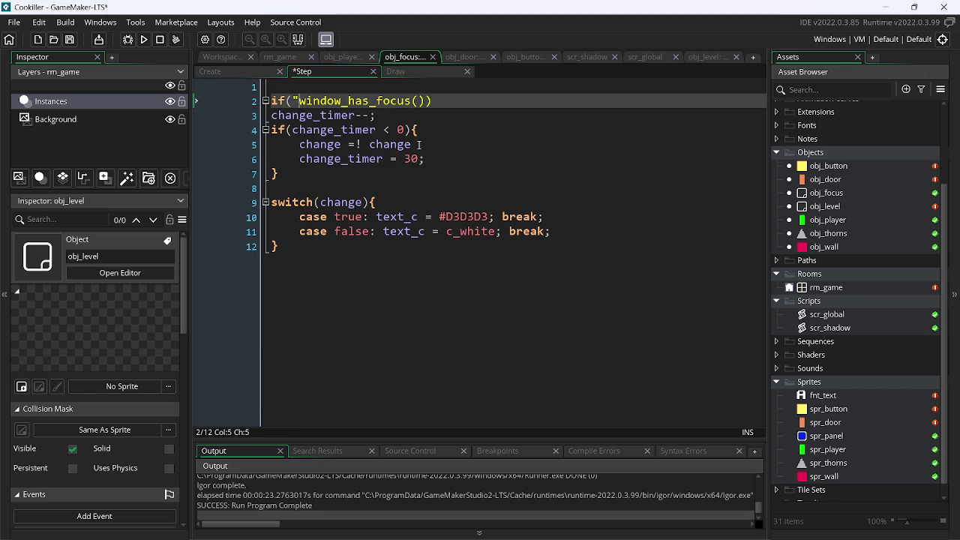
{"action": "key", "text": "BackSpace"}
{"action": "type", "text": "!"}
{"action": "left_click", "coordinate": [474, 99]}
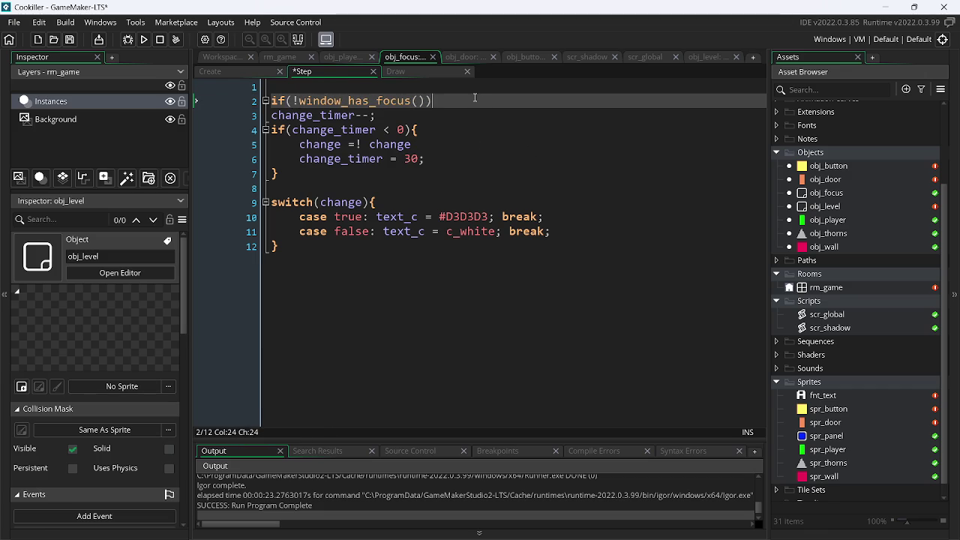
{"action": "type", "text": "{"}
- Close the block after the switch and indent lines 3–12 inside it
{"action": "key", "text": "Down"}
{"action": "key", "text": "Down"}
{"action": "key", "text": "Down"}
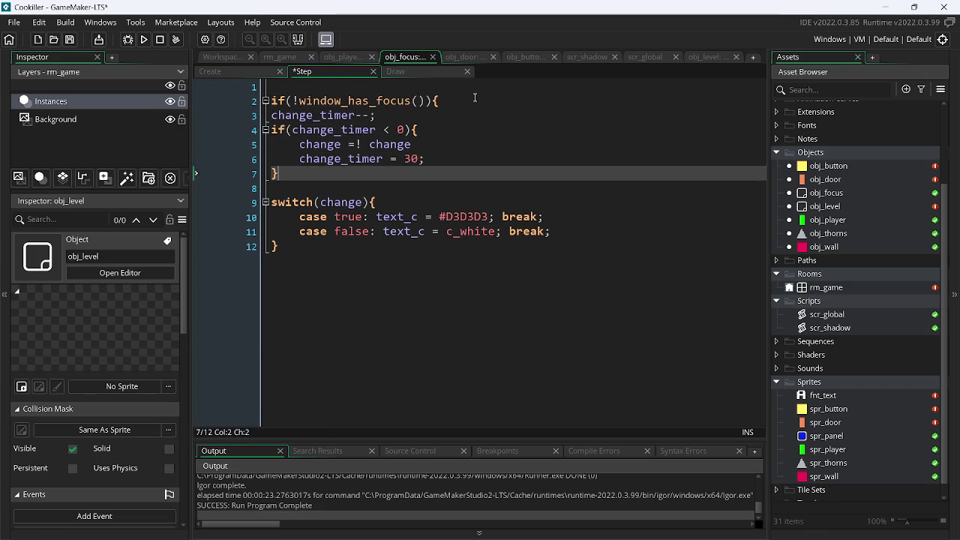
{"action": "key", "text": "Down"}
{"action": "key", "text": "Down"}
{"action": "key", "text": "Return"}
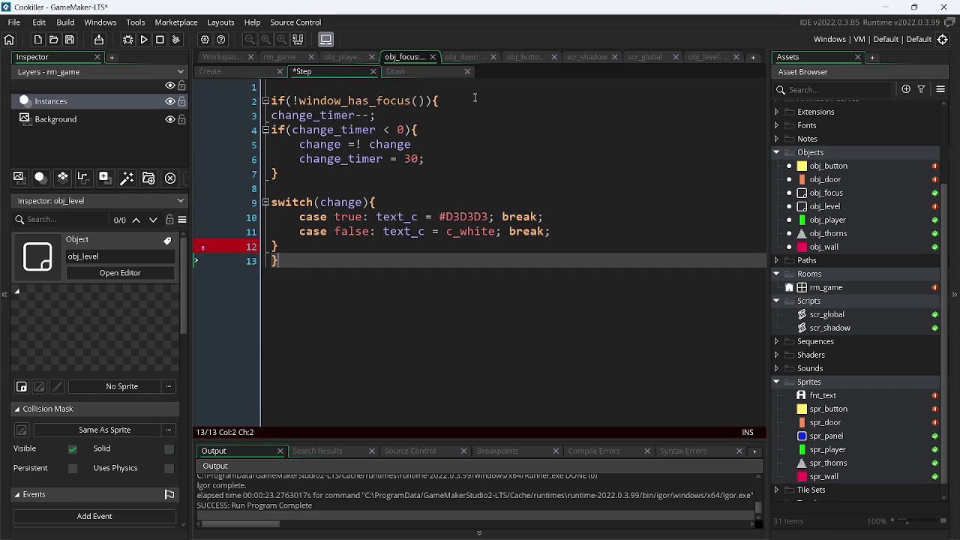
{"action": "left_click_drag", "start_coordinate": [279, 246], "coordinate": [266, 118]}
{"action": "key", "text": "Tab"}
{"action": "key", "text": "Up"}
{"action": "key", "text": "BackSpace"}
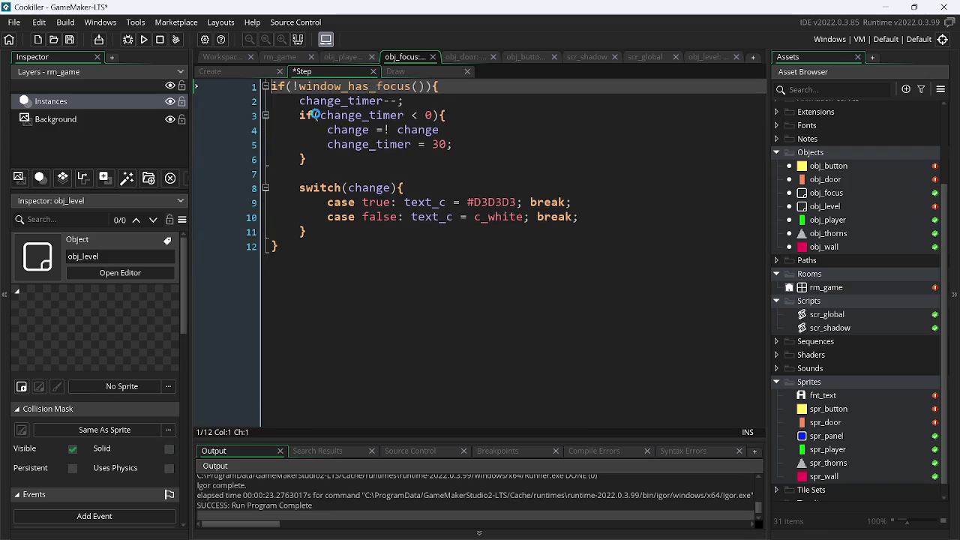
{"action": "left_click", "coordinate": [381, 171]}
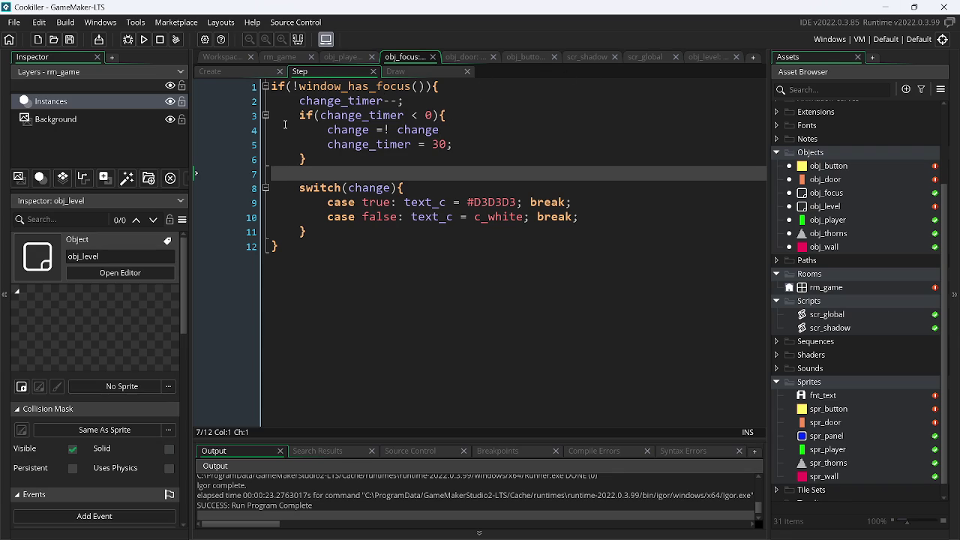
{"action": "left_click", "coordinate": [301, 101]}
{"action": "left_click", "coordinate": [363, 216]}
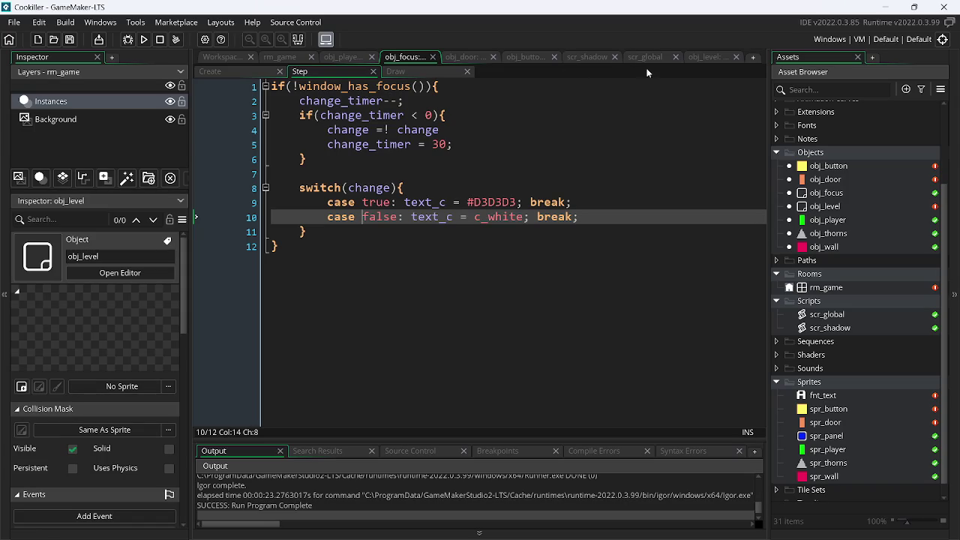
{"action": "left_click", "coordinate": [535, 60]}
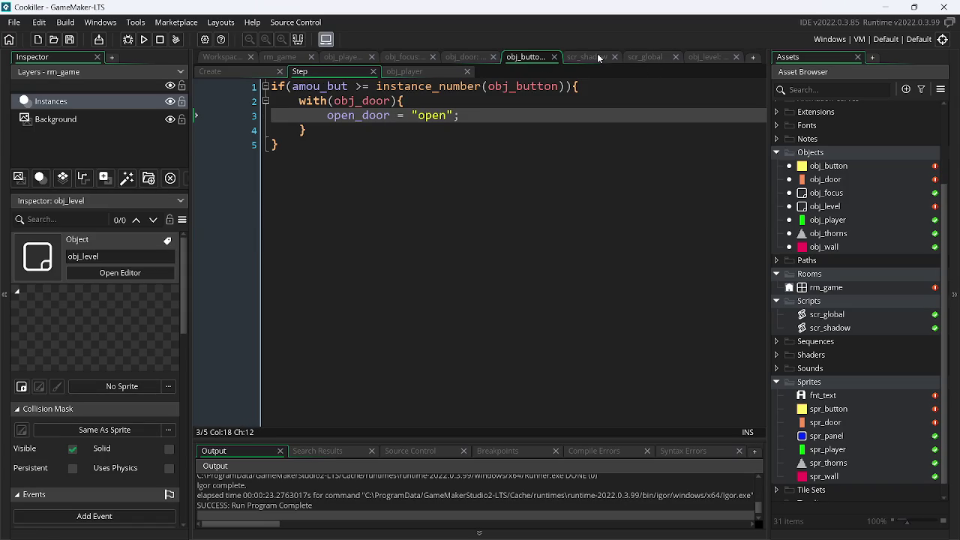
- Move through scr_shadow and scr_global to obj_level's Step code and check its focus line
{"action": "left_click", "coordinate": [597, 53]}
{"action": "left_click", "coordinate": [644, 57]}
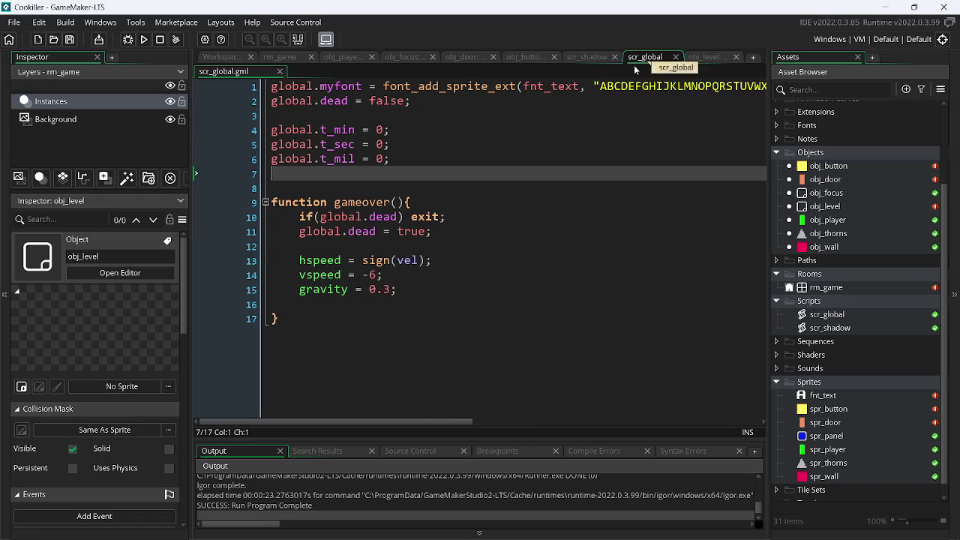
{"action": "left_click", "coordinate": [714, 58]}
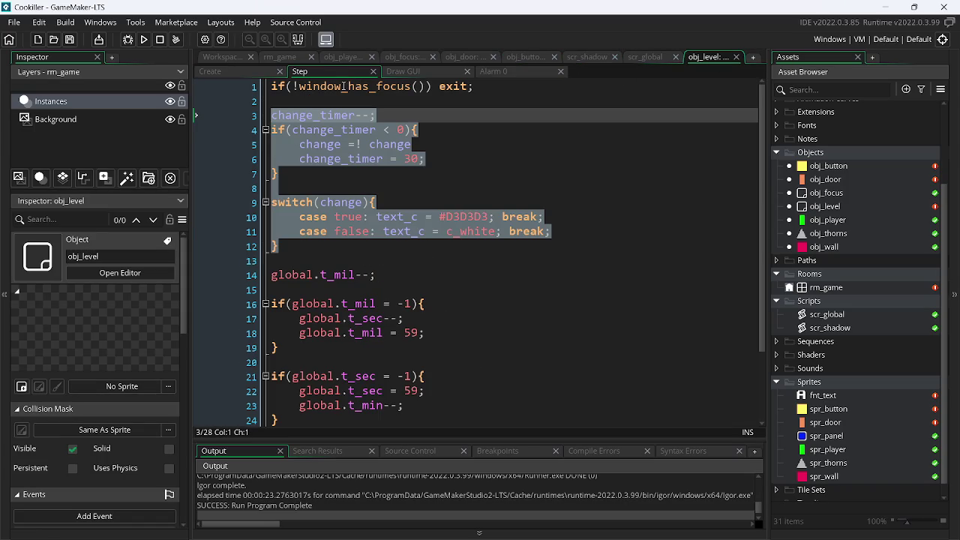
{"action": "left_click", "coordinate": [373, 117]}
{"action": "left_click", "coordinate": [546, 90]}
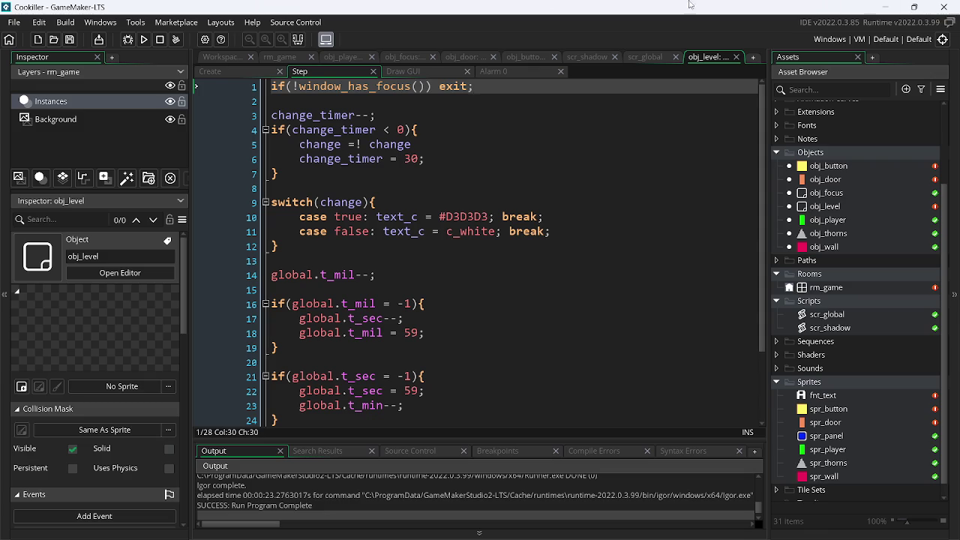
- Reveal the running game, move the player, and unfocus it to show the CLICK TO FOCUS! prompt
{"action": "left_click", "coordinate": [884, 6]}
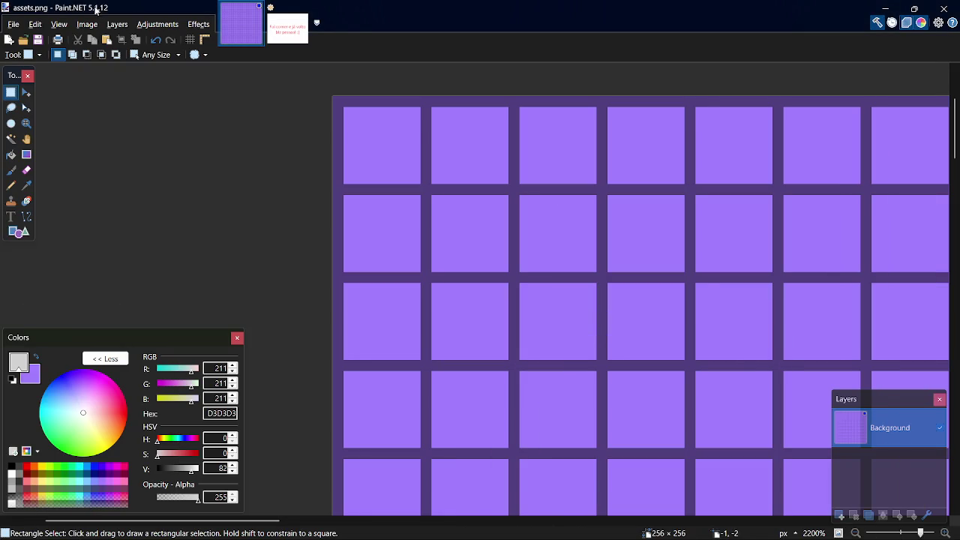
{"action": "left_click", "coordinate": [885, 8]}
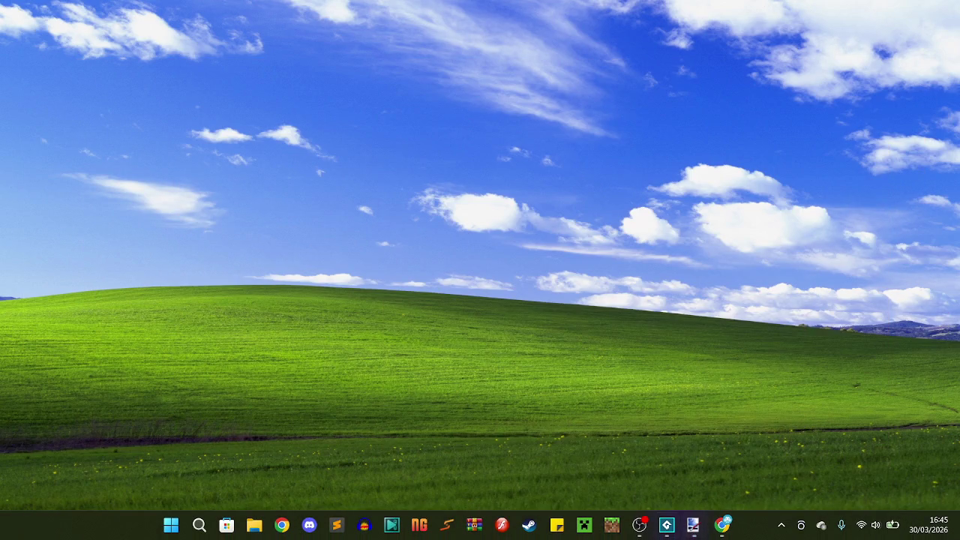
{"action": "left_click", "coordinate": [679, 532]}
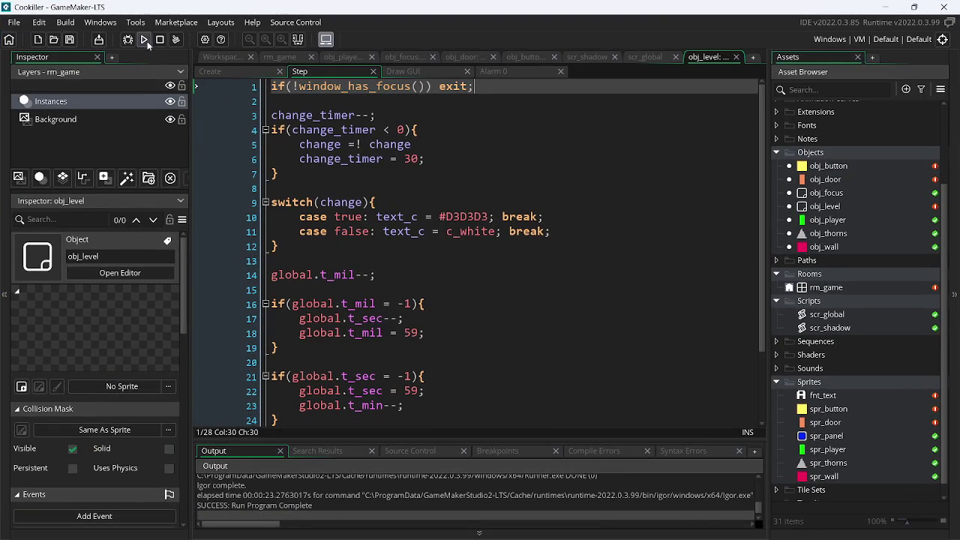
{"action": "left_click", "coordinate": [885, 7]}
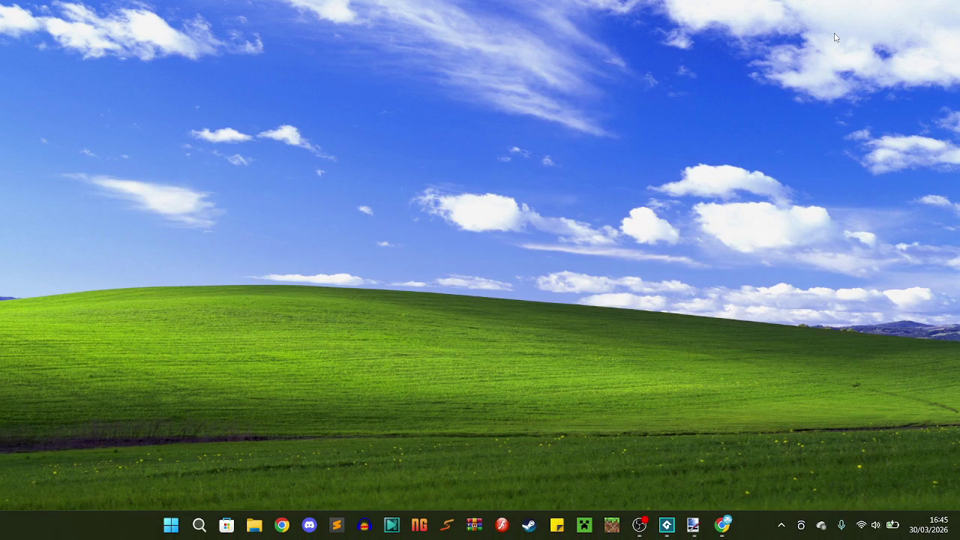
{"action": "key", "text": "Left"}
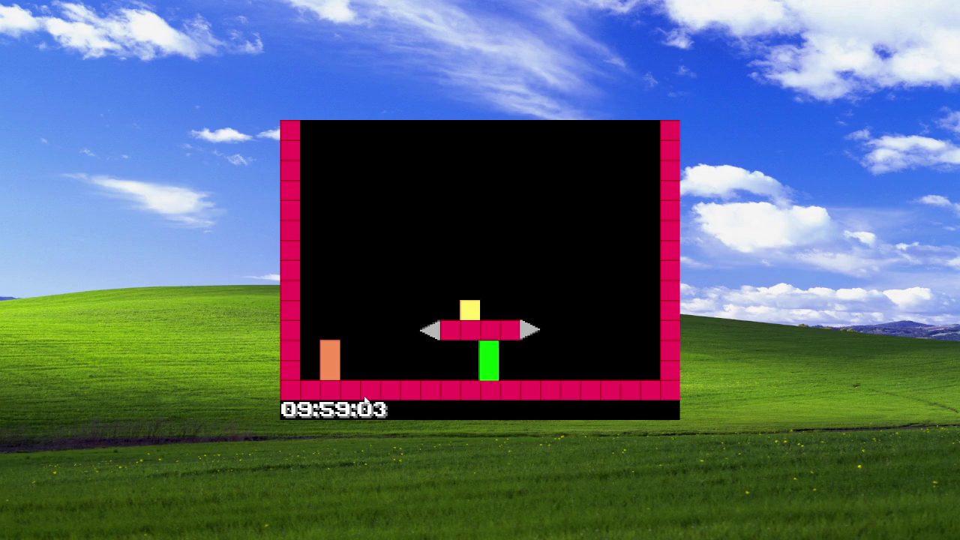
{"action": "key", "text": "Right"}
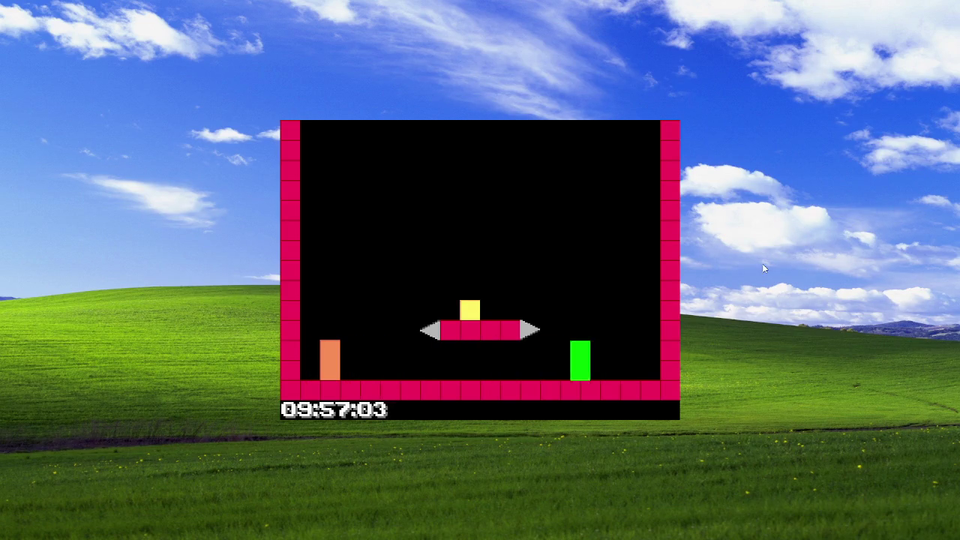
{"action": "left_click", "coordinate": [777, 255]}
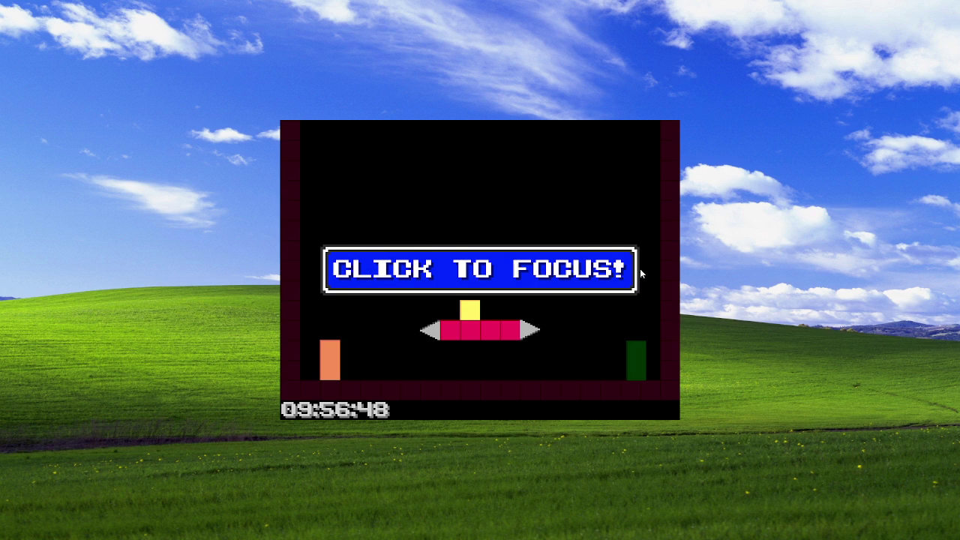
{"action": "left_click", "coordinate": [497, 203]}
- Play the level with the arrow keys, running and jumping around the platform near the door
{"action": "key", "text": "Left"}
{"action": "key", "text": "Right"}
{"action": "key", "text": "Up"}
{"action": "key", "text": "Right"}
{"action": "key", "text": "Left"}
{"action": "key", "text": "Up"}
{"action": "key", "text": "Right"}
{"action": "key", "text": "Up"}
{"action": "key", "text": "Left"}
{"action": "key", "text": "Up"}
{"action": "key", "text": "Up"}
{"action": "key", "text": "Left"}
{"action": "key", "text": "Right"}
{"action": "key", "text": "Up"}
{"action": "key", "text": "Right"}
{"action": "key", "text": "Up"}
{"action": "key", "text": "Left"}
{"action": "key", "text": "Right"}
{"action": "key", "text": "Up"}
{"action": "key", "text": "Up"}
{"action": "key", "text": "Left"}
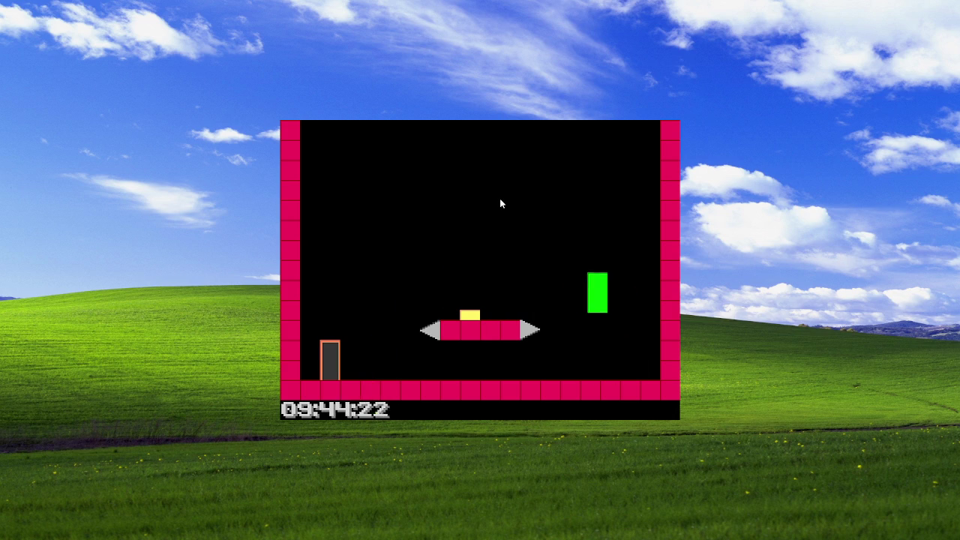
{"action": "key", "text": "Right"}
{"action": "key", "text": "Left"}
{"action": "key", "text": "Up"}
{"action": "key", "text": "Left"}
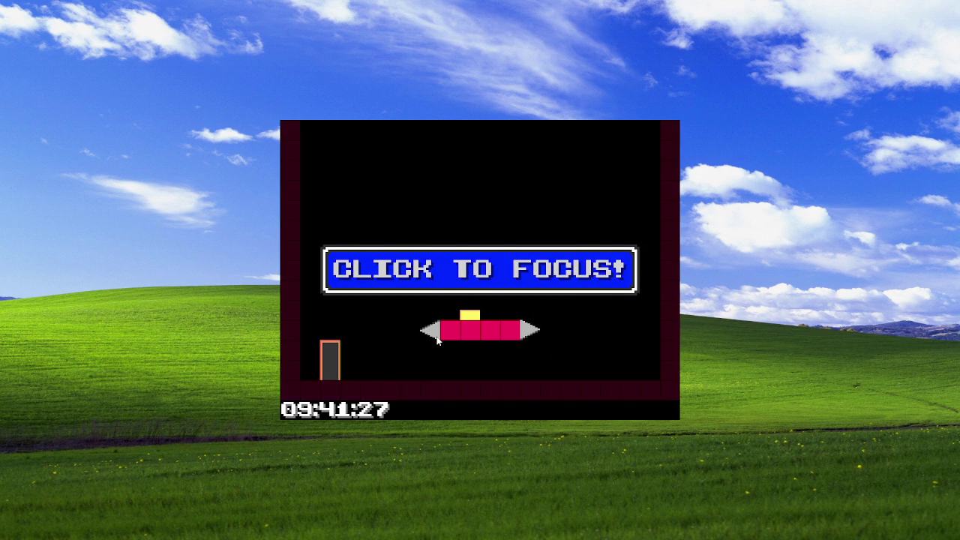
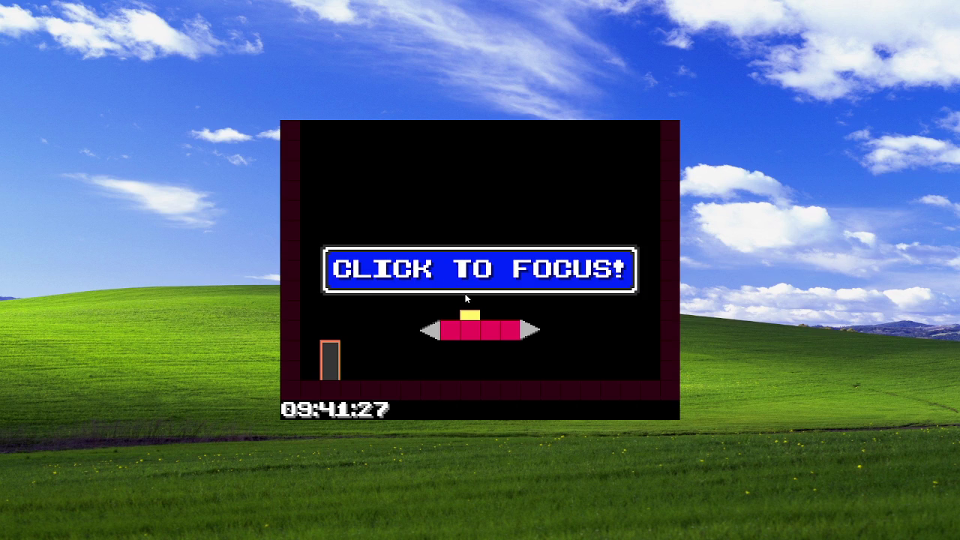
- Focus the game window and move the green block right along the platform
{"action": "left_click", "coordinate": [517, 316]}
{"action": "key", "text": "Right"}
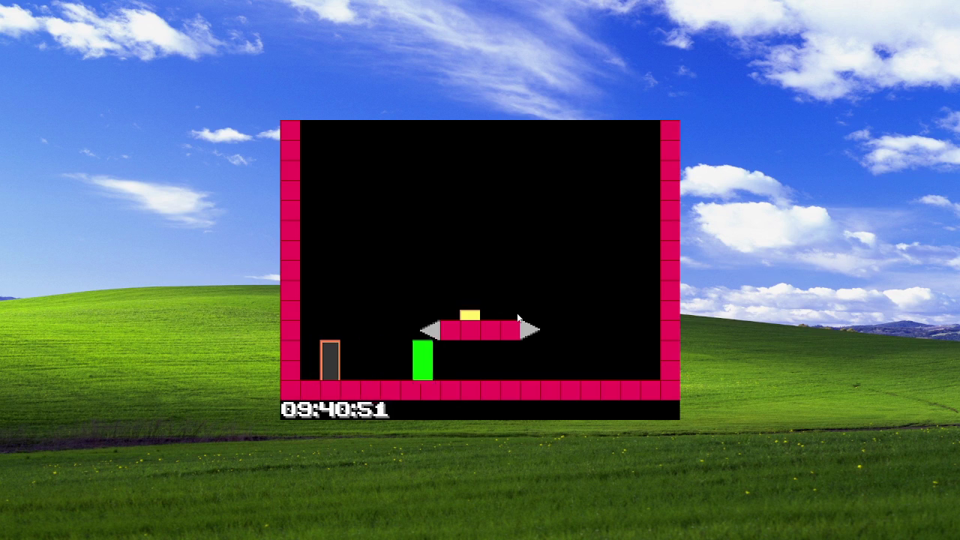
{"action": "left_click", "coordinate": [485, 204]}
{"action": "key", "text": "Right"}
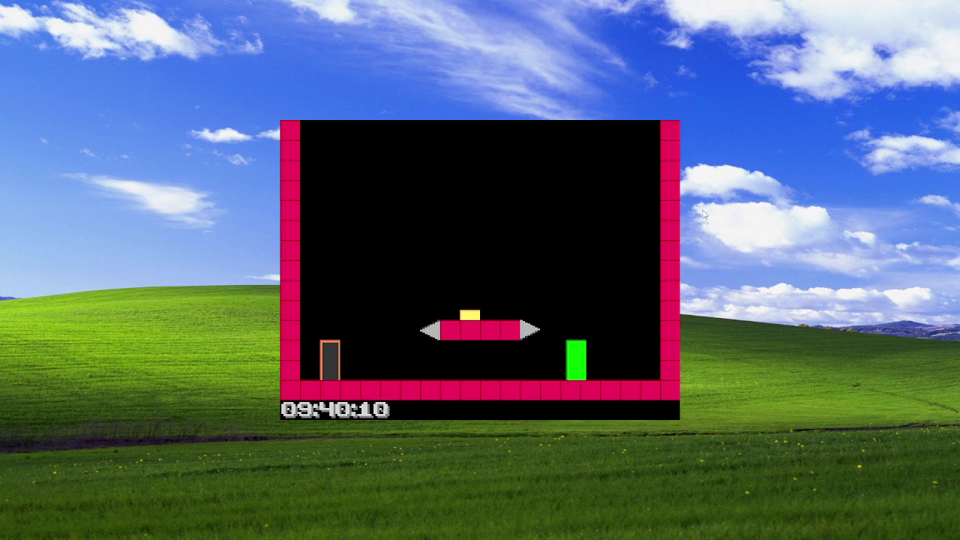
{"action": "left_click", "coordinate": [651, 202]}
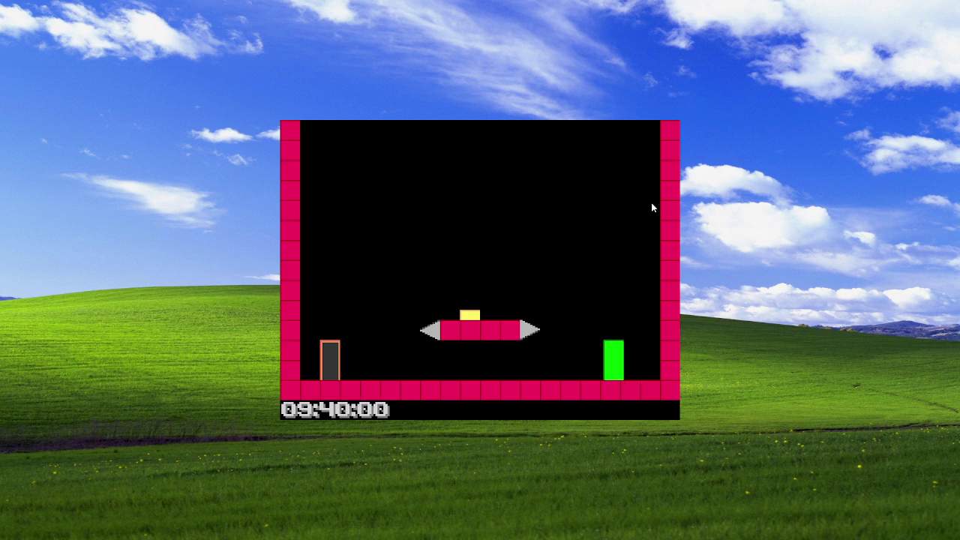
- Jump the block left and right across the platform to the exit, then quit with Escape
{"action": "key", "text": "Left"}
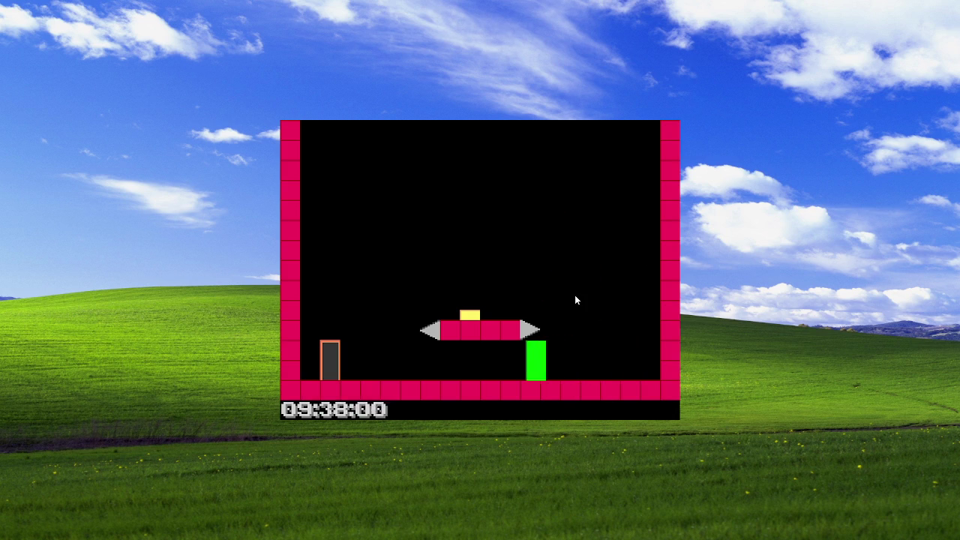
{"action": "key", "text": "Up"}
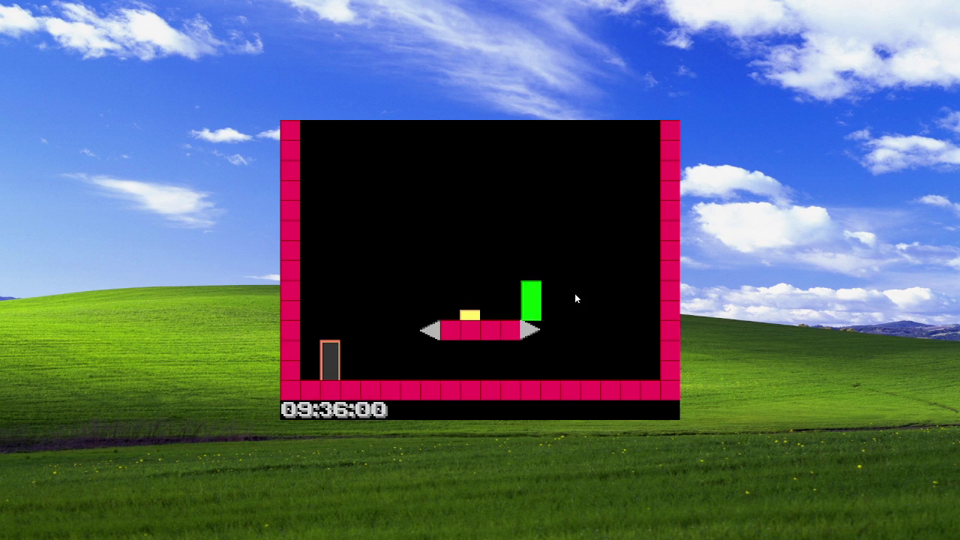
{"action": "key", "text": "Left"}
{"action": "key", "text": "Up"}
{"action": "key", "text": "Right"}
{"action": "key", "text": "Up"}
{"action": "key", "text": "Escape"}
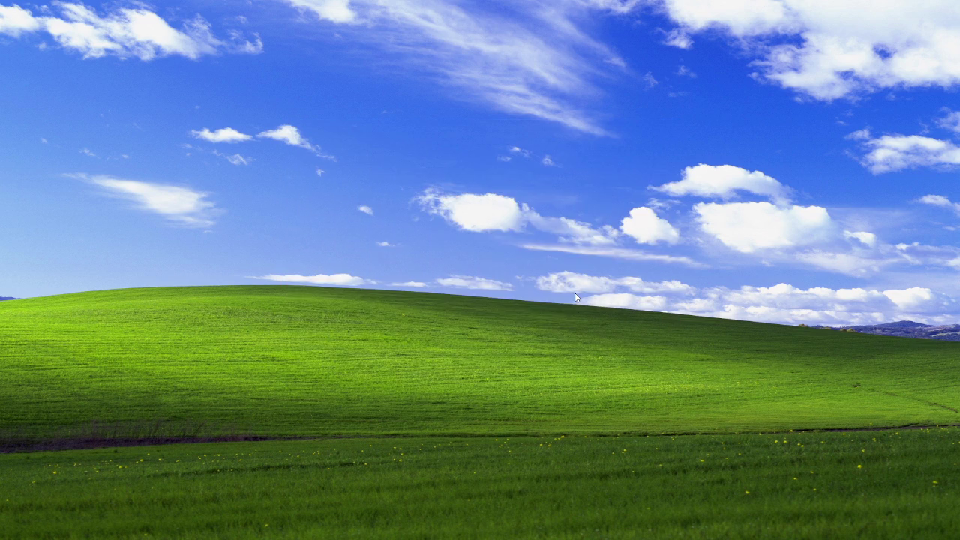
- Return to Paint.NET and pick black as the drawing colour, undoing a stray line
{"action": "key", "text": "alt+Tab"}
{"action": "key", "text": "alt+Tab"}
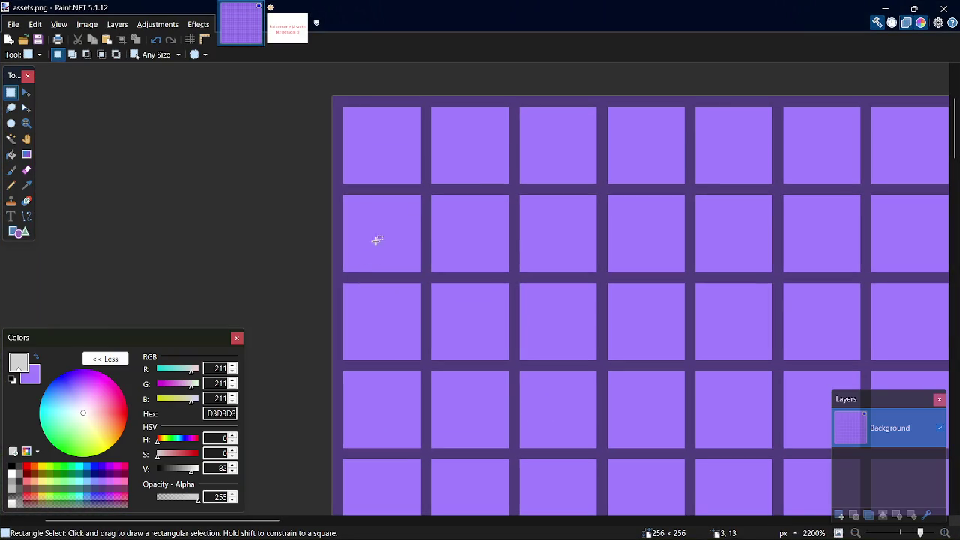
{"action": "key", "text": "o"}
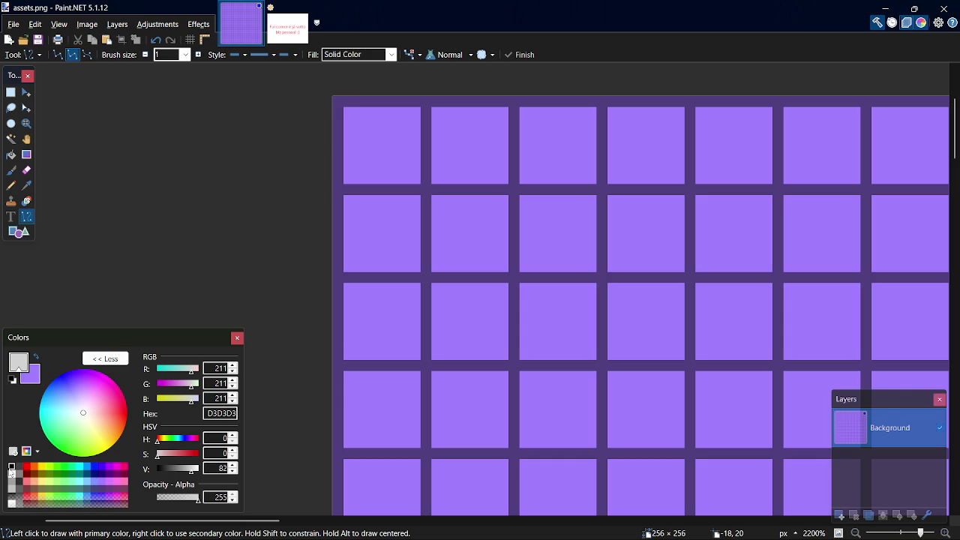
{"action": "left_click", "coordinate": [11, 466]}
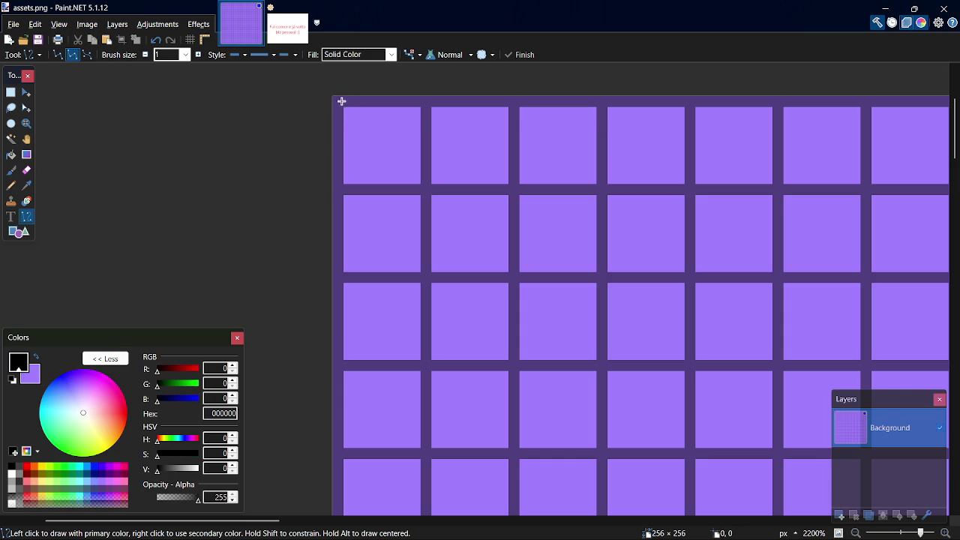
{"action": "left_click_drag", "start_coordinate": [343, 101], "coordinate": [386, 160]}
{"action": "key", "text": "ctrl+z"}
- Cover the top-left tile with a solid black rectangle and zoom to check it
{"action": "key", "text": "o"}
{"action": "left_click_drag", "start_coordinate": [333, 97], "coordinate": [414, 183]}
{"action": "key", "text": "s"}
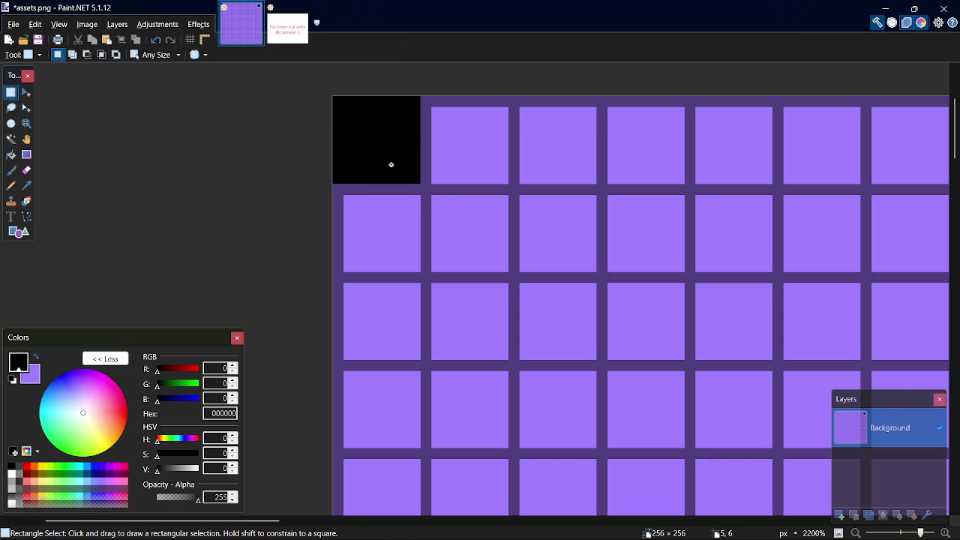
{"action": "scroll", "coordinate": [300, 112], "scroll_direction": "down", "scroll_amount": 2}
{"action": "scroll", "coordinate": [320, 73], "scroll_direction": "up", "scroll_amount": 5}
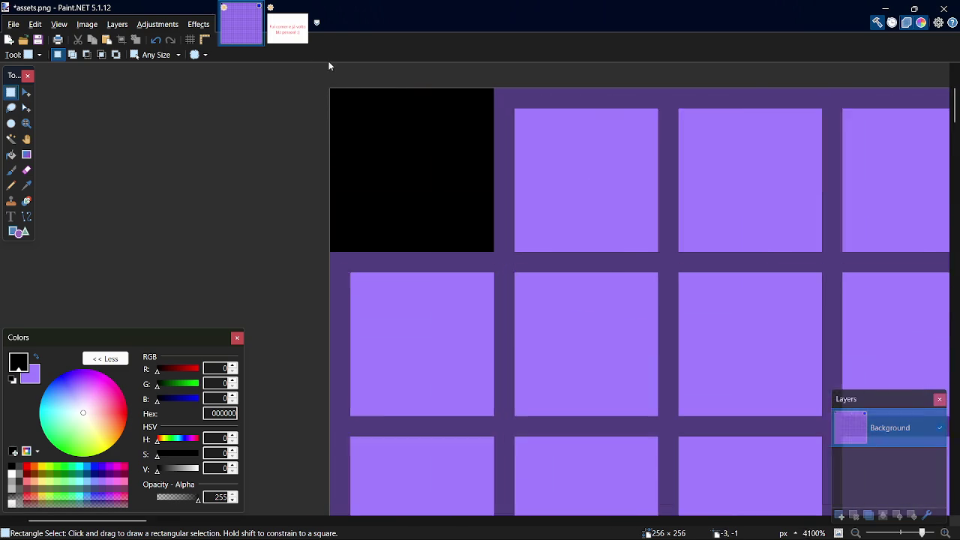
- With the Pencil in dark crimson 7F0037, draw the heart's bottom point and lower V edges
{"action": "key", "text": "p"}
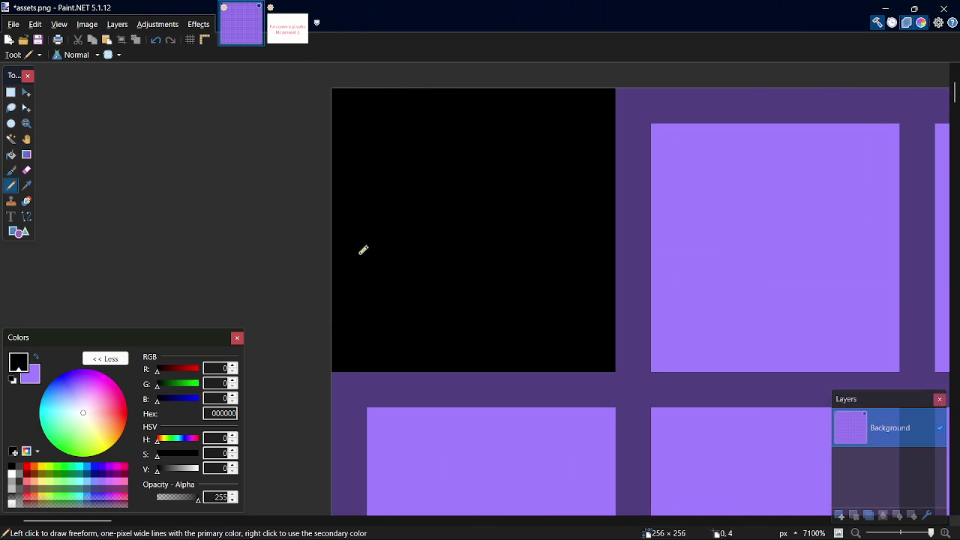
{"action": "left_click", "coordinate": [123, 473]}
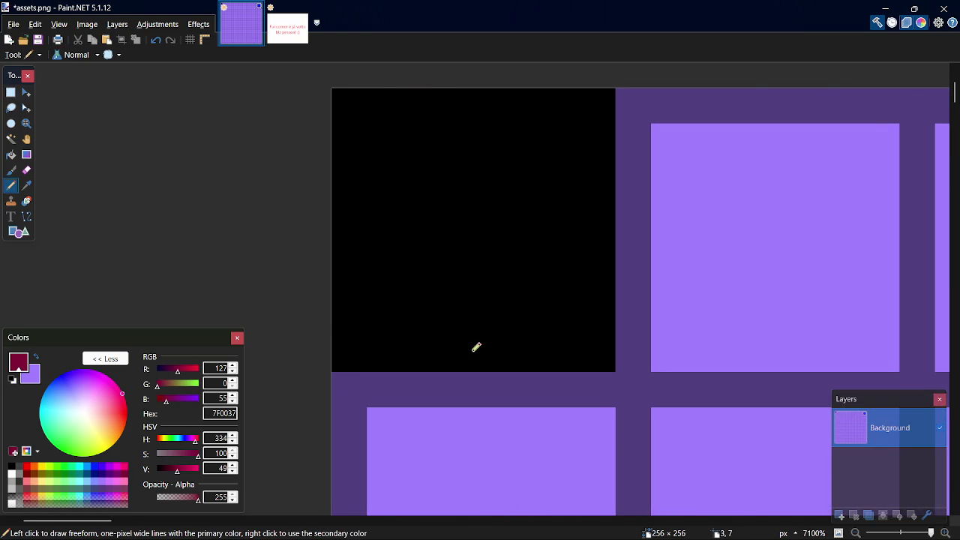
{"action": "left_click", "coordinate": [462, 348]}
{"action": "left_click", "coordinate": [421, 307]}
{"action": "left_click", "coordinate": [384, 284]}
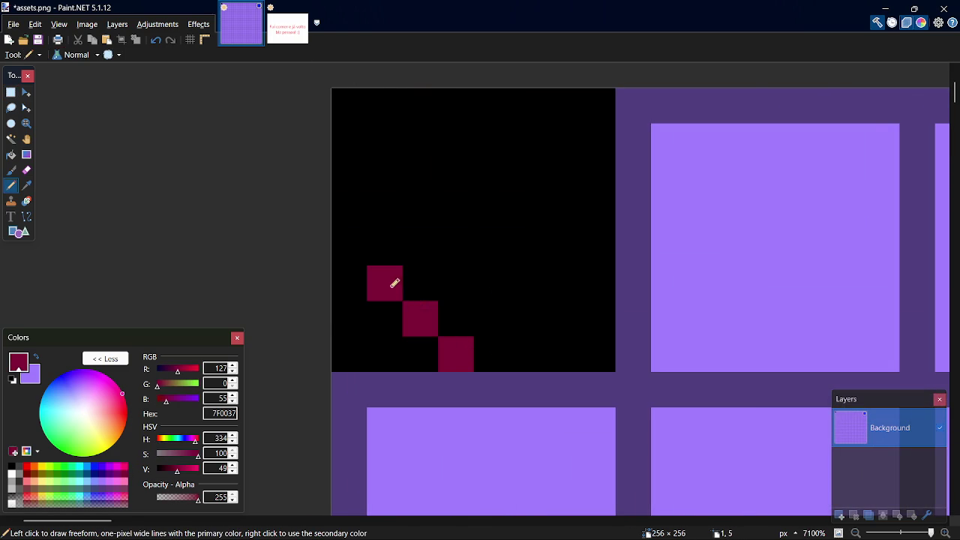
{"action": "left_click", "coordinate": [491, 318]}
{"action": "left_click", "coordinate": [526, 284]}
{"action": "left_click", "coordinate": [559, 250]}
{"action": "left_click", "coordinate": [563, 219]}
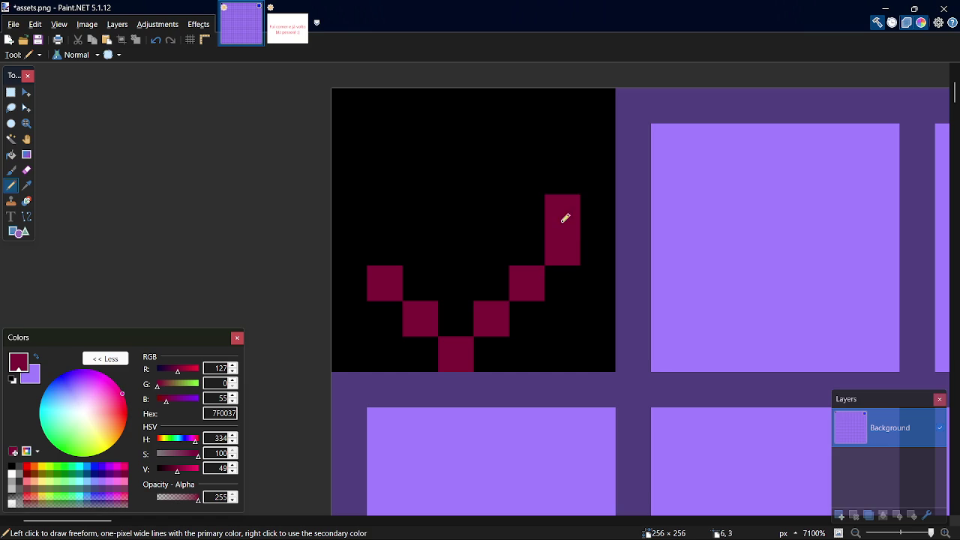
{"action": "key", "text": "ctrl+z"}
{"action": "key", "text": "ctrl+z"}
- Add the heart's upper-right pixel, left edge and top-left curve, undoing misplaced pixels
{"action": "left_click", "coordinate": [569, 247]}
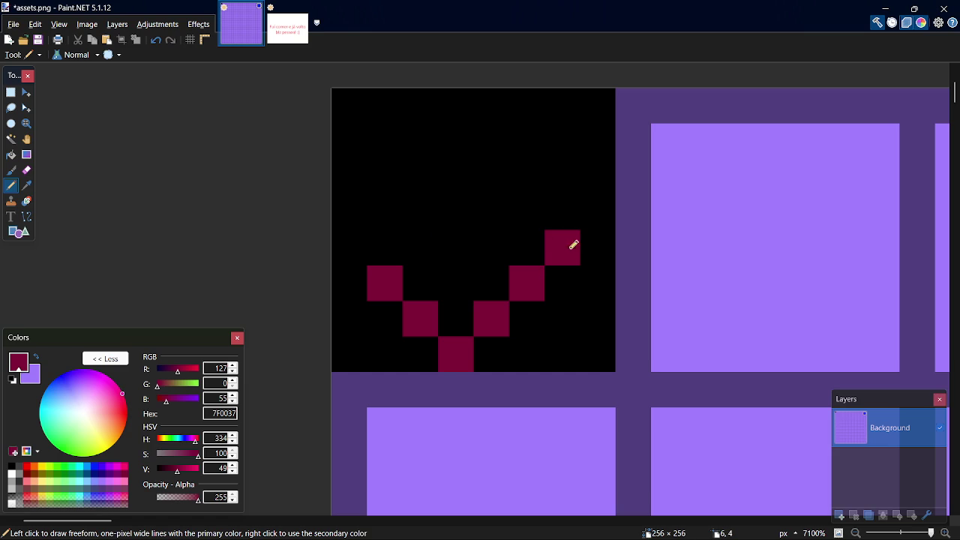
{"action": "left_click", "coordinate": [351, 241]}
{"action": "left_click", "coordinate": [346, 207]}
{"action": "left_click", "coordinate": [350, 186]}
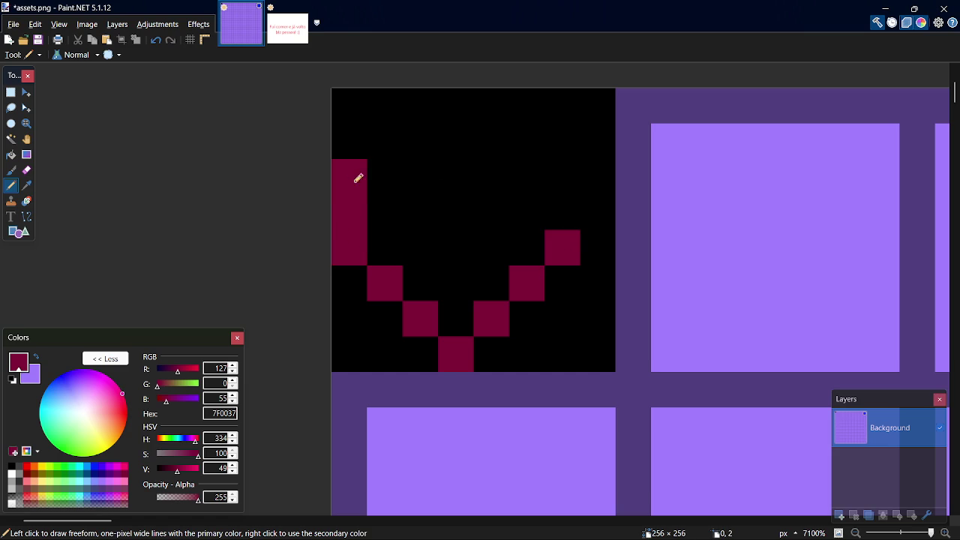
{"action": "left_click", "coordinate": [381, 133]}
{"action": "key", "text": "ctrl+z"}
{"action": "left_click", "coordinate": [383, 130]}
{"action": "key", "text": "ctrl+z"}
{"action": "left_click", "coordinate": [359, 137]}
{"action": "left_click", "coordinate": [387, 107]}
{"action": "left_click", "coordinate": [418, 128]}
{"action": "key", "text": "ctrl+z"}
- Draw the centre dip, right lobe top and right edge pixels, correcting misplaced ones
{"action": "left_click", "coordinate": [416, 115]}
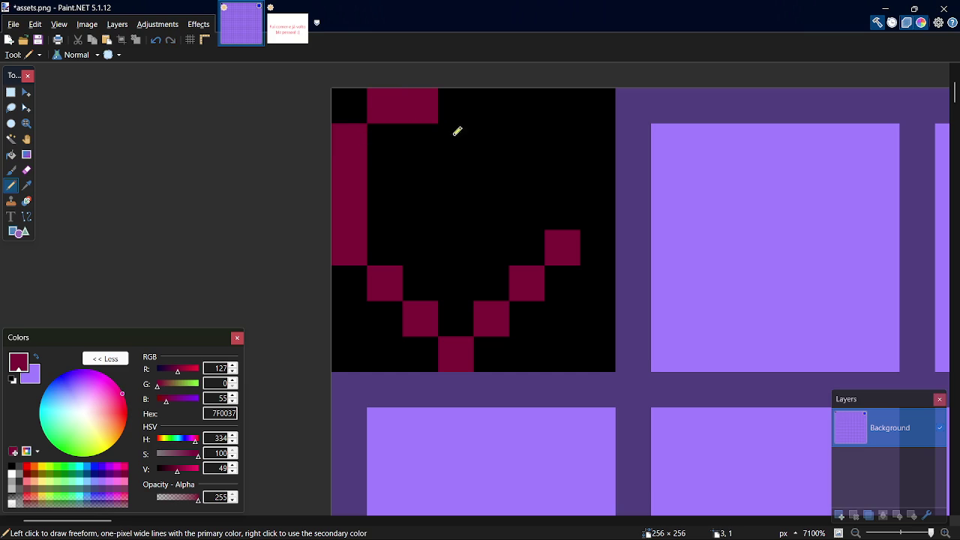
{"action": "left_click", "coordinate": [457, 131]}
{"action": "left_click", "coordinate": [503, 110]}
{"action": "left_click", "coordinate": [535, 113]}
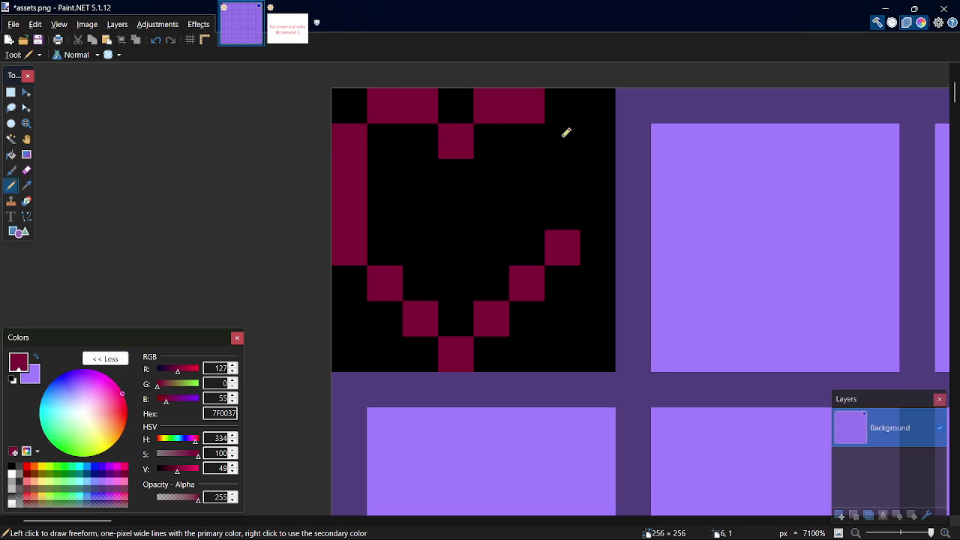
{"action": "left_click", "coordinate": [566, 132]}
{"action": "left_click", "coordinate": [581, 180]}
{"action": "left_click", "coordinate": [578, 200]}
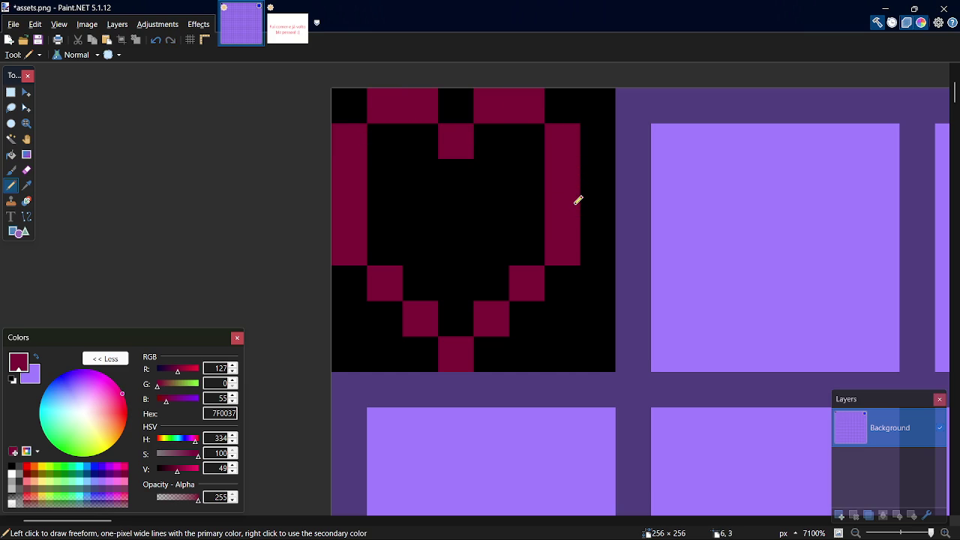
{"action": "key", "text": "ctrl+z"}
{"action": "key", "text": "ctrl+z"}
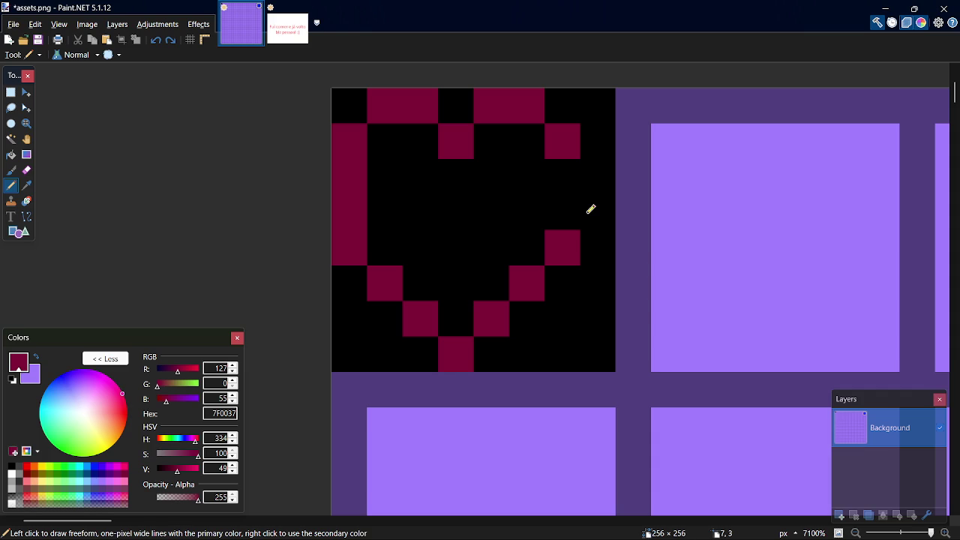
{"action": "left_click", "coordinate": [590, 209]}
{"action": "left_click", "coordinate": [594, 177]}
{"action": "key", "text": "ctrl+z"}
{"action": "key", "text": "ctrl+z"}
{"action": "key", "text": "ctrl+z"}
- Try extra top-row and left-edge pixels, then undo them
{"action": "left_click", "coordinate": [420, 108]}
{"action": "left_click", "coordinate": [454, 111]}
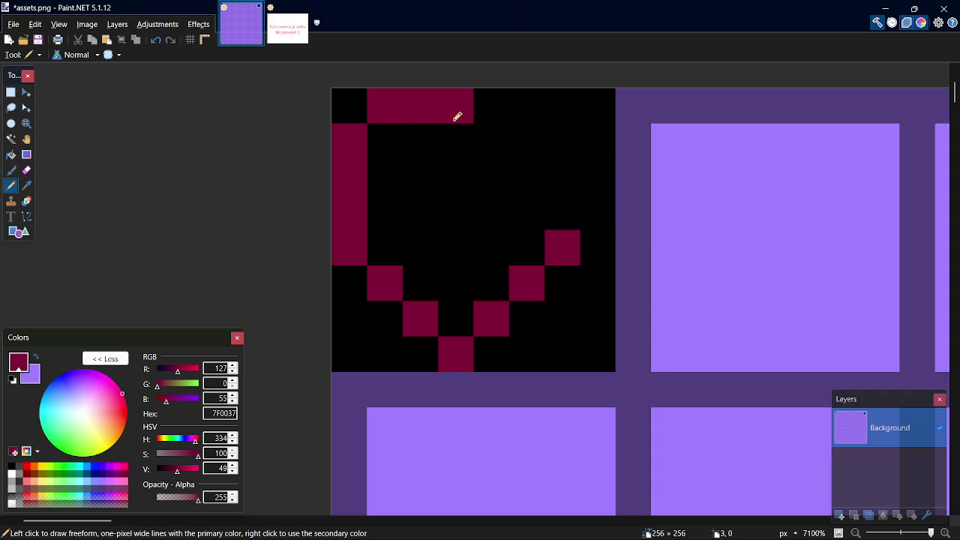
{"action": "key", "text": "ctrl+z"}
{"action": "key", "text": "ctrl+z"}
{"action": "key", "text": "ctrl+z"}
{"action": "key", "text": "ctrl+z"}
{"action": "key", "text": "ctrl+z"}
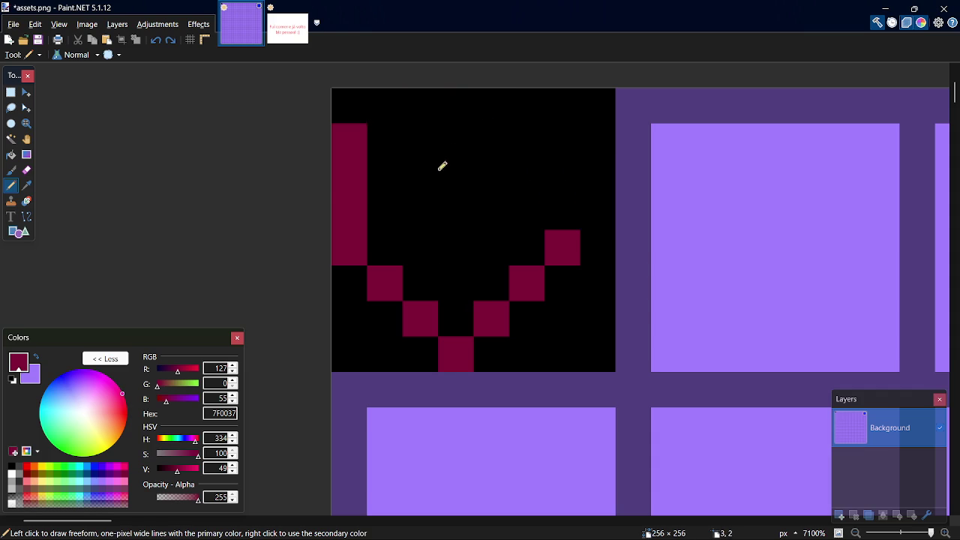
{"action": "left_click", "coordinate": [339, 175]}
{"action": "key", "text": "ctrl+z"}
{"action": "left_click", "coordinate": [342, 167]}
{"action": "key", "text": "ctrl+z"}
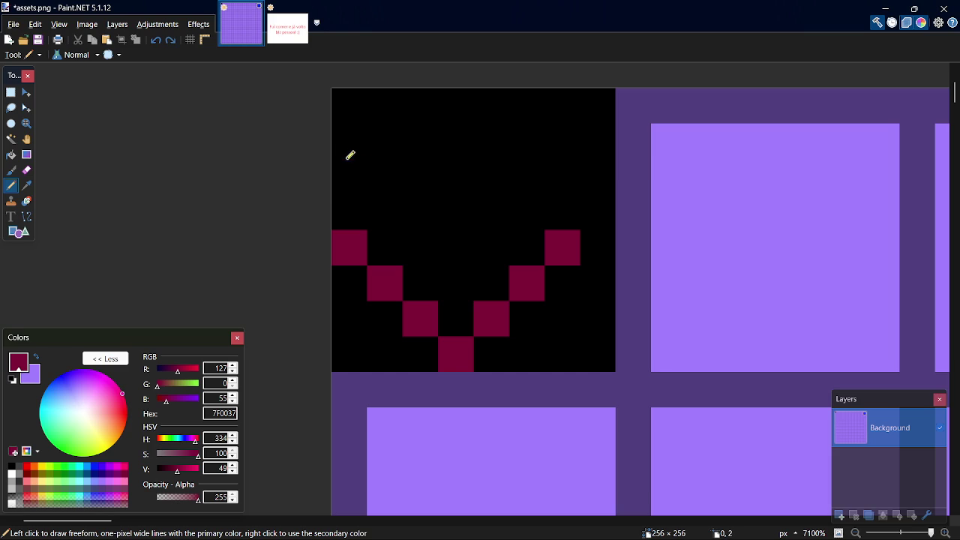
- Redraw the heart's top outline from the upper left across both lobes to the right edge
{"action": "left_click", "coordinate": [350, 153]}
{"action": "left_click", "coordinate": [387, 105]}
{"action": "left_click", "coordinate": [420, 109]}
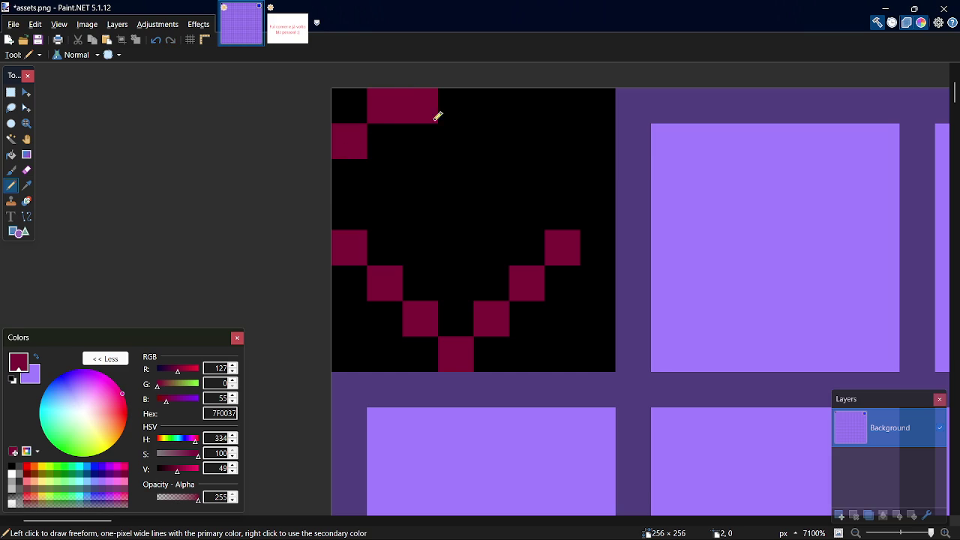
{"action": "left_click", "coordinate": [457, 129]}
{"action": "left_click", "coordinate": [486, 112]}
{"action": "left_click", "coordinate": [525, 106]}
{"action": "left_click", "coordinate": [564, 129]}
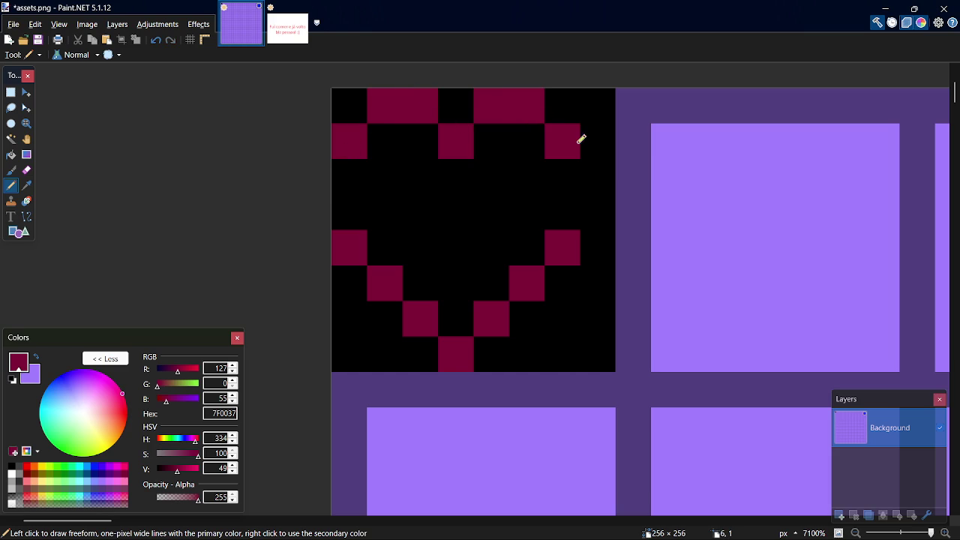
{"action": "left_click", "coordinate": [590, 165]}
{"action": "left_click", "coordinate": [603, 199]}
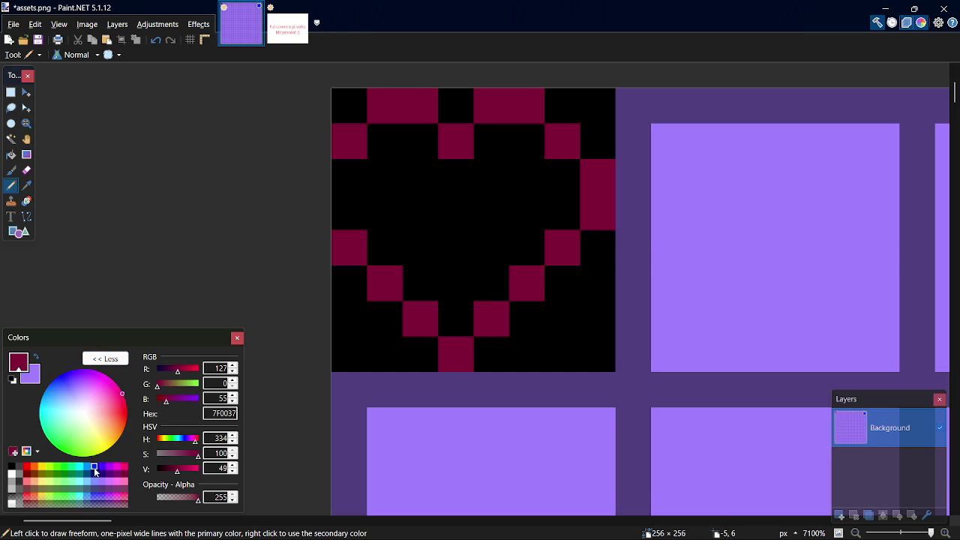
- Flood-fill the heart's interior with bright pink FF006E
{"action": "left_click", "coordinate": [125, 466]}
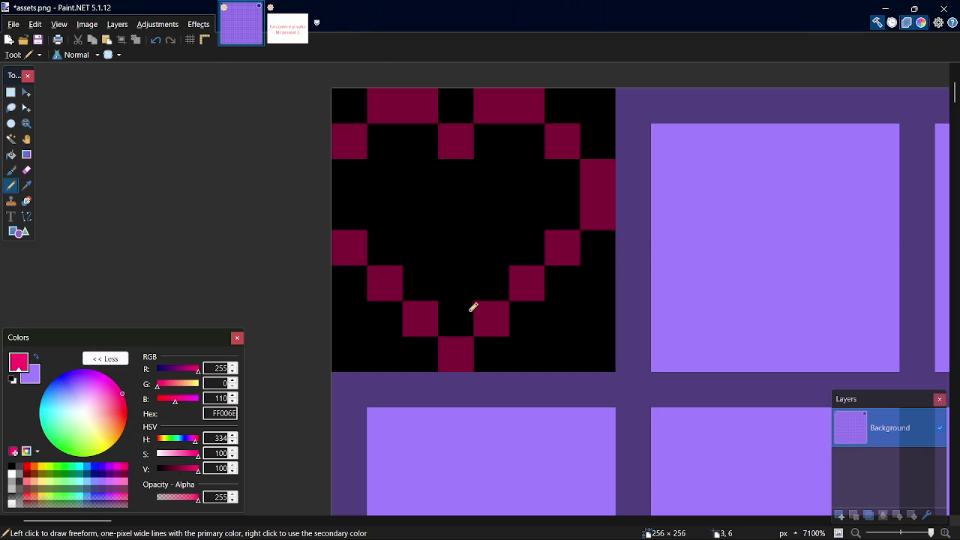
{"action": "key", "text": "f"}
{"action": "left_click", "coordinate": [456, 268]}
{"action": "key", "text": "p"}
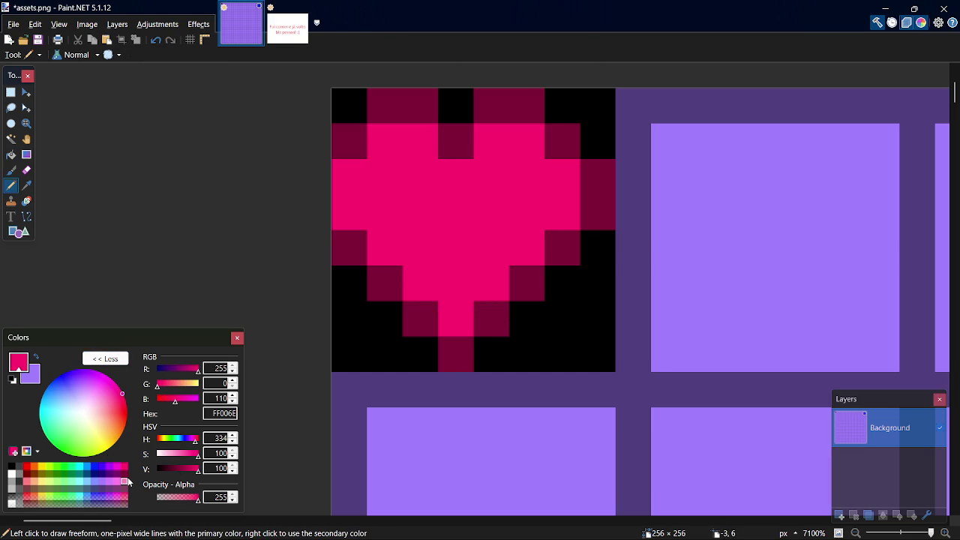
- Try light pink FF7FB6 highlight strokes at the heart's upper left, undoing them
{"action": "left_click", "coordinate": [127, 479]}
{"action": "left_click", "coordinate": [397, 160]}
{"action": "key", "text": "ctrl+z"}
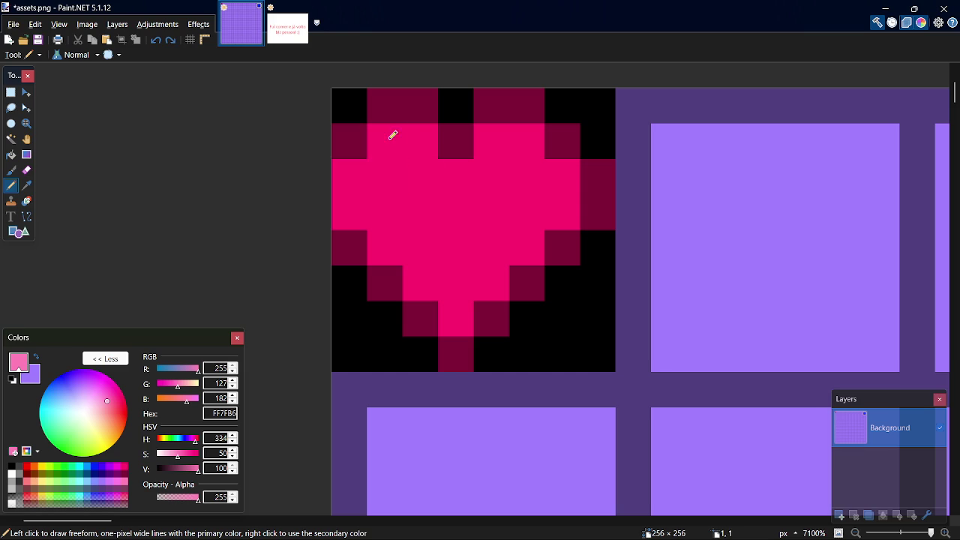
{"action": "left_click_drag", "start_coordinate": [393, 132], "coordinate": [346, 169]}
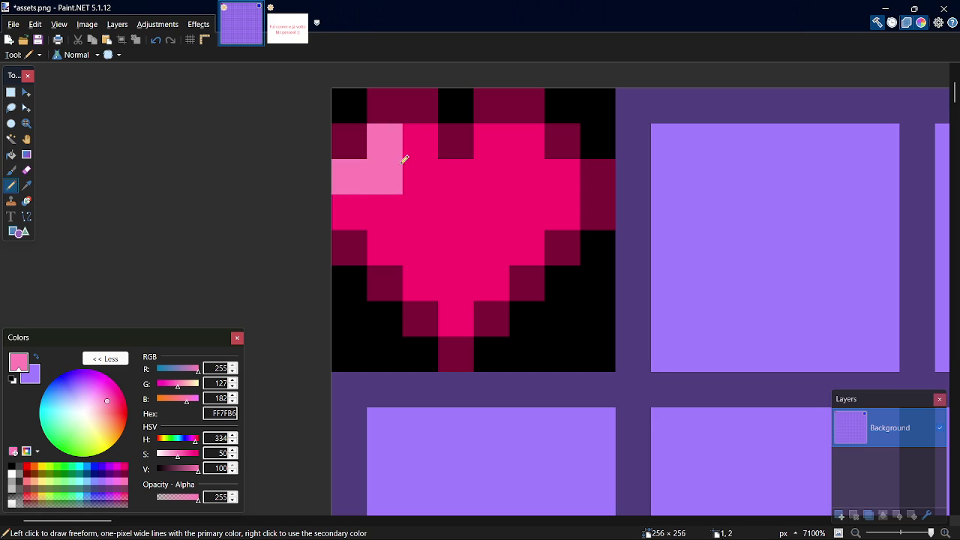
{"action": "left_click", "coordinate": [357, 146]}
{"action": "key", "text": "ctrl+z"}
{"action": "mouse_move", "coordinate": [418, 146]}
{"action": "left_mouse_down"}
{"action": "mouse_move", "coordinate": [421, 170]}
{"action": "mouse_move", "coordinate": [391, 151]}
{"action": "mouse_move", "coordinate": [416, 131]}
{"action": "left_mouse_up"}
{"action": "key", "text": "ctrl+z"}
{"action": "key", "text": "ctrl+z"}
{"action": "key", "text": "ctrl+z"}
{"action": "key", "text": "f"}
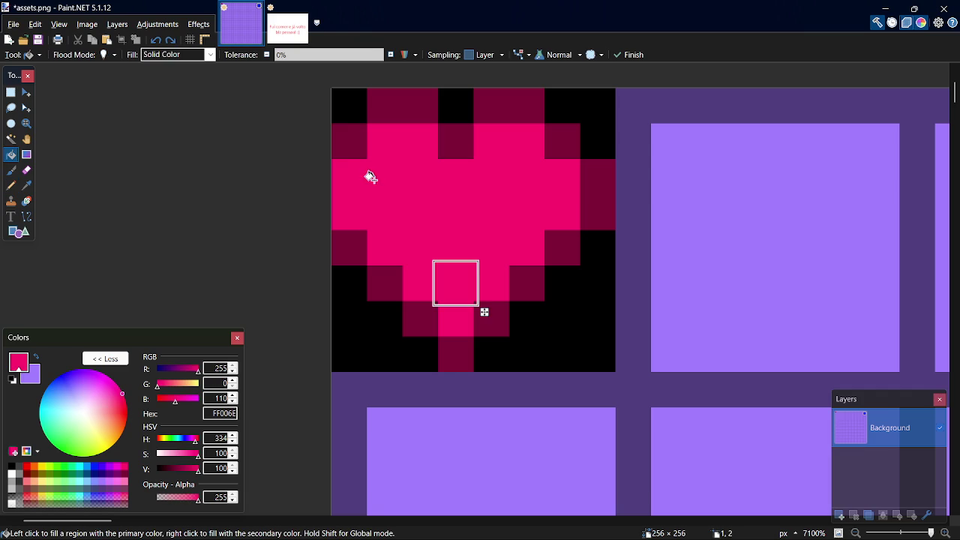
{"action": "key", "text": "p"}
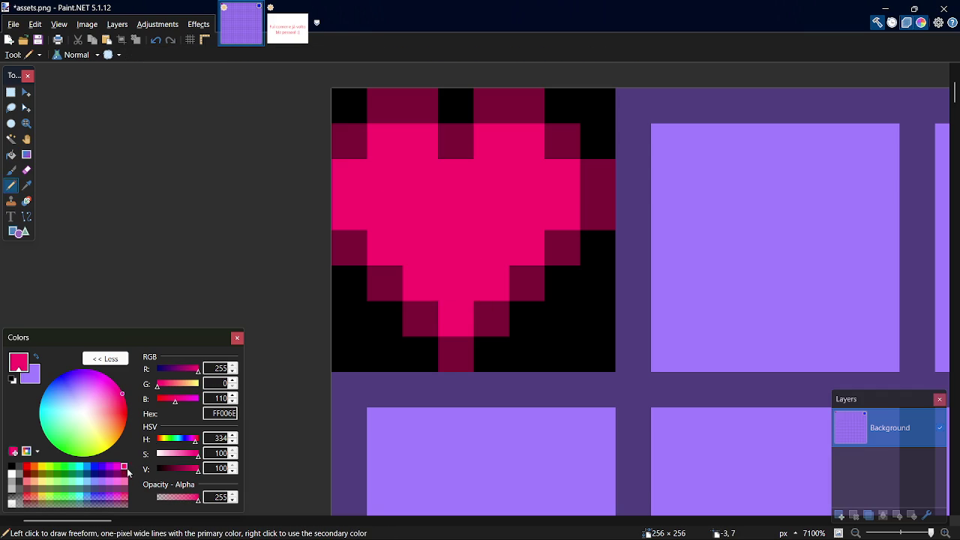
- Test single light-pink highlight pixels at several spots on the heart, undoing each
{"action": "left_click", "coordinate": [124, 478]}
{"action": "left_click", "coordinate": [386, 176]}
{"action": "left_click", "coordinate": [419, 172]}
{"action": "key", "text": "ctrl+z"}
{"action": "key", "text": "ctrl+z"}
{"action": "left_click", "coordinate": [390, 142]}
{"action": "left_click", "coordinate": [411, 144]}
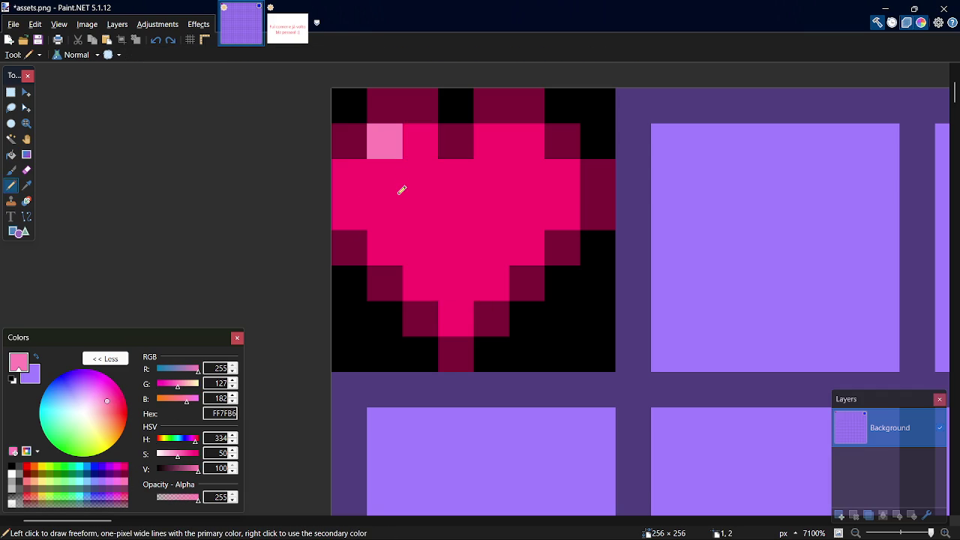
{"action": "key", "text": "ctrl+z"}
{"action": "key", "text": "ctrl+z"}
{"action": "left_click", "coordinate": [399, 190]}
{"action": "key", "text": "ctrl+z"}
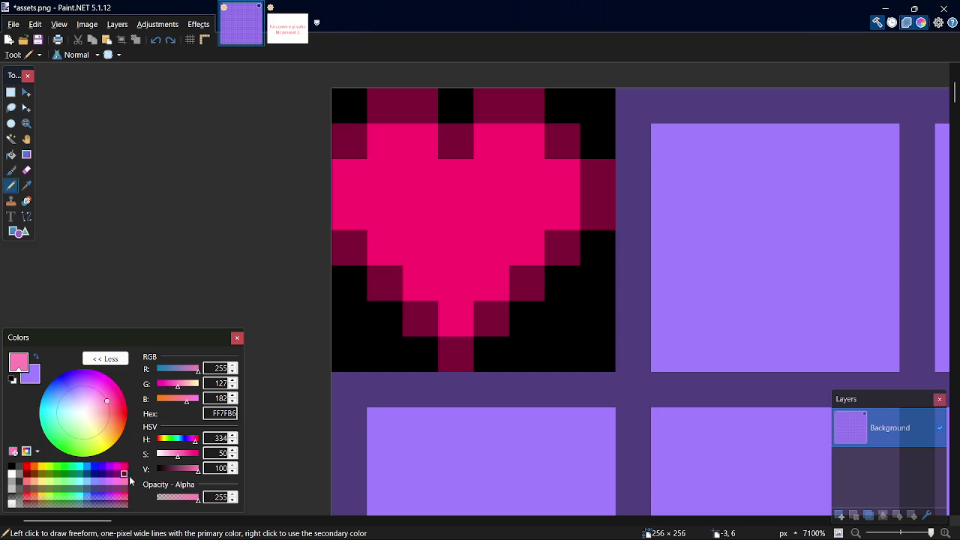
- Try dark purple shading pixels inside the heart, then undo them
{"action": "left_click", "coordinate": [118, 477]}
{"action": "left_click_drag", "start_coordinate": [390, 177], "coordinate": [425, 180]}
{"action": "key", "text": "ctrl+z"}
{"action": "left_click", "coordinate": [445, 250]}
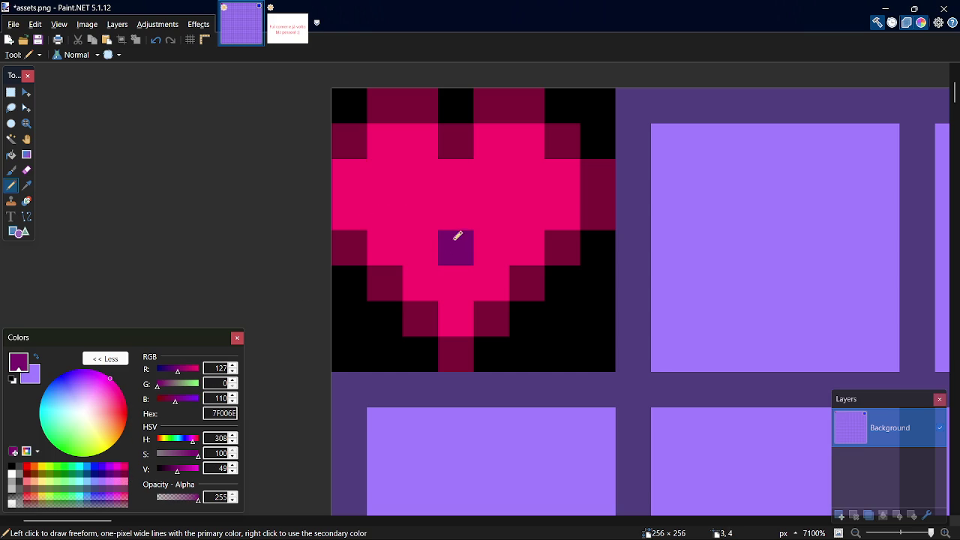
{"action": "left_click", "coordinate": [431, 215]}
{"action": "left_click", "coordinate": [500, 205]}
{"action": "key", "text": "ctrl+z"}
{"action": "key", "text": "ctrl+z"}
{"action": "key", "text": "ctrl+z"}
- Paint one light-pink highlight pixel at the heart's upper left and save assets.png
{"action": "left_click", "coordinate": [125, 485]}
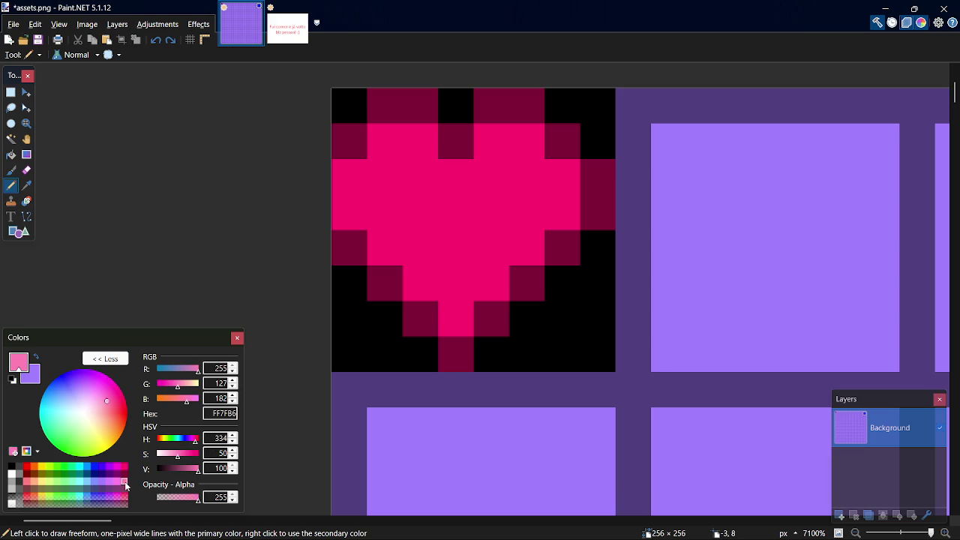
{"action": "left_click", "coordinate": [382, 172]}
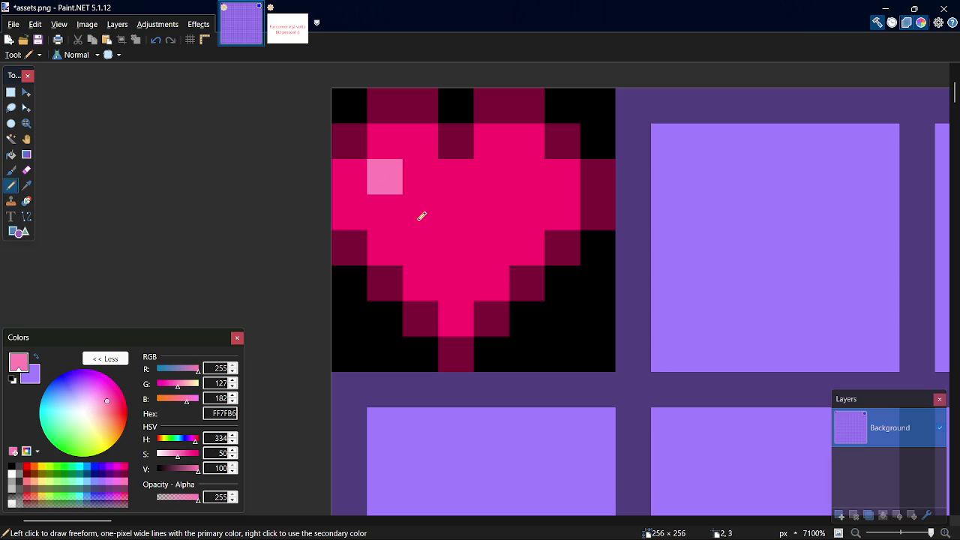
{"action": "key", "text": "ctrl+s"}
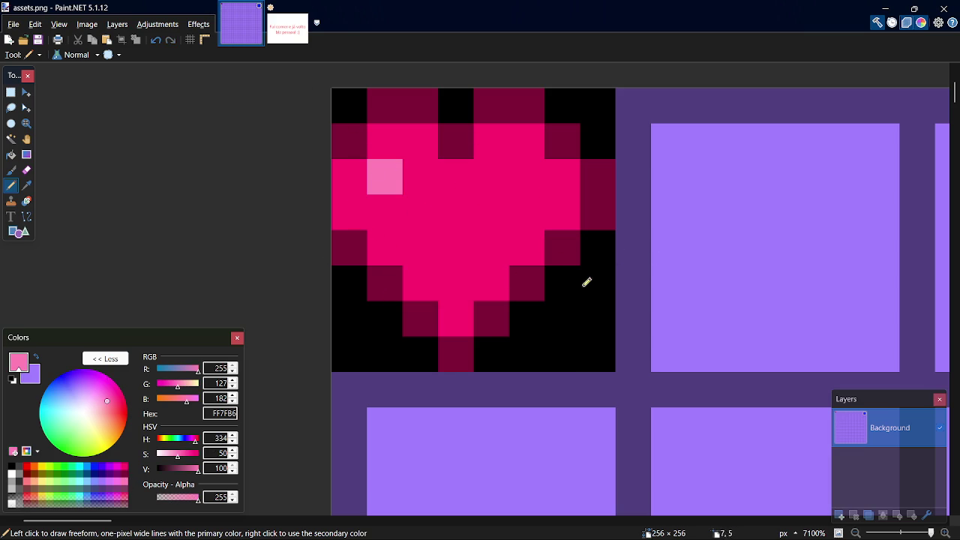
{"action": "left_click", "coordinate": [11, 467]}
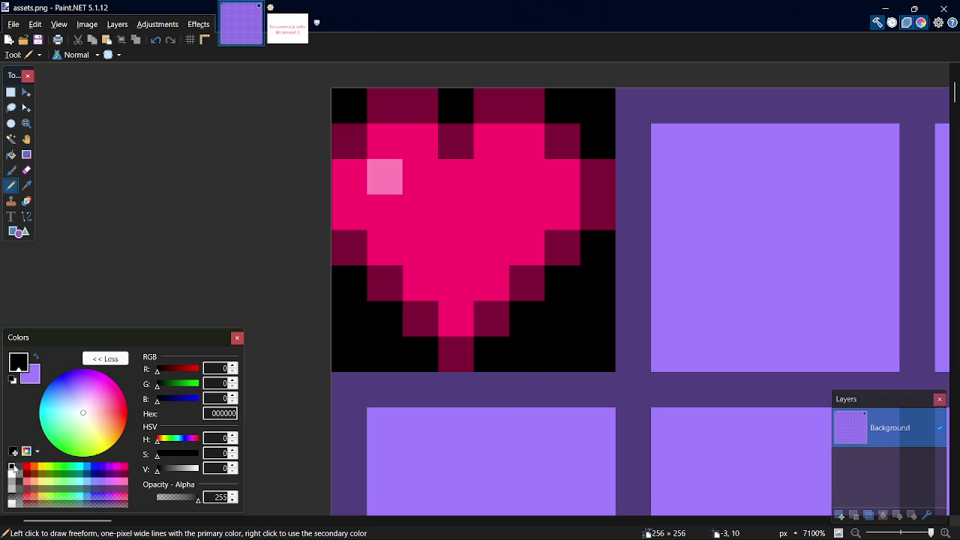
- Fill the tile beside the heart with a solid black rectangle
{"action": "key", "text": "o"}
{"action": "left_click_drag", "start_coordinate": [635, 106], "coordinate": [842, 287]}
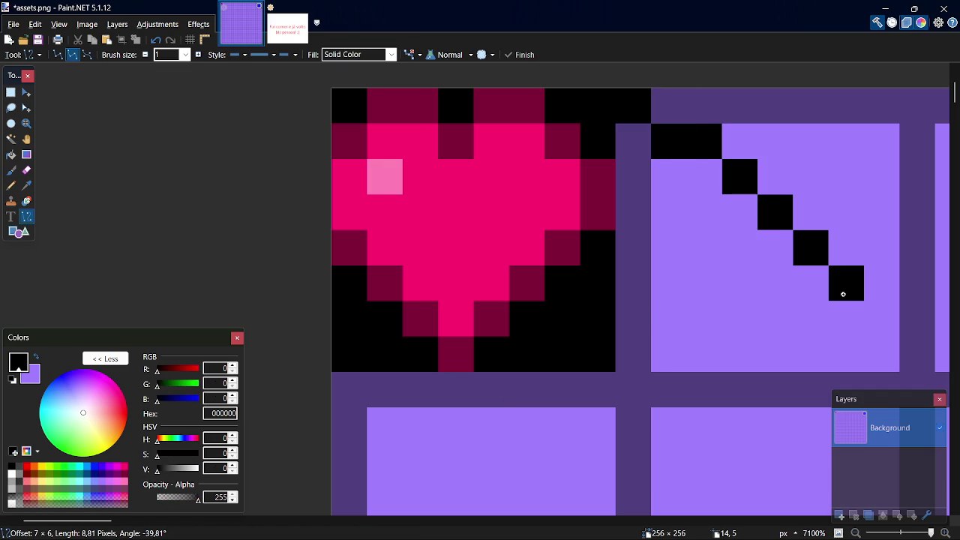
{"action": "key", "text": "ctrl+z"}
{"action": "key", "text": "o"}
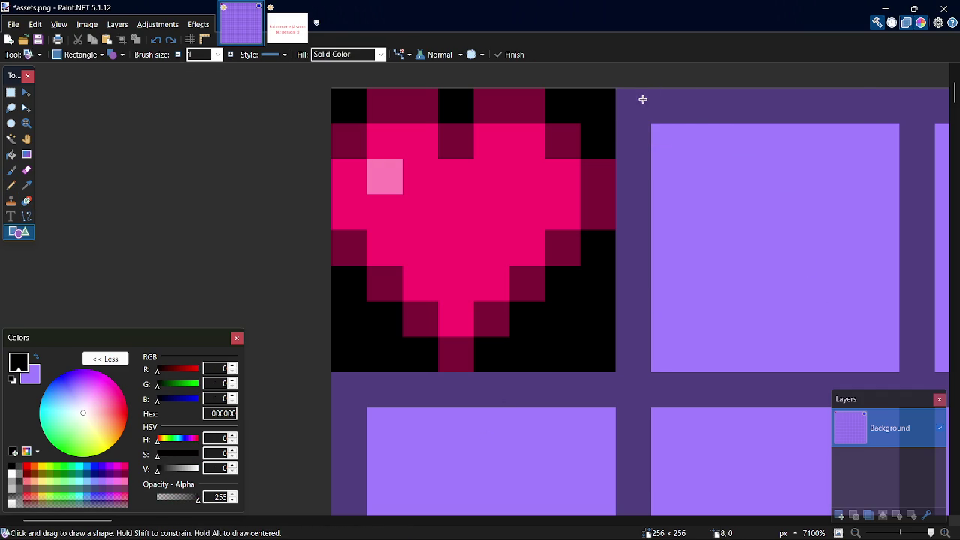
{"action": "mouse_move", "coordinate": [642, 96]}
{"action": "left_mouse_down"}
{"action": "mouse_move", "coordinate": [857, 295]}
{"action": "mouse_move", "coordinate": [889, 342]}
{"action": "mouse_move", "coordinate": [643, 100]}
{"action": "left_mouse_up"}
{"action": "key", "text": "s"}
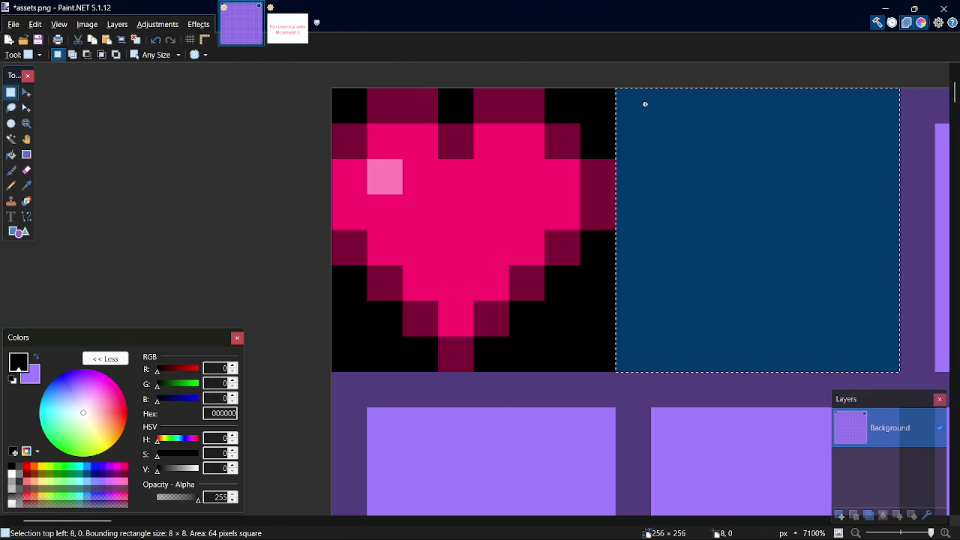
- Pencil the clock's blue 0026FF rim along the bottom and diagonally up both sides
{"action": "key", "text": "p"}
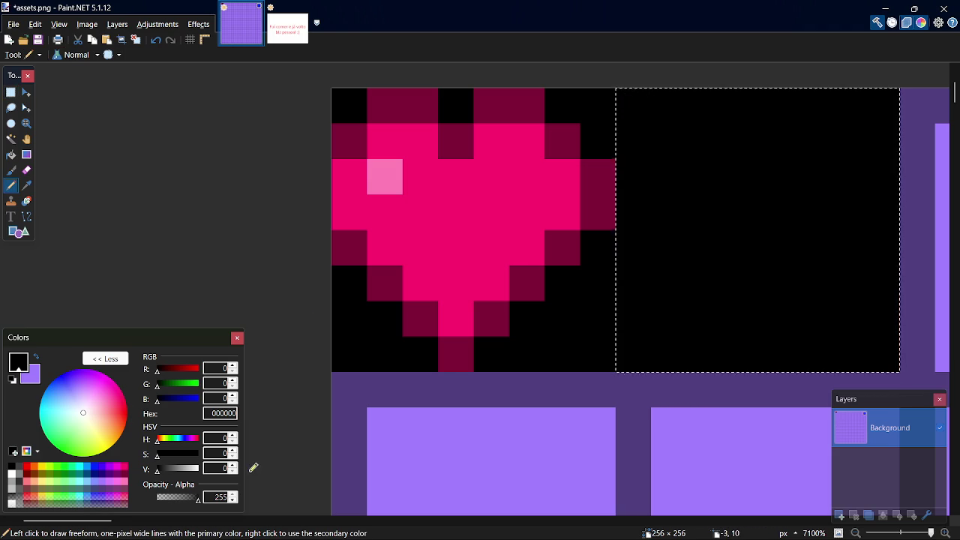
{"action": "left_click_drag", "start_coordinate": [88, 523], "coordinate": [119, 523]}
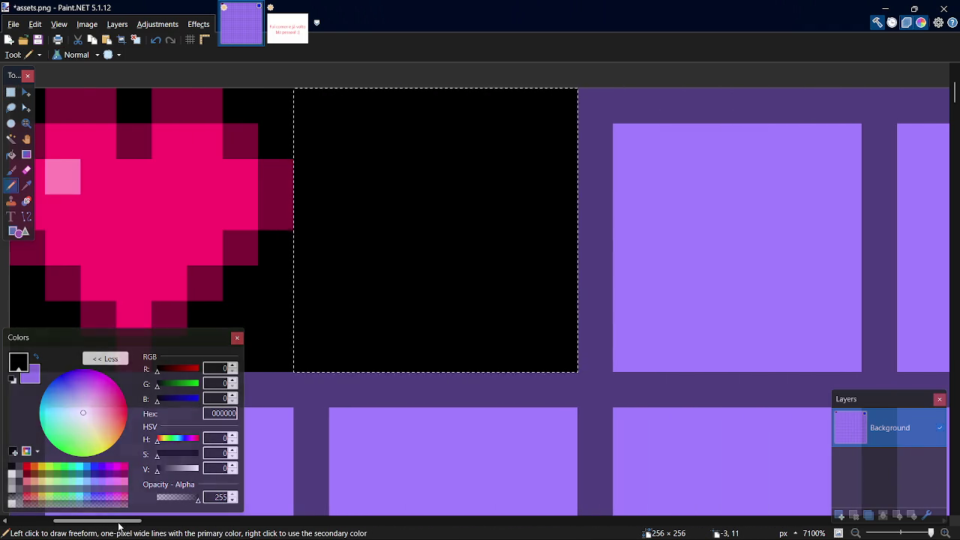
{"action": "left_click", "coordinate": [95, 473]}
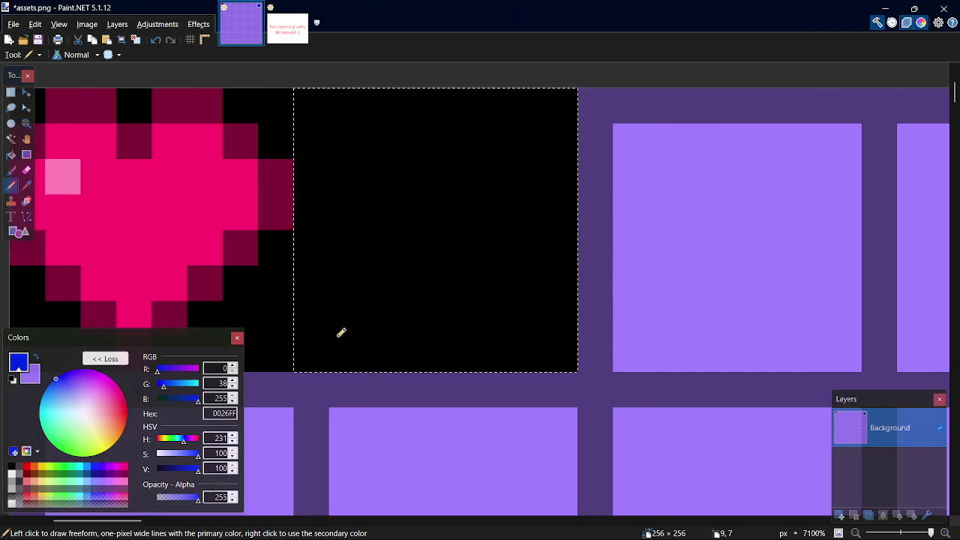
{"action": "mouse_move", "coordinate": [408, 350]}
{"action": "left_mouse_down"}
{"action": "mouse_move", "coordinate": [448, 347]}
{"action": "mouse_move", "coordinate": [431, 358]}
{"action": "left_mouse_up"}
{"action": "left_click", "coordinate": [487, 349]}
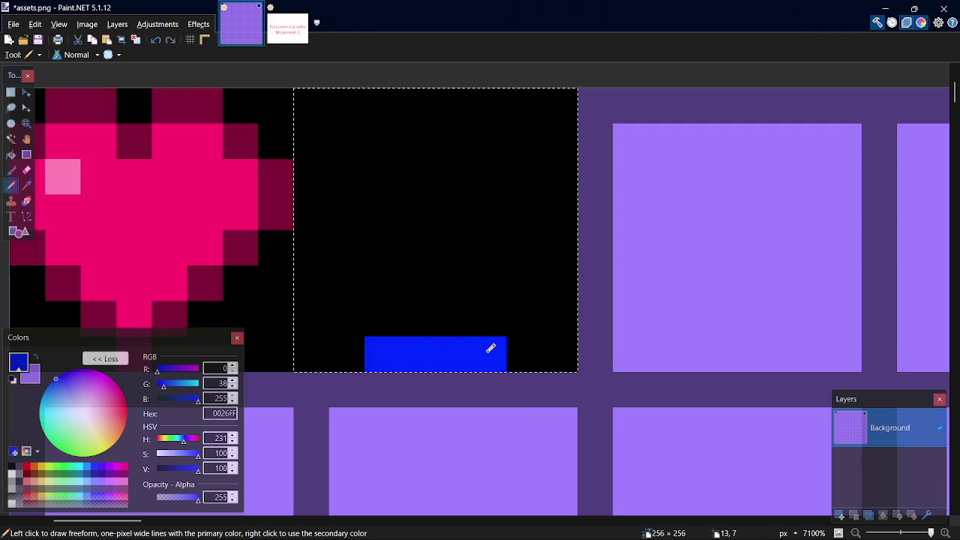
{"action": "left_click", "coordinate": [527, 321]}
{"action": "left_click", "coordinate": [561, 285]}
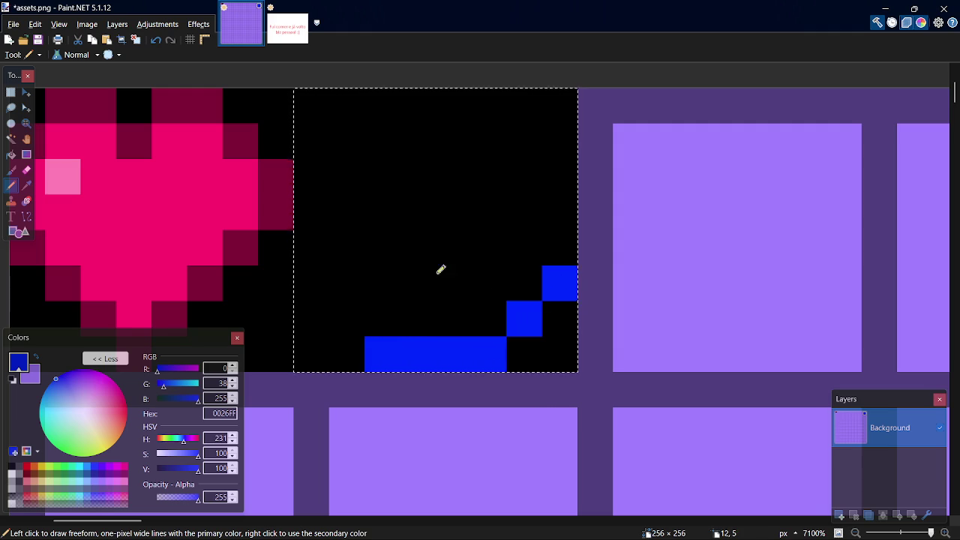
{"action": "left_click", "coordinate": [352, 307]}
{"action": "left_click", "coordinate": [326, 276]}
{"action": "left_click", "coordinate": [323, 243]}
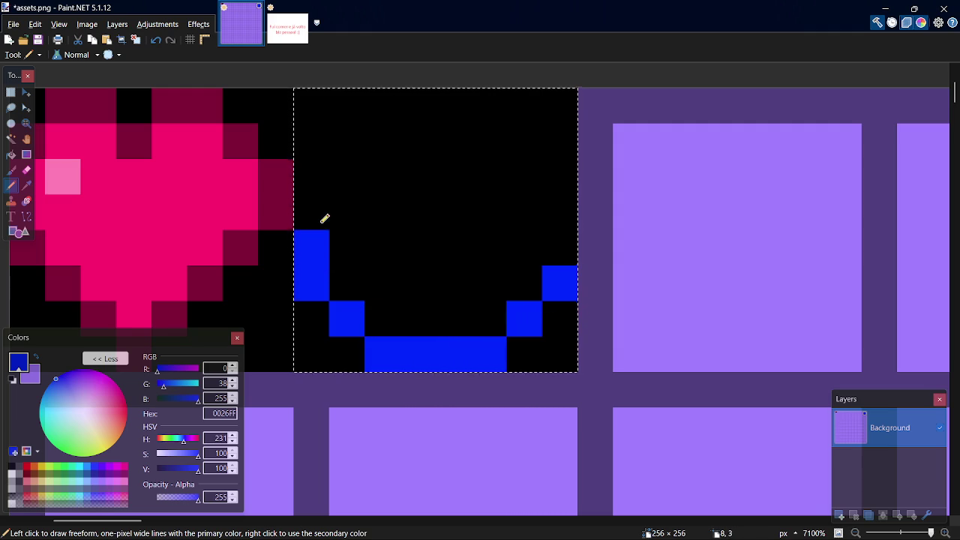
{"action": "key", "text": "ctrl+z"}
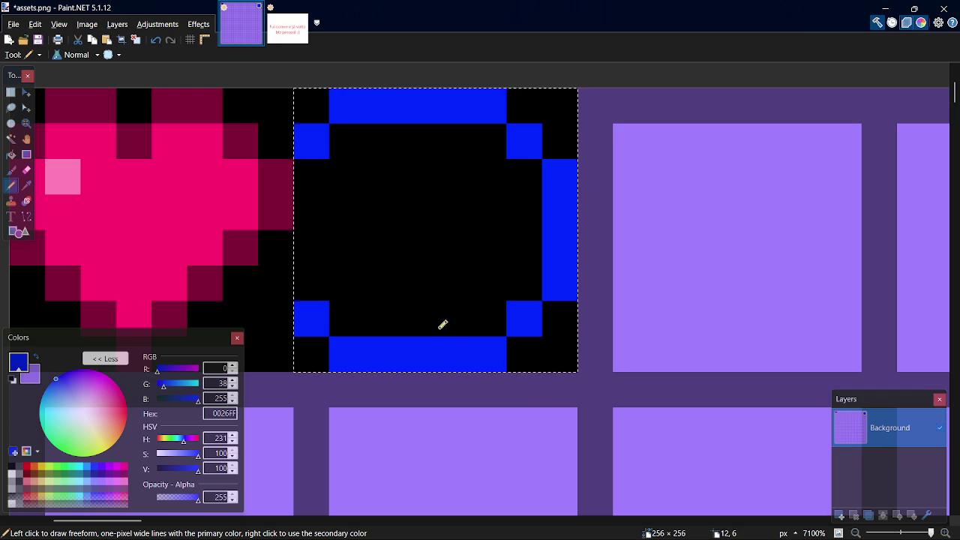
{"action": "left_click", "coordinate": [12, 468]}
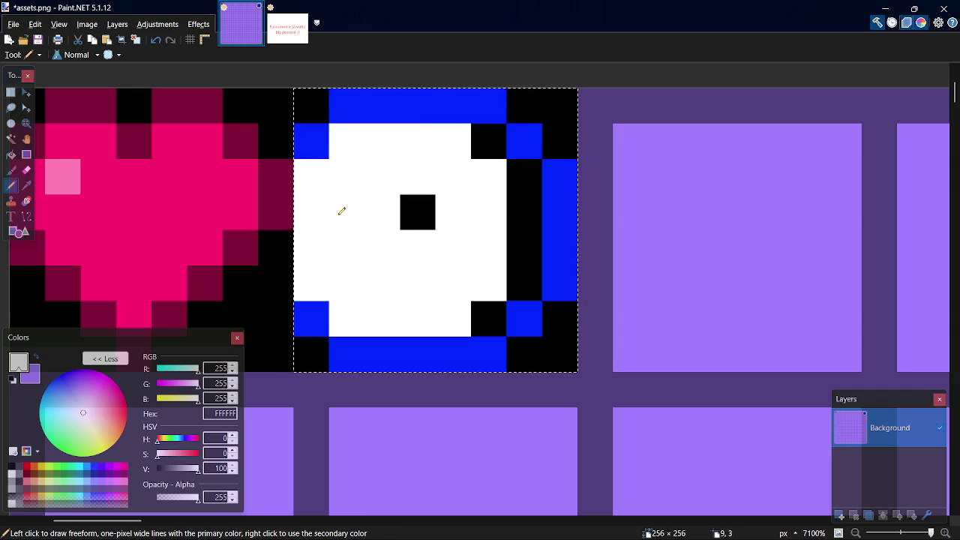
- Choose darker blue 00137F for the rim, then sample white and whiten a stray rim pixel
{"action": "left_click", "coordinate": [95, 467]}
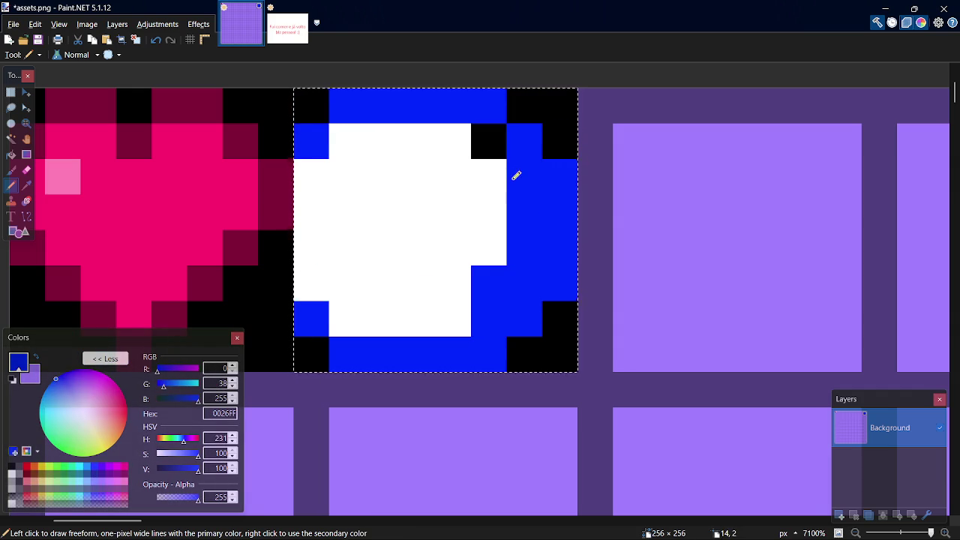
{"action": "left_click", "coordinate": [94, 474]}
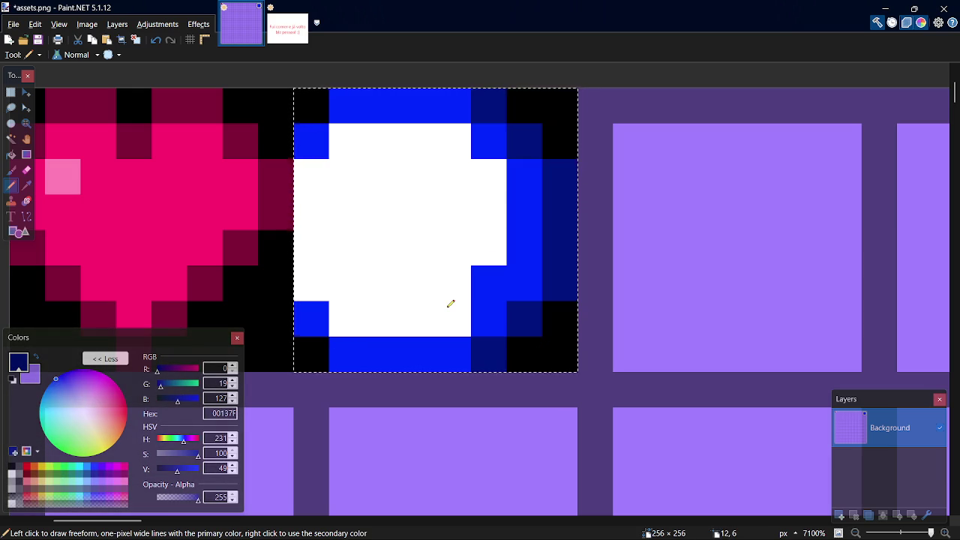
{"action": "key", "text": "k"}
{"action": "left_click", "coordinate": [450, 282]}
{"action": "key", "text": "p"}
{"action": "left_click", "coordinate": [478, 274]}
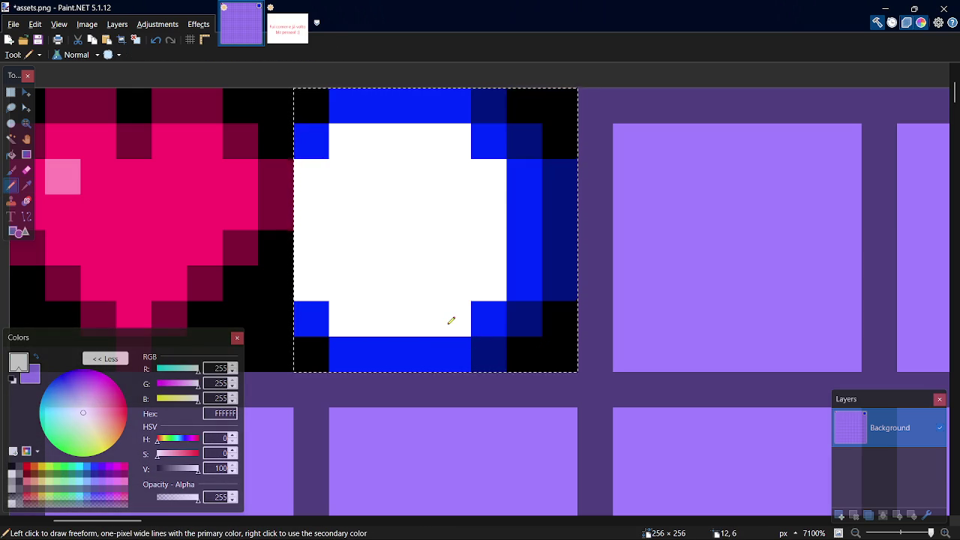
- Undo a trial copy of the clock into the next tile, save assets.png and deselect
{"action": "key", "text": "ctrl+c"}
{"action": "key", "text": "ctrl+v"}
{"action": "mouse_move", "coordinate": [446, 248]}
{"action": "left_mouse_down"}
{"action": "mouse_move", "coordinate": [773, 276]}
{"action": "mouse_move", "coordinate": [743, 277]}
{"action": "left_mouse_up"}
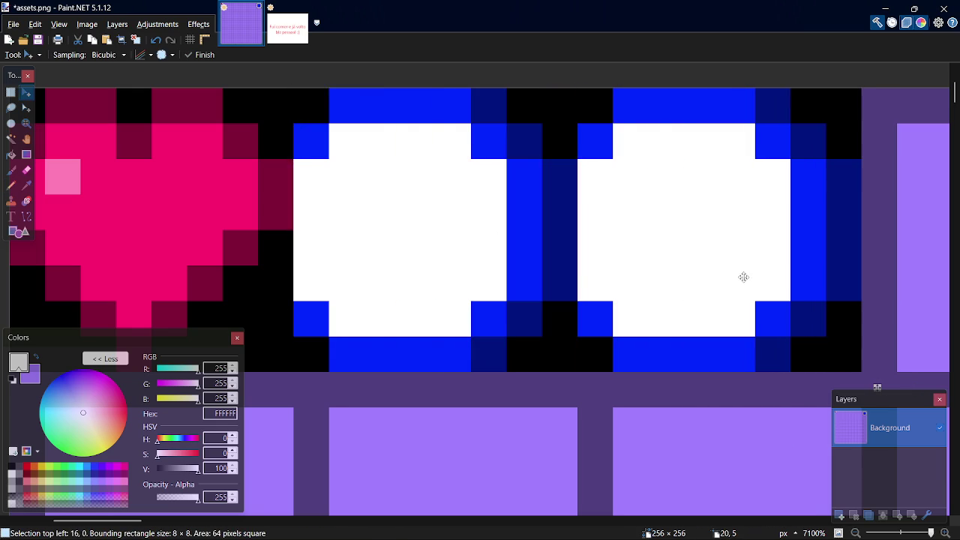
{"action": "key", "text": "ctrl+z"}
{"action": "key", "text": "ctrl+s"}
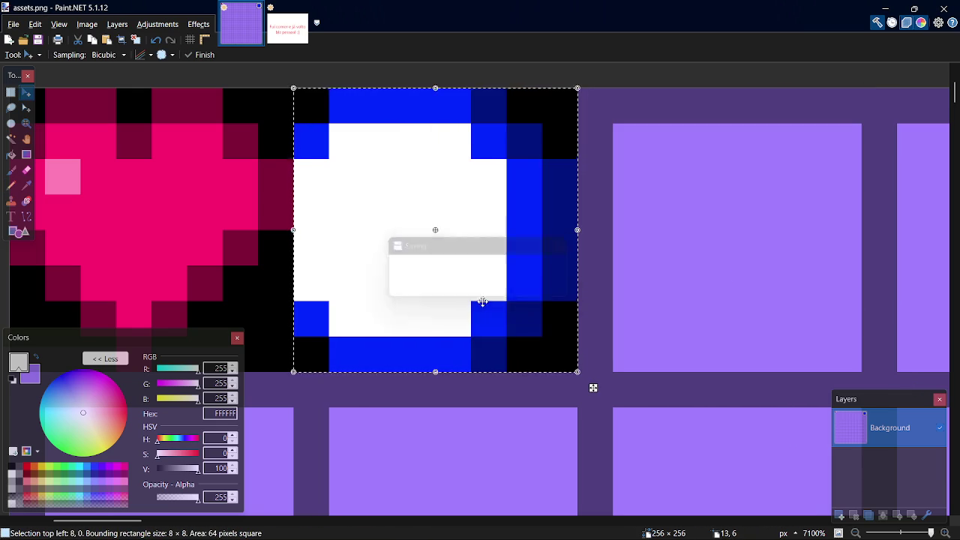
{"action": "key", "text": "s"}
{"action": "key", "text": "ctrl+d"}
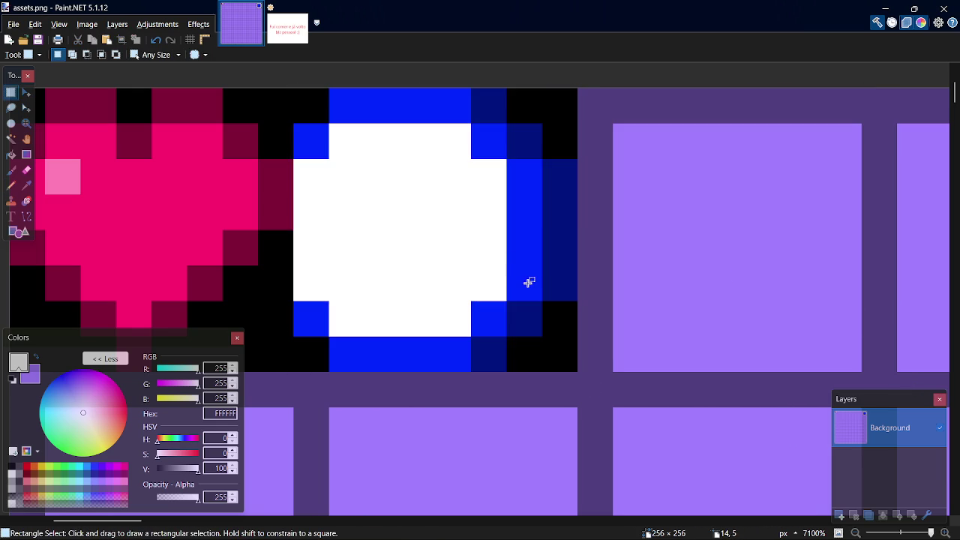
- Finish the hook-shaped black clock hand in pencil and save the tileset
{"action": "key", "text": "p"}
{"action": "left_click", "coordinate": [394, 232]}
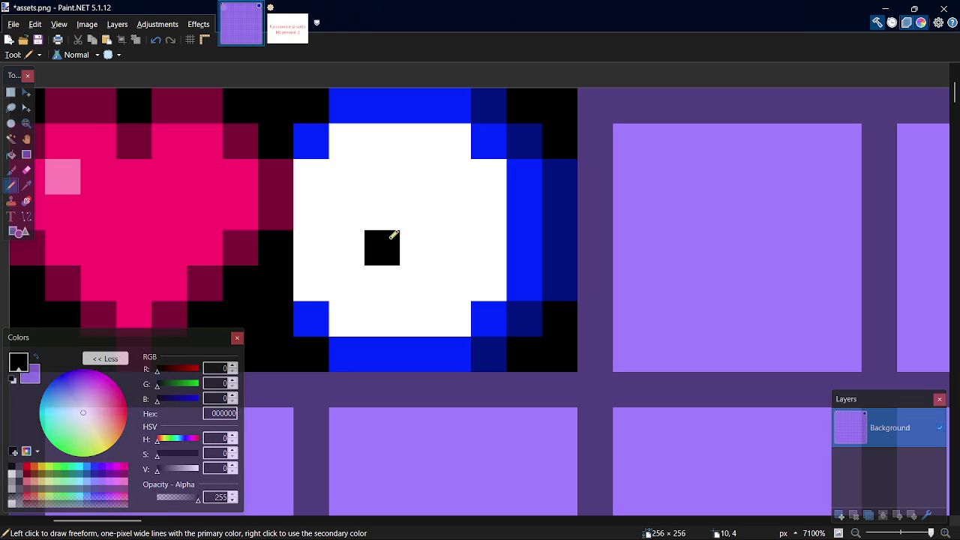
{"action": "key", "text": "ctrl+z"}
{"action": "mouse_move", "coordinate": [390, 219]}
{"action": "left_mouse_down"}
{"action": "mouse_move", "coordinate": [381, 210]}
{"action": "mouse_move", "coordinate": [347, 217]}
{"action": "left_mouse_up"}
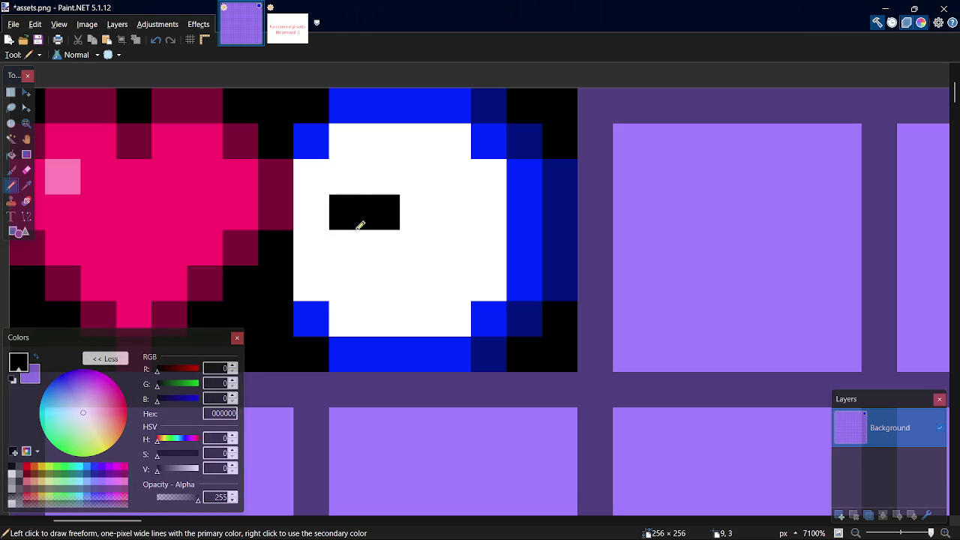
{"action": "left_click", "coordinate": [407, 242]}
{"action": "left_click", "coordinate": [418, 217]}
{"action": "left_click", "coordinate": [420, 277]}
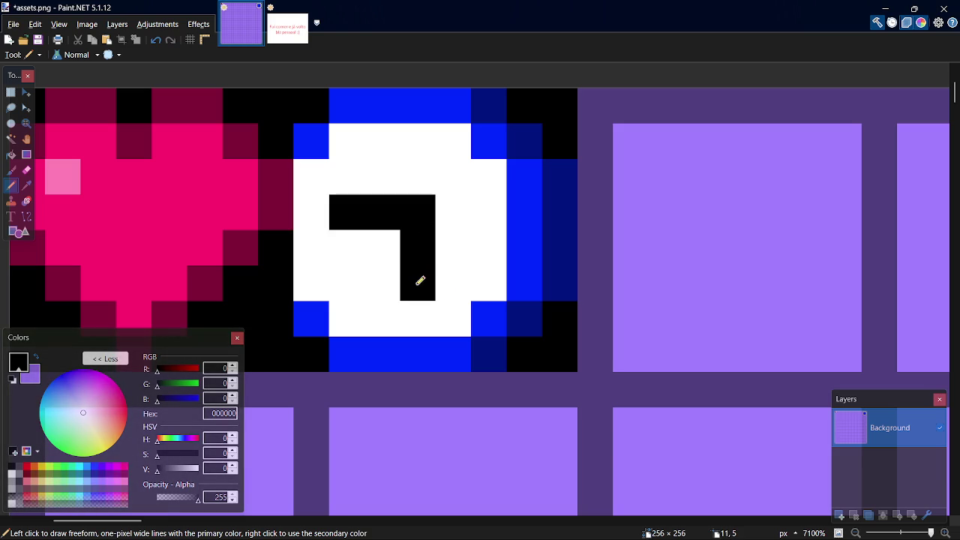
{"action": "key", "text": "ctrl+s"}
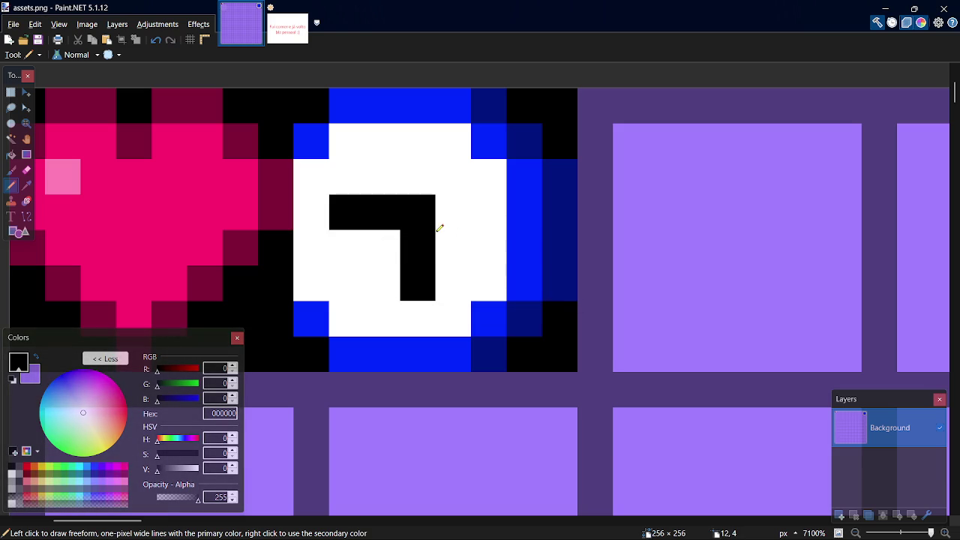
- Move the plain purple tile left over the blue clock tile to cover it
{"action": "scroll", "coordinate": [469, 300], "scroll_direction": "down", "scroll_amount": 3}
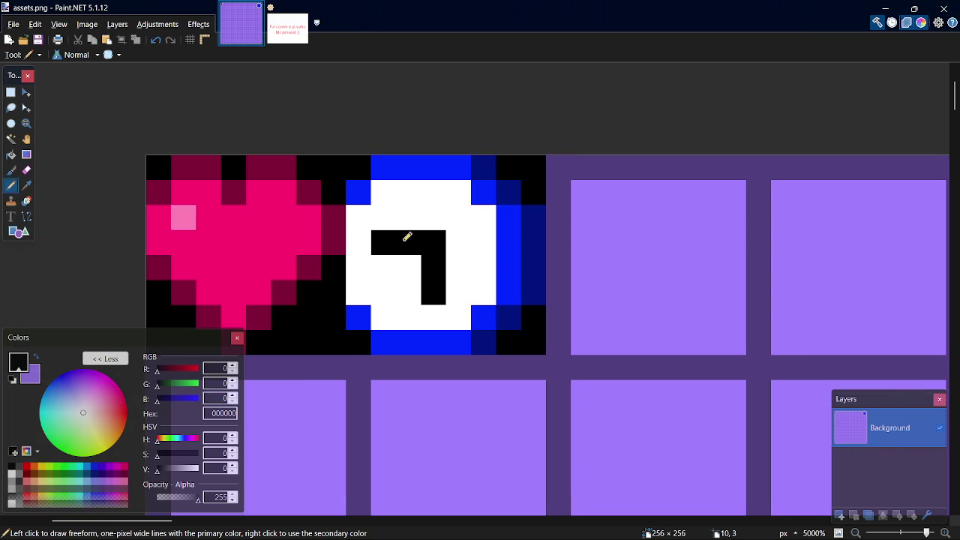
{"action": "key", "text": "s"}
{"action": "mouse_move", "coordinate": [365, 165]}
{"action": "left_mouse_down"}
{"action": "mouse_move", "coordinate": [509, 341]}
{"action": "mouse_move", "coordinate": [529, 343]}
{"action": "left_mouse_up"}
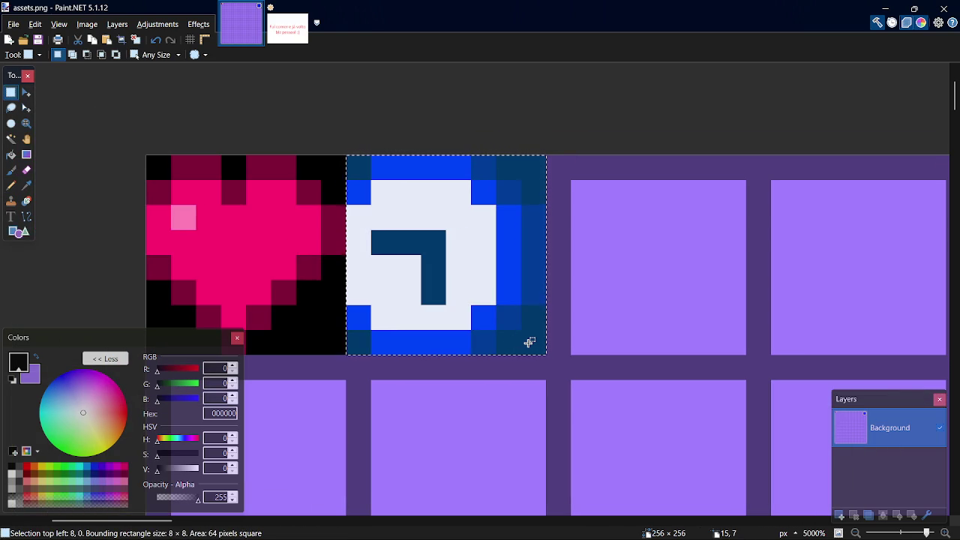
{"action": "mouse_move", "coordinate": [563, 169]}
{"action": "left_mouse_down"}
{"action": "mouse_move", "coordinate": [716, 308]}
{"action": "mouse_move", "coordinate": [728, 354]}
{"action": "left_mouse_up"}
{"action": "key", "text": "m"}
{"action": "mouse_move", "coordinate": [710, 319]}
{"action": "left_mouse_down"}
{"action": "mouse_move", "coordinate": [520, 319]}
{"action": "mouse_move", "coordinate": [482, 335]}
{"action": "mouse_move", "coordinate": [488, 328]}
{"action": "left_mouse_up"}
{"action": "key", "text": "s"}
{"action": "scroll", "coordinate": [452, 354], "scroll_direction": "down", "scroll_amount": 3}
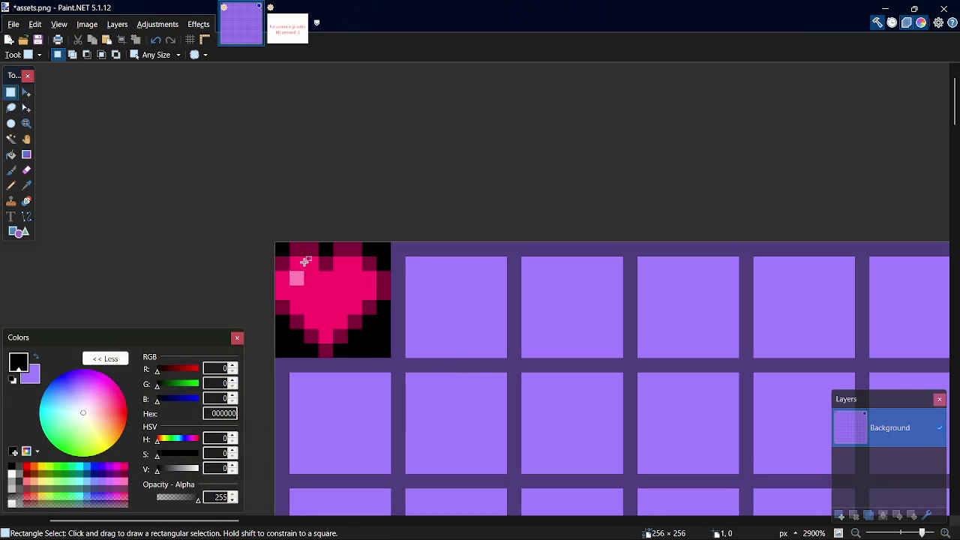
- Move the 8×8 heart tile down two tile rows and deselect it
{"action": "left_click_drag", "start_coordinate": [287, 257], "coordinate": [387, 350]}
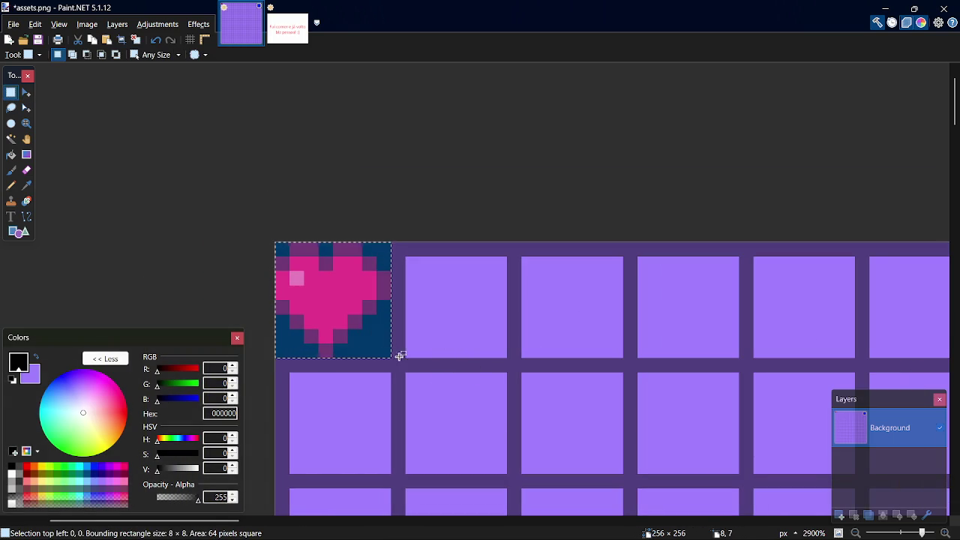
{"action": "scroll", "coordinate": [948, 105], "scroll_direction": "down", "scroll_amount": 3}
{"action": "key", "text": "m"}
{"action": "mouse_move", "coordinate": [372, 202]}
{"action": "left_mouse_down"}
{"action": "mouse_move", "coordinate": [377, 437]}
{"action": "mouse_move", "coordinate": [373, 405]}
{"action": "left_mouse_up"}
{"action": "key", "text": "s"}
{"action": "key", "text": "ctrl+d"}
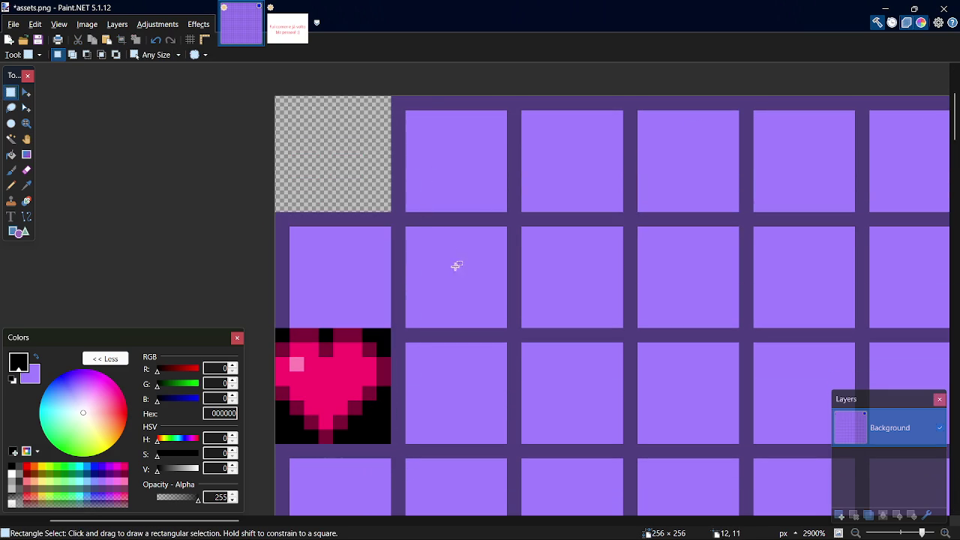
- Draw a filled black 16×16 rectangle in the top-left corner of the sheet
{"action": "key", "text": "o"}
{"action": "mouse_move", "coordinate": [507, 328]}
{"action": "left_mouse_down"}
{"action": "mouse_move", "coordinate": [477, 313]}
{"action": "mouse_move", "coordinate": [277, 97]}
{"action": "left_mouse_up"}
{"action": "key", "text": "s"}
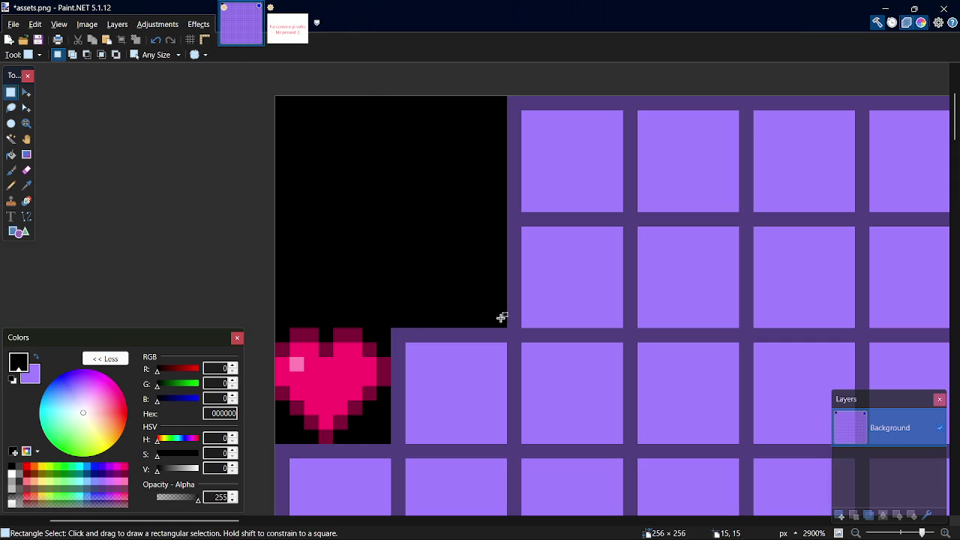
{"action": "left_click_drag", "start_coordinate": [505, 325], "coordinate": [286, 100]}
{"action": "key", "text": "p"}
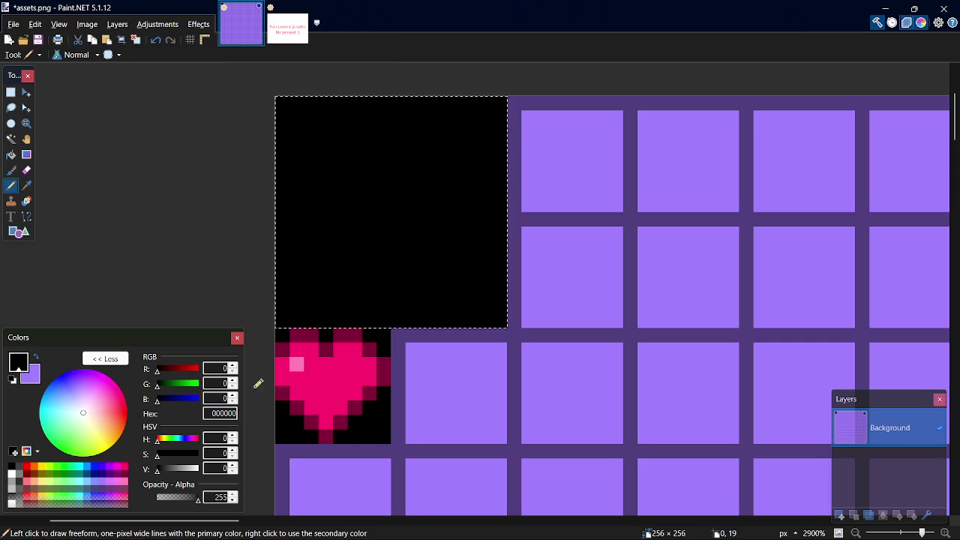
- Draw a blue 0026FF ellipse outline spanning the full black 16×16 block
{"action": "left_click", "coordinate": [102, 474]}
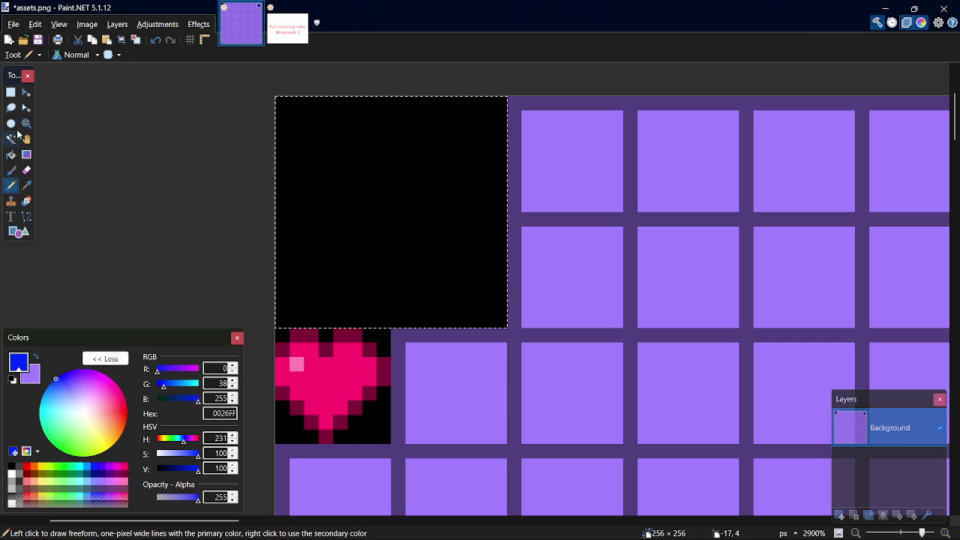
{"action": "left_click", "coordinate": [19, 232]}
{"action": "left_click", "coordinate": [73, 55]}
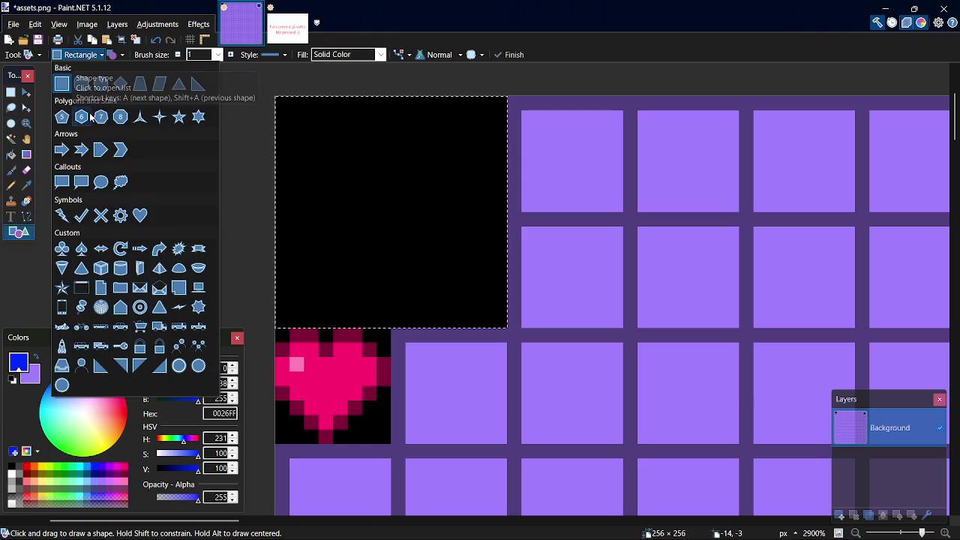
{"action": "left_click", "coordinate": [107, 80]}
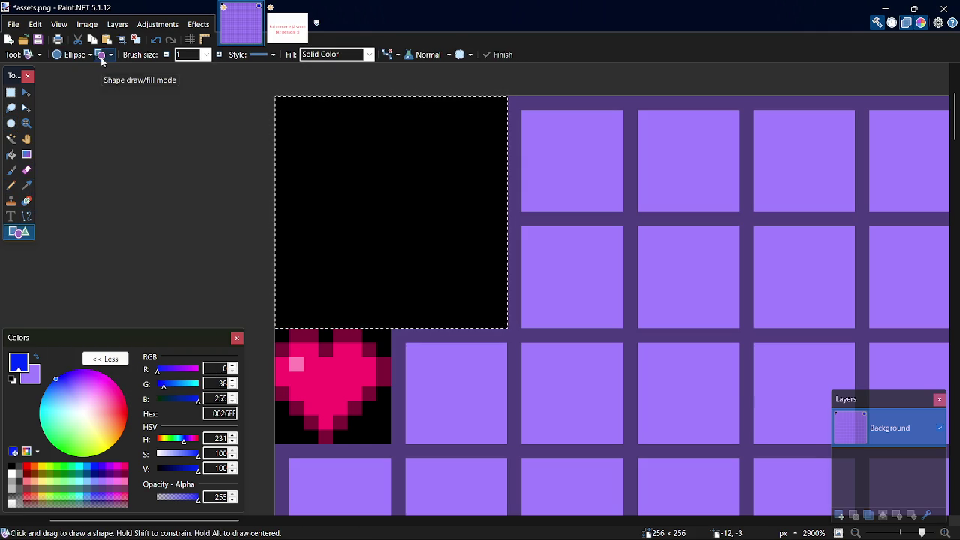
{"action": "left_click", "coordinate": [100, 55]}
{"action": "left_click_drag", "start_coordinate": [279, 100], "coordinate": [497, 318]}
{"action": "key", "text": "s"}
{"action": "left_click", "coordinate": [383, 276]}
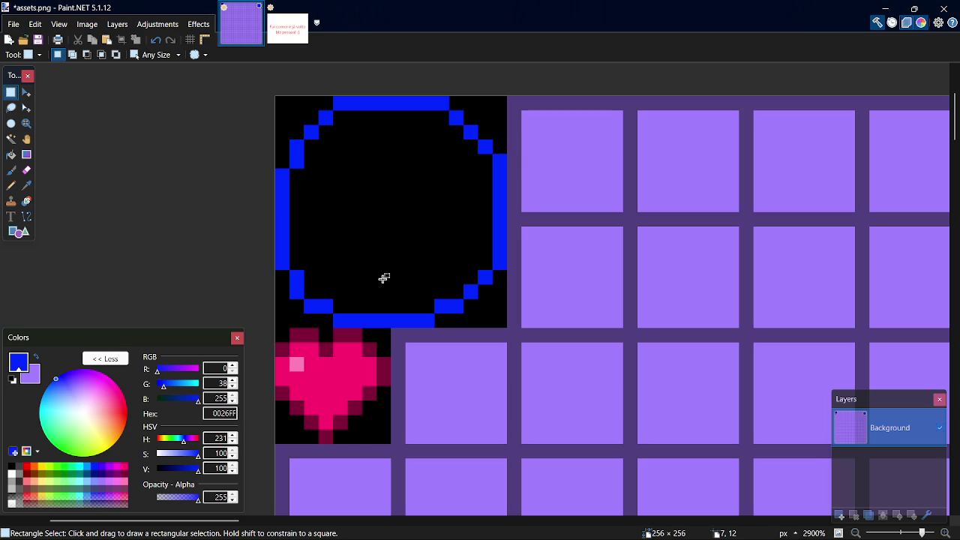
- Sample black from the circle's centre as the drawing colour
{"action": "key", "text": "x"}
{"action": "key", "text": "k"}
{"action": "left_click", "coordinate": [398, 279]}
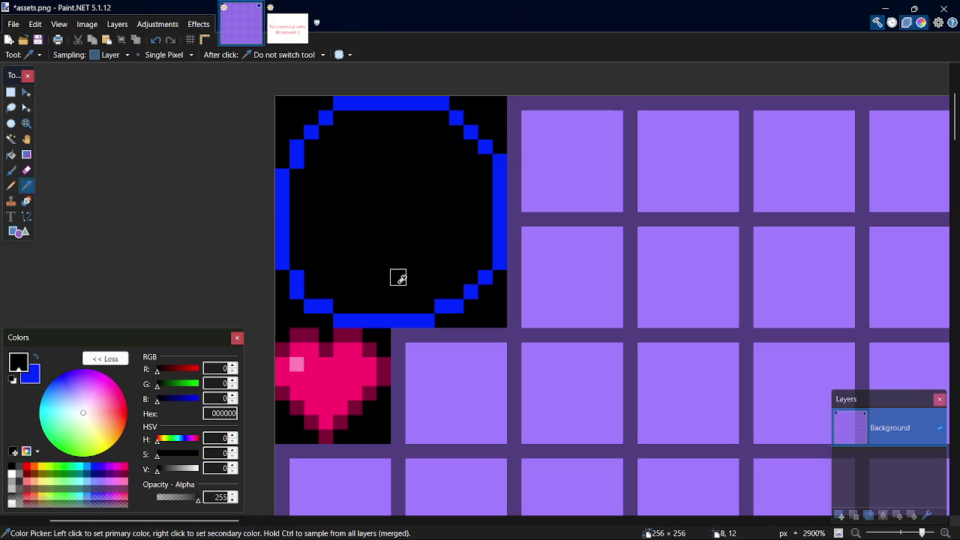
- Blacken the circle's diagonal edge pixels on the left and right sides
{"action": "key", "text": "p"}
{"action": "left_click_drag", "start_coordinate": [335, 304], "coordinate": [297, 272]}
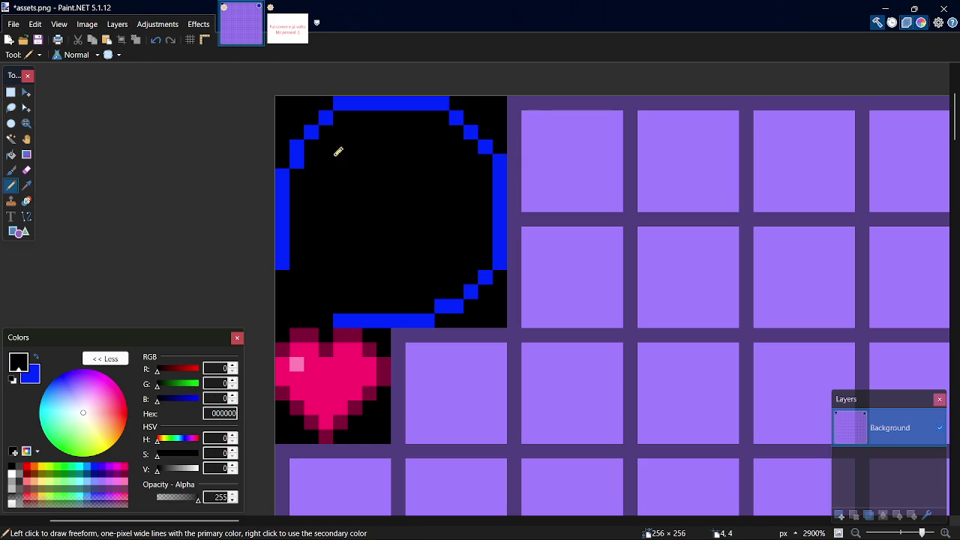
{"action": "left_click_drag", "start_coordinate": [308, 148], "coordinate": [328, 111]}
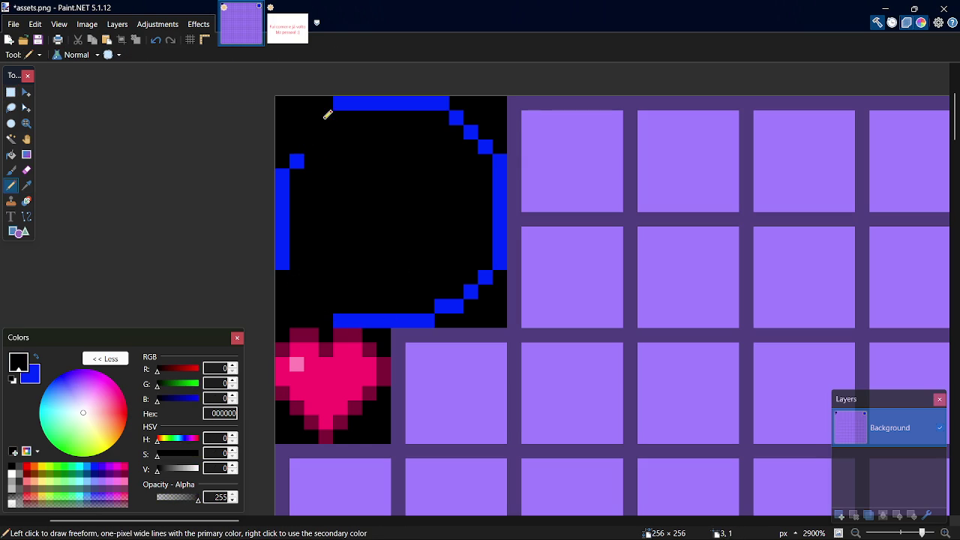
{"action": "left_click", "coordinate": [303, 158]}
{"action": "mouse_move", "coordinate": [449, 117]}
{"action": "left_mouse_down"}
{"action": "mouse_move", "coordinate": [476, 133]}
{"action": "mouse_move", "coordinate": [487, 274]}
{"action": "mouse_move", "coordinate": [451, 301]}
{"action": "left_mouse_up"}
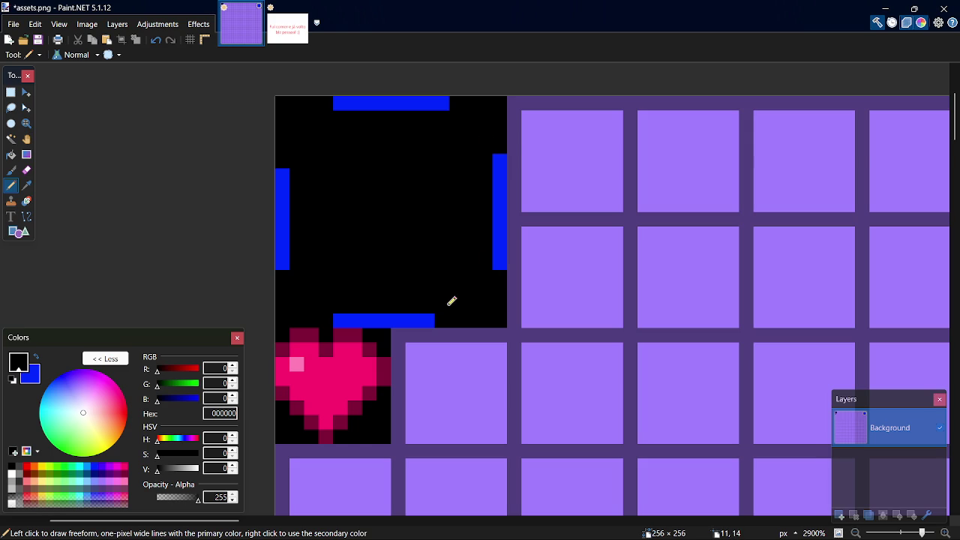
- Sample the ring's blue, extend the bottom and left bars, and step the top-right corner
{"action": "key", "text": "k"}
{"action": "left_click", "coordinate": [424, 321]}
{"action": "key", "text": "p"}
{"action": "left_click", "coordinate": [442, 321]}
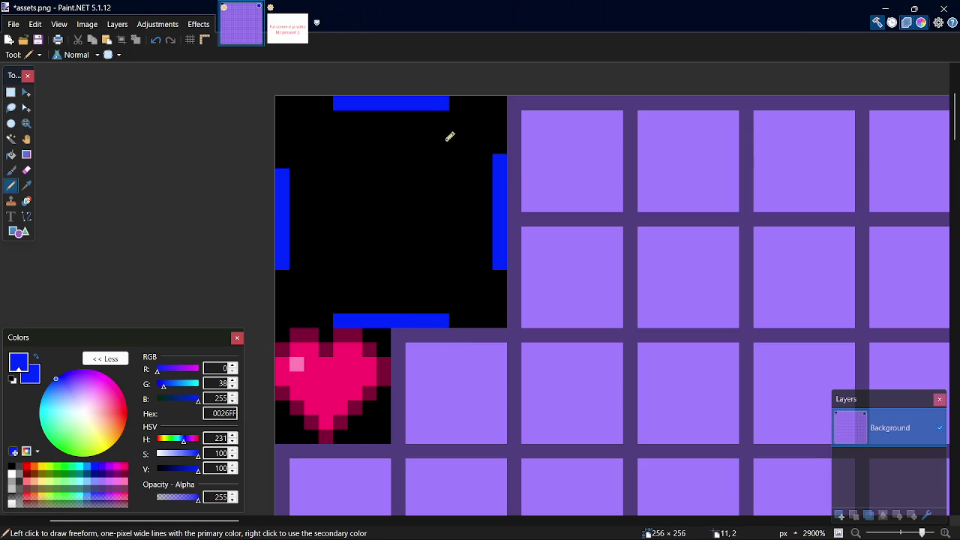
{"action": "left_click", "coordinate": [288, 159]}
{"action": "left_click_drag", "start_coordinate": [456, 118], "coordinate": [470, 132]}
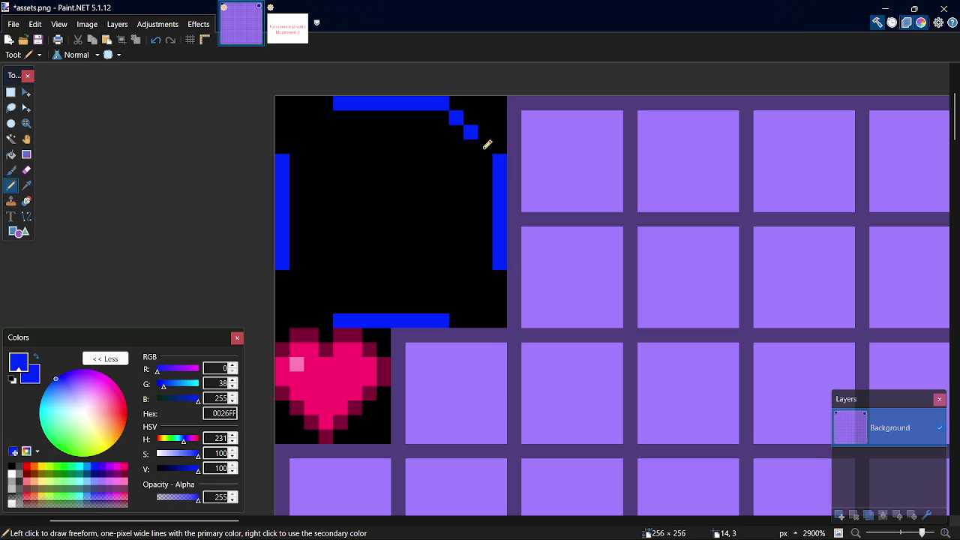
{"action": "left_click", "coordinate": [484, 147]}
- Round the top-left, bottom-left and bottom-right corners with three-pixel blue steps
{"action": "left_click", "coordinate": [326, 118]}
{"action": "left_click", "coordinate": [312, 132]}
{"action": "left_click", "coordinate": [297, 147]}
{"action": "left_click", "coordinate": [297, 277]}
{"action": "left_click", "coordinate": [311, 292]}
{"action": "left_click", "coordinate": [327, 306]}
{"action": "left_click", "coordinate": [456, 306]}
{"action": "left_click", "coordinate": [471, 292]}
{"action": "left_click", "coordinate": [485, 276]}
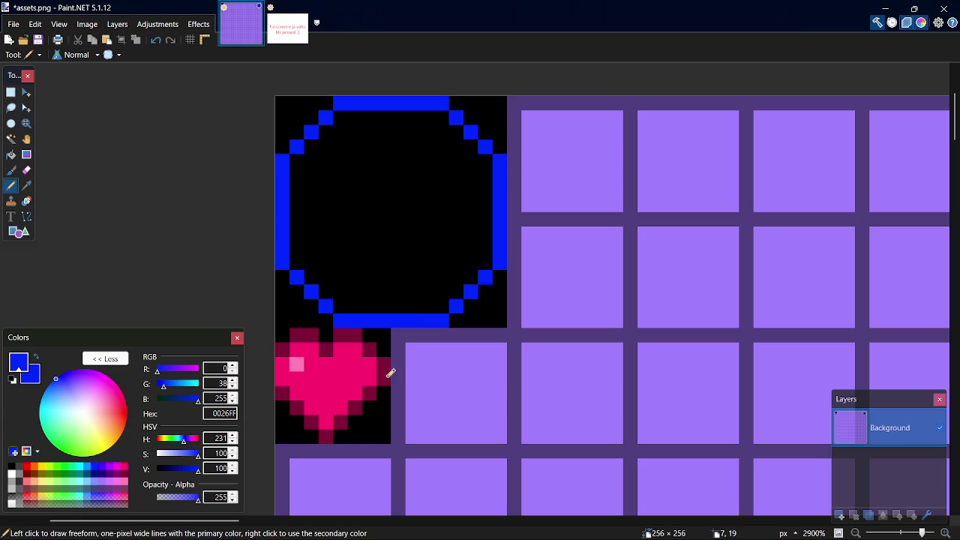
- Thicken the ring's bottom-right corner, right edge and upper-right diagonal in blue
{"action": "left_click_drag", "start_coordinate": [437, 298], "coordinate": [454, 287]}
{"action": "key", "text": "ctrl+z"}
{"action": "left_click", "coordinate": [454, 287]}
{"action": "left_click", "coordinate": [474, 277]}
{"action": "left_click_drag", "start_coordinate": [487, 257], "coordinate": [484, 203]}
{"action": "key", "text": "ctrl+z"}
{"action": "left_click_drag", "start_coordinate": [490, 160], "coordinate": [490, 251]}
{"action": "left_click", "coordinate": [470, 146]}
{"action": "left_click", "coordinate": [456, 131]}
- Add second blue rows along the top and bottom and an inner right column
{"action": "left_click_drag", "start_coordinate": [451, 120], "coordinate": [341, 118]}
{"action": "left_click_drag", "start_coordinate": [450, 304], "coordinate": [342, 308]}
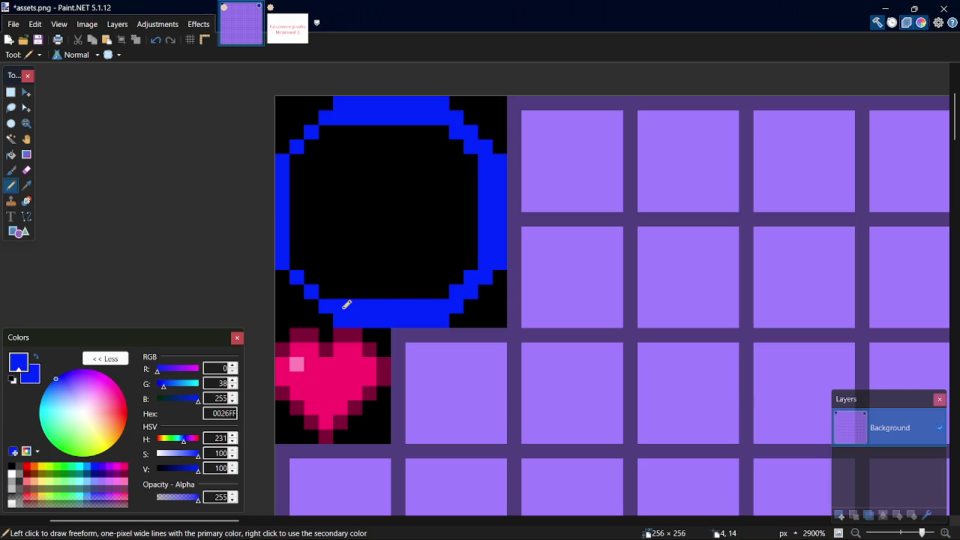
{"action": "left_click", "coordinate": [459, 272]}
{"action": "mouse_move", "coordinate": [445, 289]}
{"action": "left_mouse_down"}
{"action": "mouse_move", "coordinate": [469, 272]}
{"action": "mouse_move", "coordinate": [473, 247]}
{"action": "mouse_move", "coordinate": [458, 142]}
{"action": "mouse_move", "coordinate": [428, 128]}
{"action": "mouse_move", "coordinate": [322, 131]}
{"action": "left_mouse_up"}
{"action": "mouse_move", "coordinate": [433, 286]}
{"action": "left_mouse_down"}
{"action": "mouse_move", "coordinate": [337, 291]}
{"action": "mouse_move", "coordinate": [343, 306]}
{"action": "left_mouse_up"}
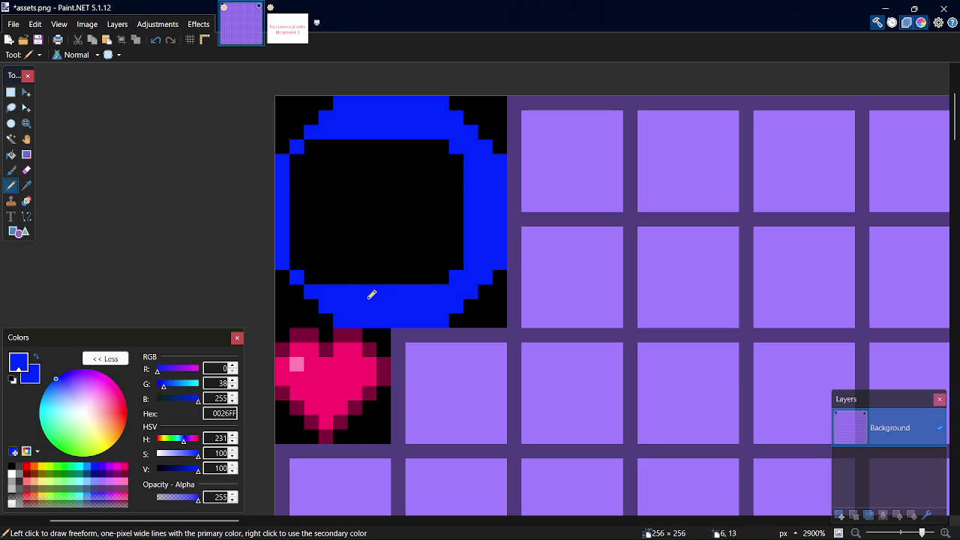
{"action": "left_click", "coordinate": [12, 474]}
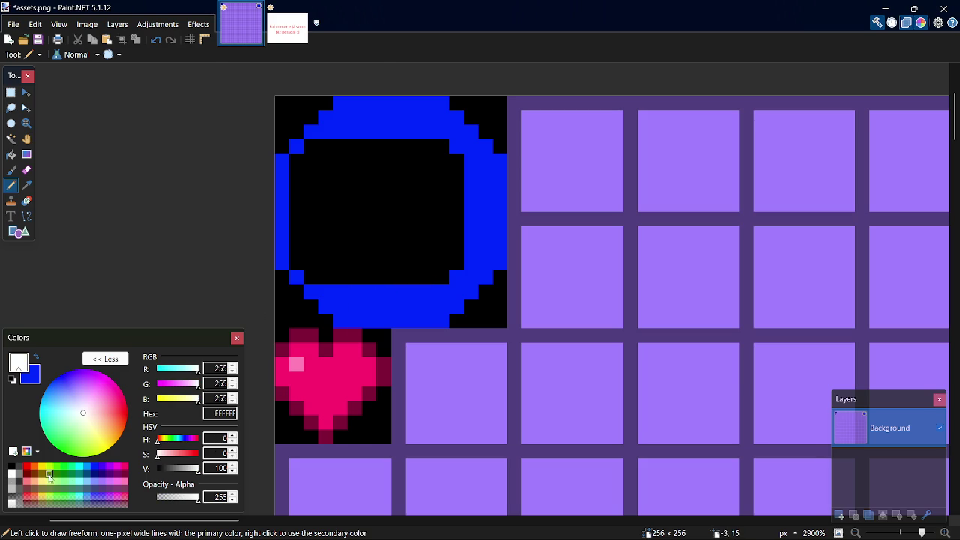
- Flood fill the circle's interior white
{"action": "key", "text": "f"}
{"action": "left_click", "coordinate": [348, 252]}
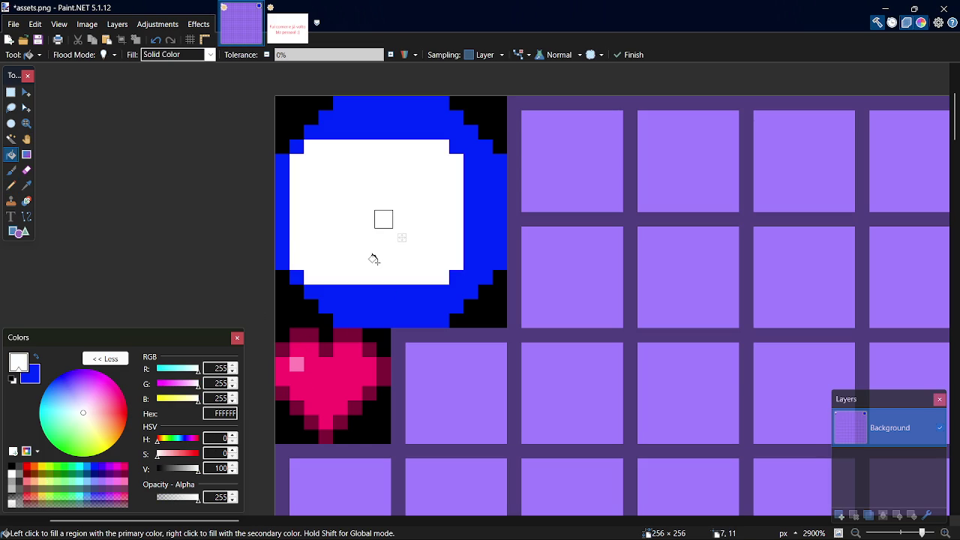
{"action": "key", "text": "p"}
{"action": "key", "text": "k"}
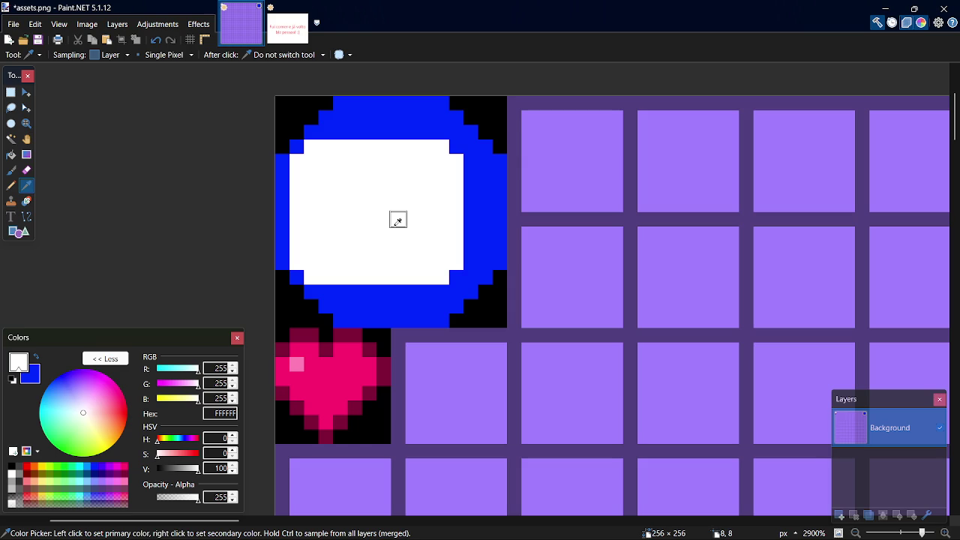
{"action": "key", "text": "p"}
- Whiten the ring's inner top and bottom rows, right side and corner pixels
{"action": "left_click_drag", "start_coordinate": [367, 291], "coordinate": [417, 287]}
{"action": "left_click_drag", "start_coordinate": [356, 289], "coordinate": [338, 290]}
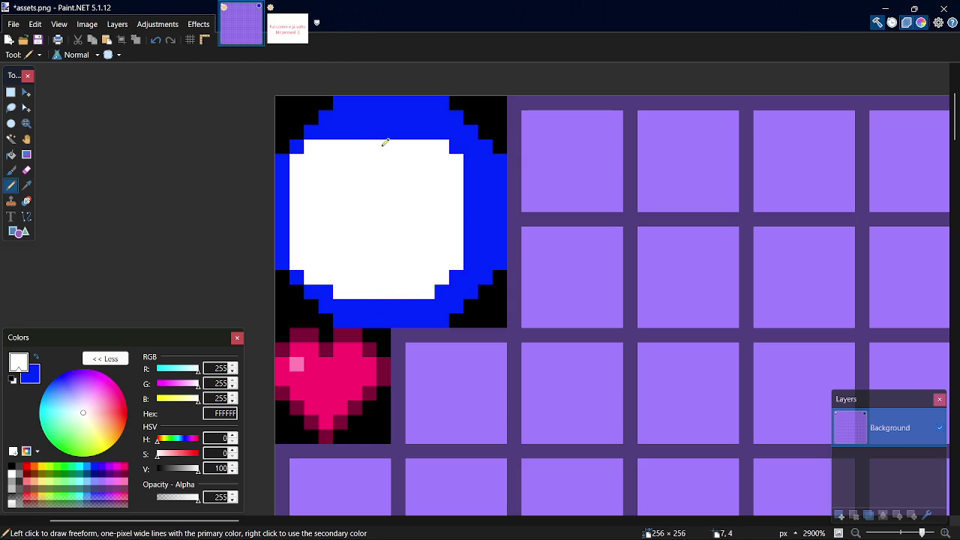
{"action": "left_click_drag", "start_coordinate": [342, 131], "coordinate": [434, 131]}
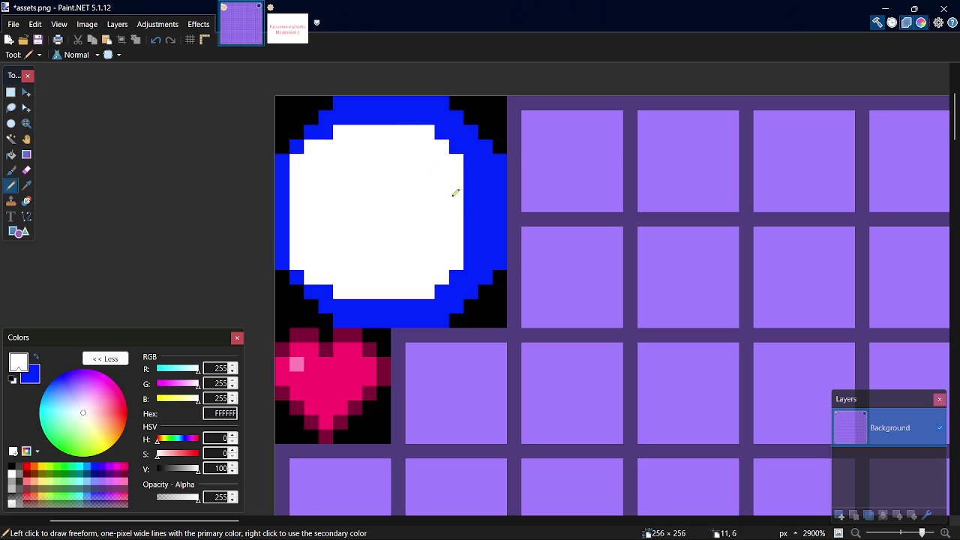
{"action": "left_click", "coordinate": [470, 181]}
{"action": "mouse_move", "coordinate": [470, 209]}
{"action": "left_mouse_down"}
{"action": "mouse_move", "coordinate": [471, 224]}
{"action": "mouse_move", "coordinate": [469, 180]}
{"action": "mouse_move", "coordinate": [461, 256]}
{"action": "left_mouse_up"}
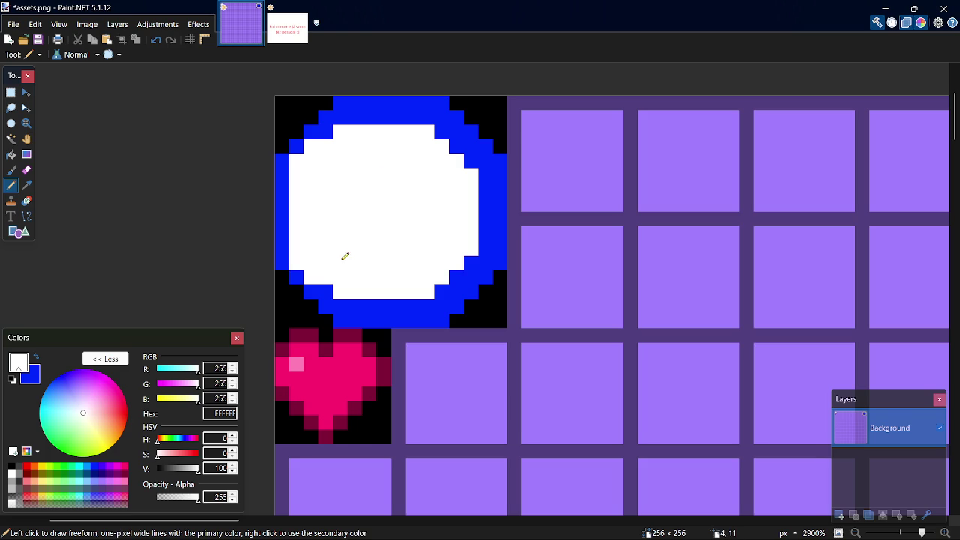
{"action": "left_click", "coordinate": [327, 292]}
{"action": "left_click", "coordinate": [331, 128]}
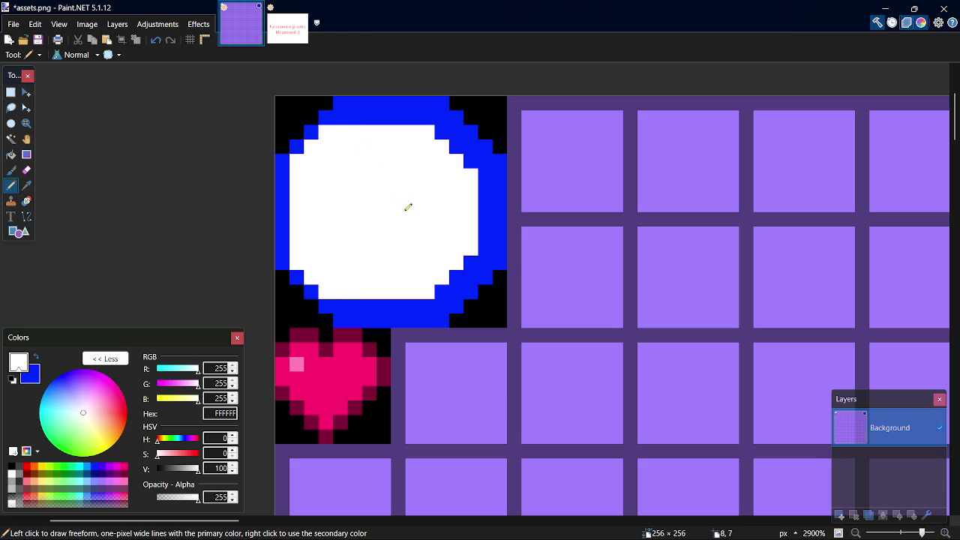
{"action": "left_click", "coordinate": [456, 146]}
{"action": "left_click", "coordinate": [471, 161]}
{"action": "left_click_drag", "start_coordinate": [444, 280], "coordinate": [481, 260]}
{"action": "key", "text": "ctrl+z"}
{"action": "key", "text": "ctrl+z"}
{"action": "key", "text": "ctrl+z"}
- Shade the ring's right and upper-right edges in dark blue 00137F
{"action": "left_click", "coordinate": [95, 474]}
{"action": "mouse_move", "coordinate": [455, 321]}
{"action": "left_mouse_down"}
{"action": "mouse_move", "coordinate": [448, 317]}
{"action": "mouse_move", "coordinate": [504, 260]}
{"action": "mouse_move", "coordinate": [506, 175]}
{"action": "mouse_move", "coordinate": [500, 262]}
{"action": "left_mouse_up"}
{"action": "key", "text": "ctrl+z"}
{"action": "mouse_move", "coordinate": [496, 143]}
{"action": "left_mouse_down"}
{"action": "mouse_move", "coordinate": [420, 98]}
{"action": "mouse_move", "coordinate": [396, 100]}
{"action": "left_mouse_up"}
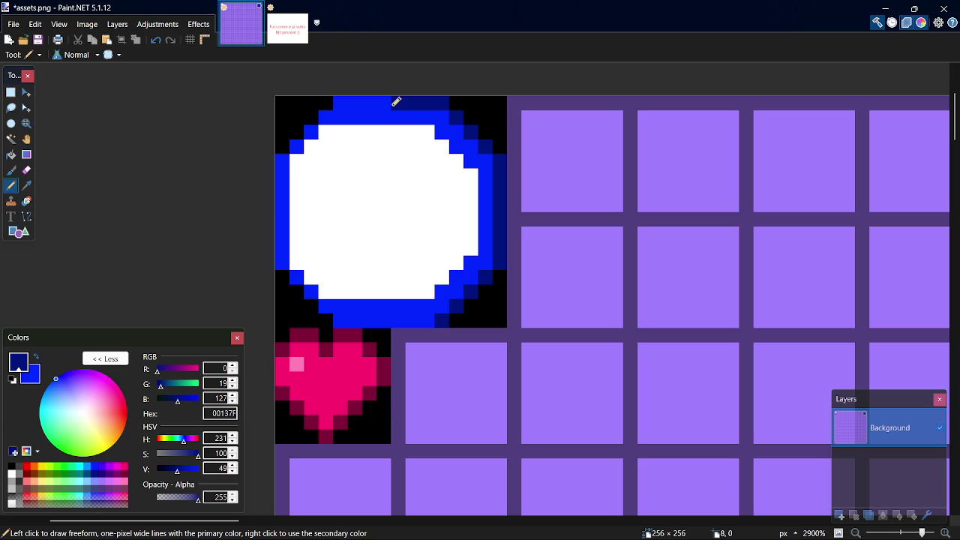
- Shade the ring's bottom edge and two top-edge pixels dark navy
{"action": "left_click_drag", "start_coordinate": [425, 323], "coordinate": [380, 316]}
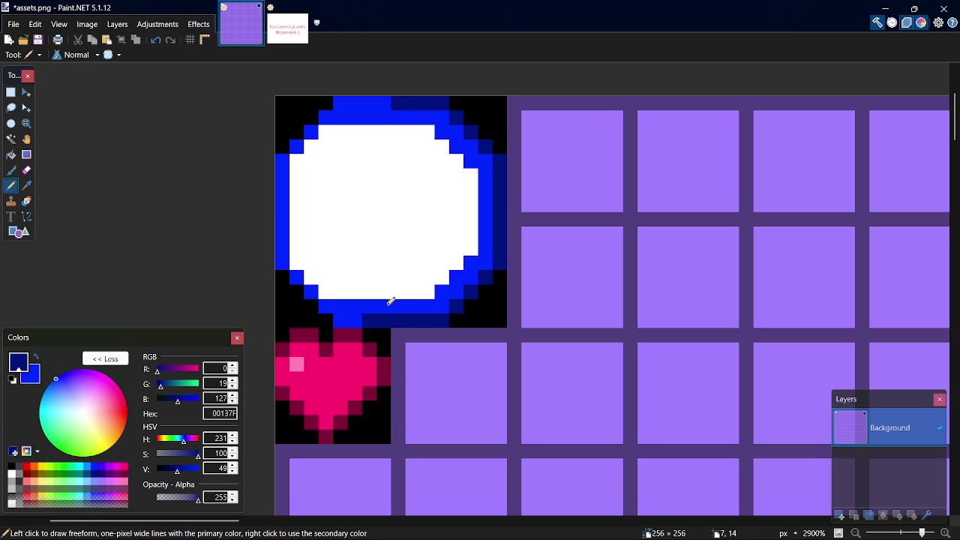
{"action": "left_click", "coordinate": [388, 100]}
{"action": "left_click", "coordinate": [374, 99]}
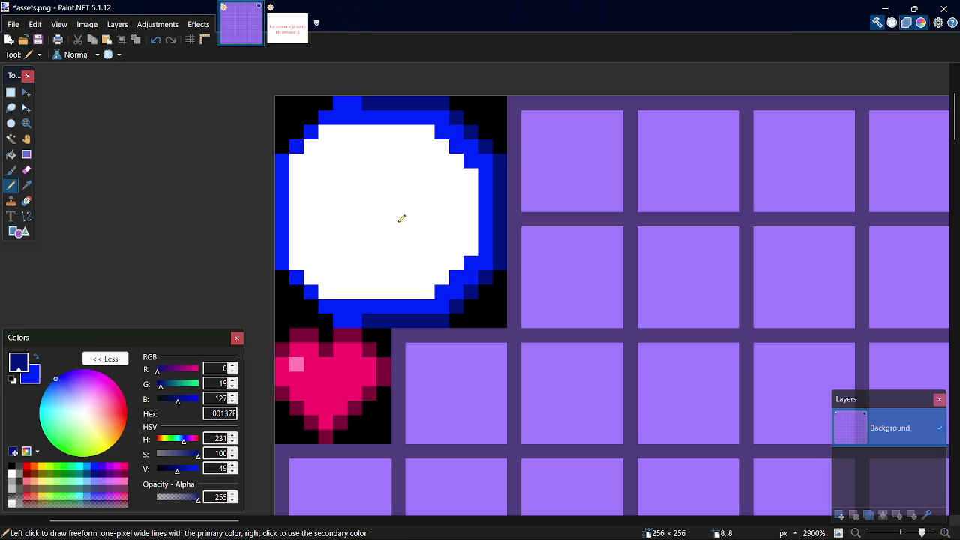
- Whiten the circle's inner top-edge and bottom-edge pixels
{"action": "key", "text": "k"}
{"action": "left_click", "coordinate": [403, 226]}
{"action": "key", "text": "p"}
{"action": "left_click", "coordinate": [356, 115]}
{"action": "left_click", "coordinate": [346, 114]}
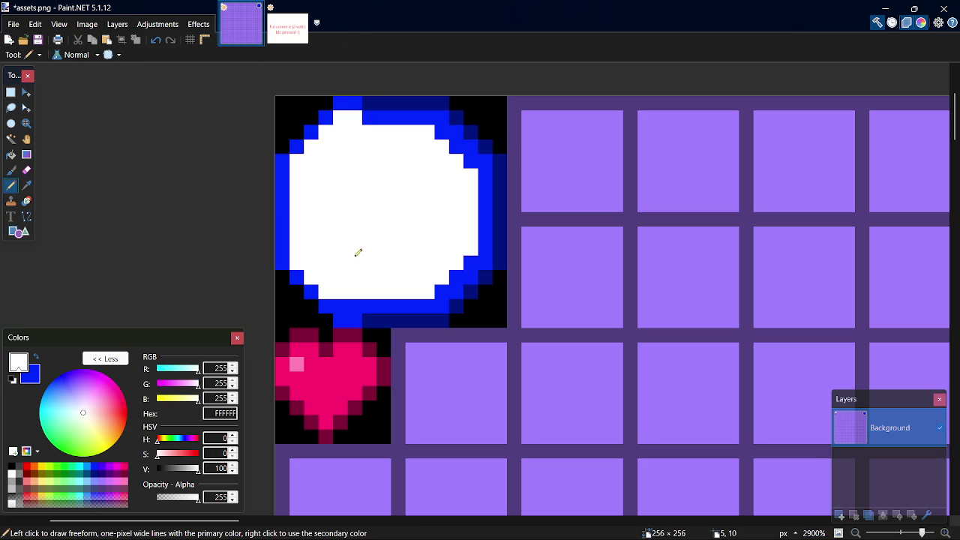
{"action": "left_click", "coordinate": [355, 304]}
{"action": "left_click", "coordinate": [341, 304]}
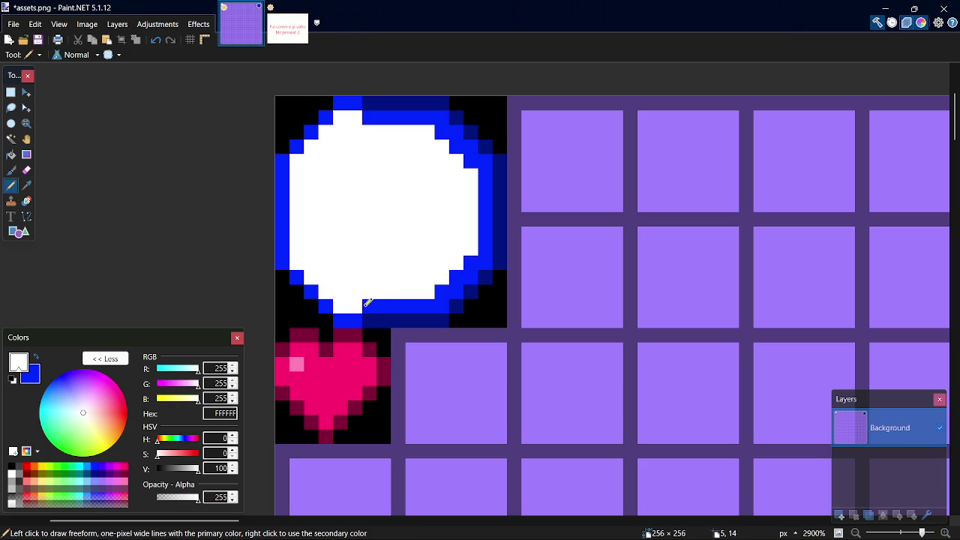
- Try a navy stroke along the bottom row, undo it, and whiten more edge pixels
{"action": "key", "text": "k"}
{"action": "left_click", "coordinate": [412, 320]}
{"action": "key", "text": "p"}
{"action": "left_click_drag", "start_coordinate": [368, 305], "coordinate": [431, 304]}
{"action": "key", "text": "ctrl+z"}
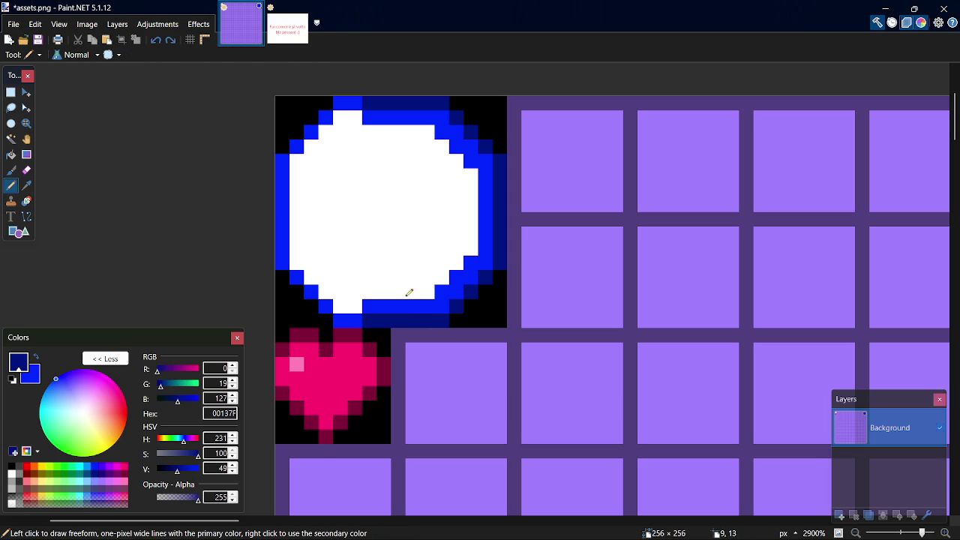
{"action": "key", "text": "k"}
{"action": "left_click", "coordinate": [381, 231]}
{"action": "key", "text": "p"}
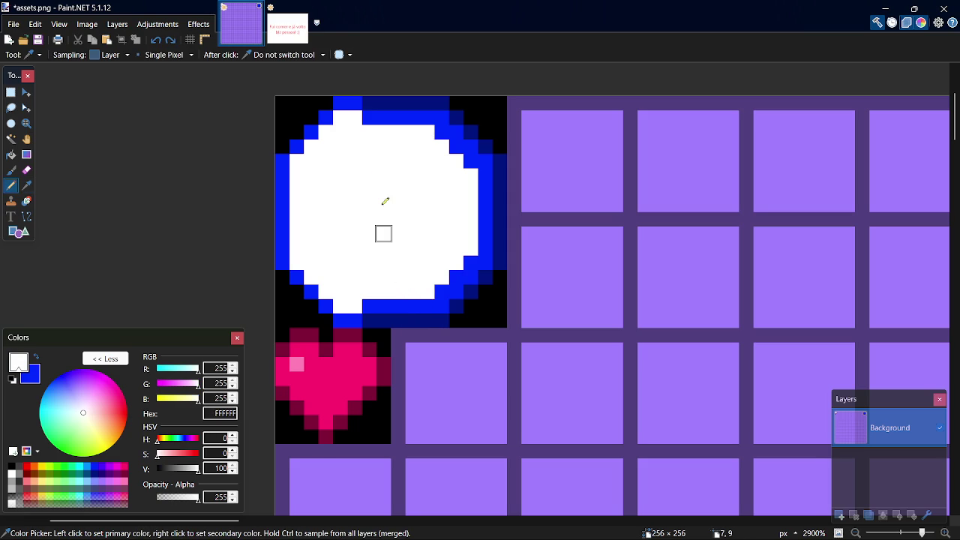
{"action": "left_click", "coordinate": [371, 117]}
{"action": "left_click", "coordinate": [371, 300]}
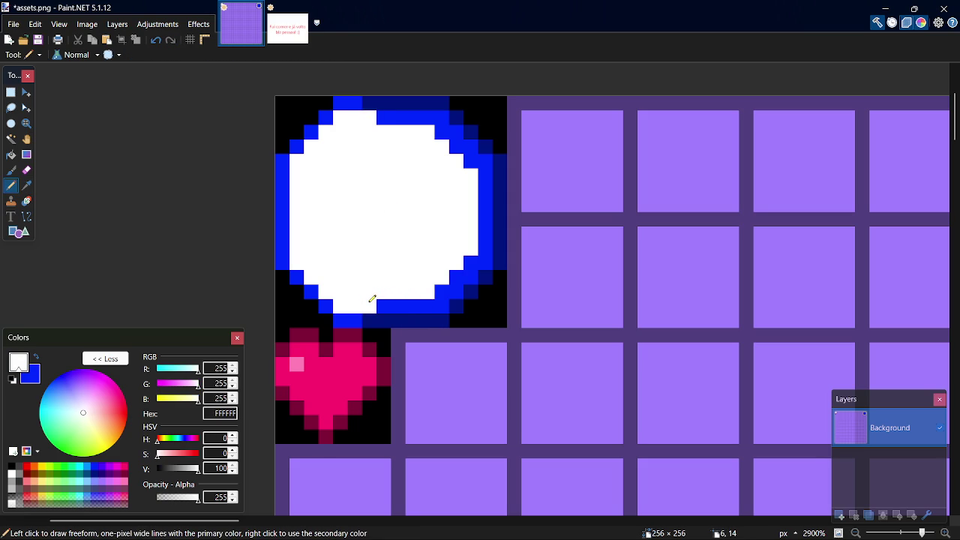
- Draw dark navy along the bottom and lower-right edge, plus one bright blue bottom pixel
{"action": "key", "text": "k"}
{"action": "left_click", "coordinate": [418, 320]}
{"action": "key", "text": "p"}
{"action": "left_click", "coordinate": [386, 305]}
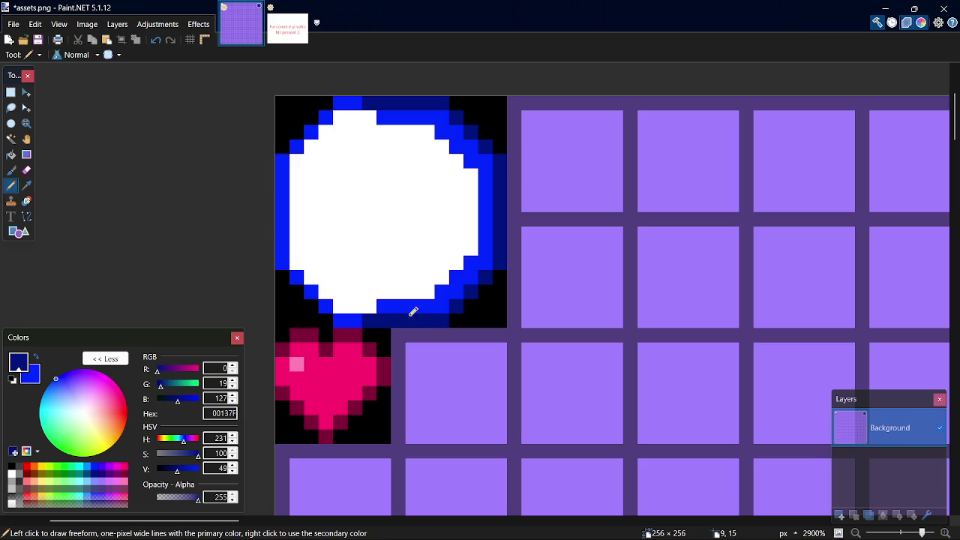
{"action": "mouse_move", "coordinate": [390, 302]}
{"action": "left_mouse_down"}
{"action": "mouse_move", "coordinate": [442, 300]}
{"action": "mouse_move", "coordinate": [481, 259]}
{"action": "mouse_move", "coordinate": [485, 180]}
{"action": "mouse_move", "coordinate": [453, 129]}
{"action": "mouse_move", "coordinate": [422, 114]}
{"action": "mouse_move", "coordinate": [381, 116]}
{"action": "left_mouse_up"}
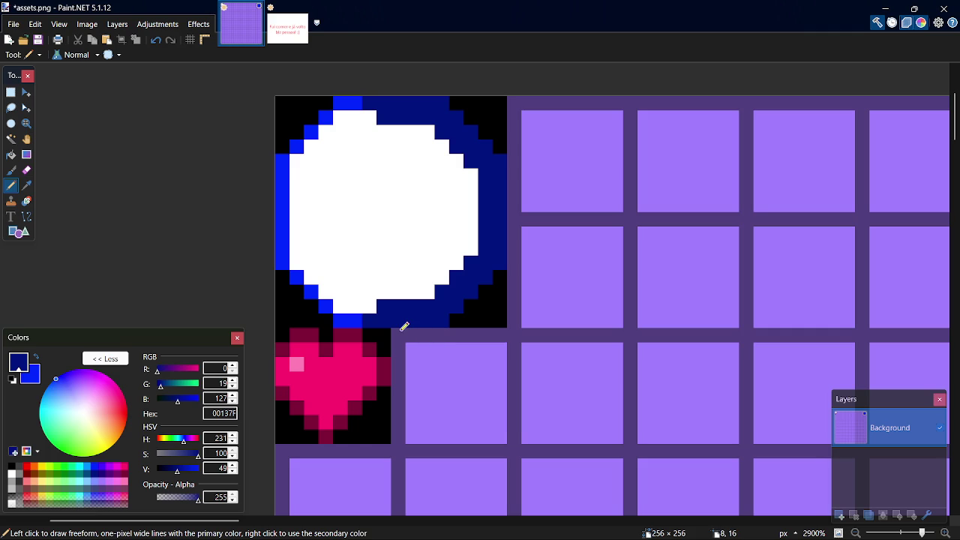
{"action": "key", "text": "k"}
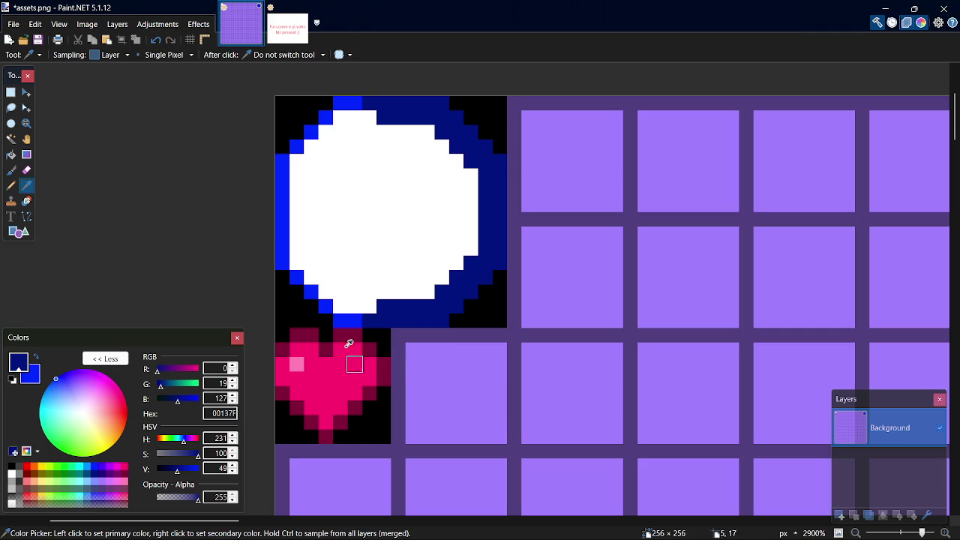
{"action": "left_click", "coordinate": [352, 319]}
{"action": "key", "text": "p"}
{"action": "left_click", "coordinate": [367, 321]}
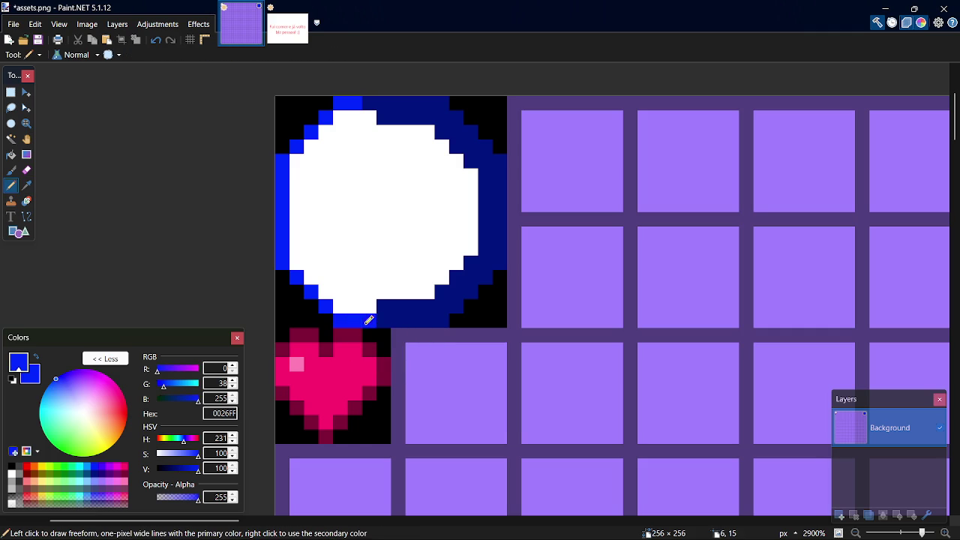
- Whiten navy pixels on the bottom edge and beside the top of the face
{"action": "key", "text": "k"}
{"action": "left_click", "coordinate": [386, 247]}
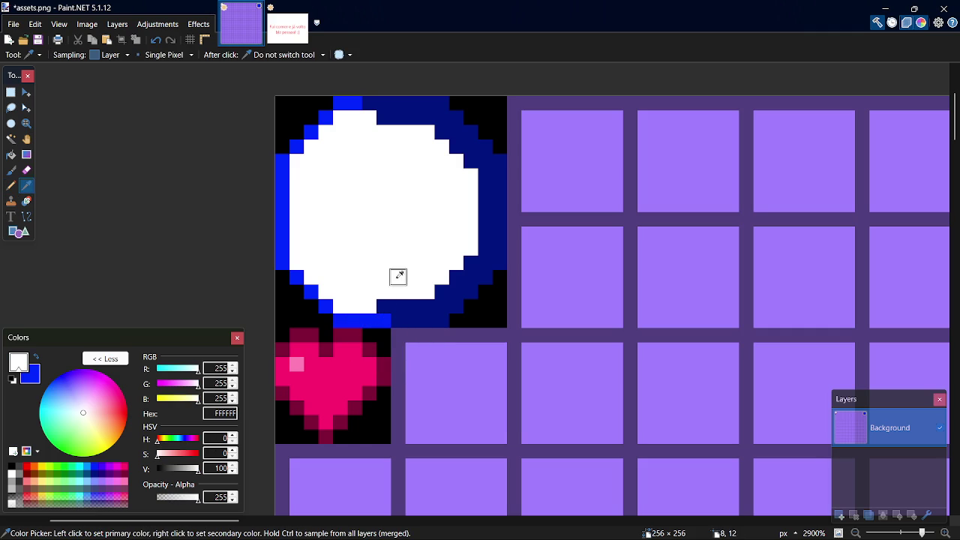
{"action": "key", "text": "p"}
{"action": "left_click", "coordinate": [383, 303]}
{"action": "left_click", "coordinate": [403, 303]}
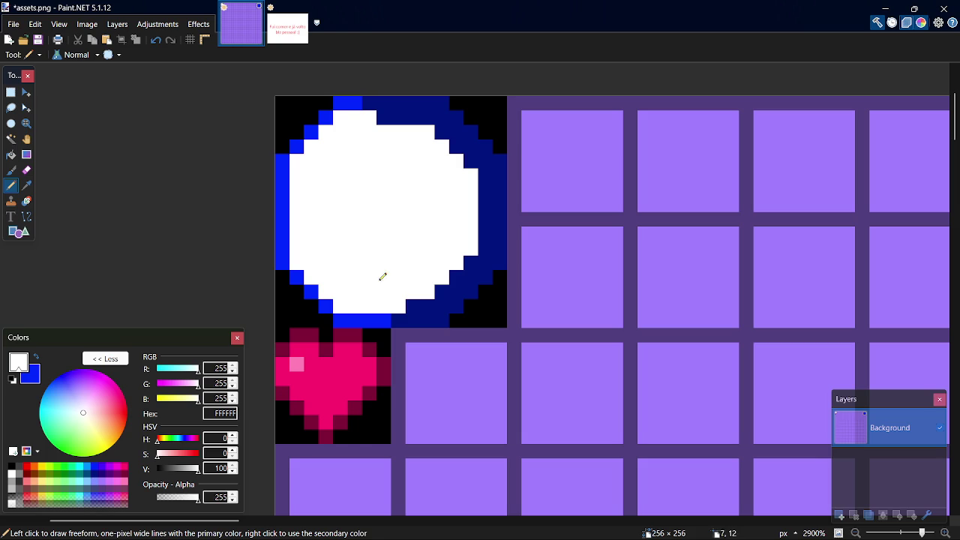
{"action": "left_click", "coordinate": [383, 118]}
{"action": "left_click", "coordinate": [398, 118]}
- Recolour navy pixels along the top and bottom edges bright blue
{"action": "key", "text": "k"}
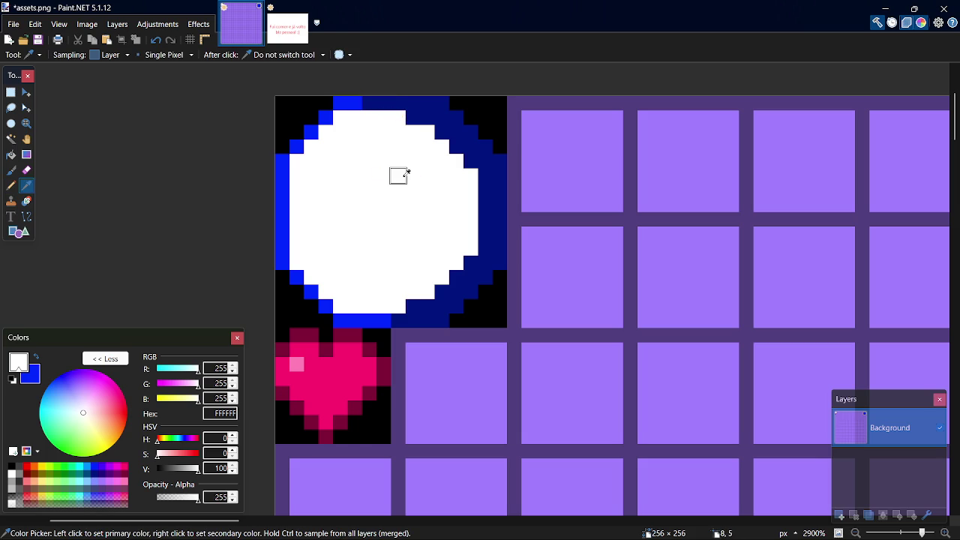
{"action": "key", "text": "p"}
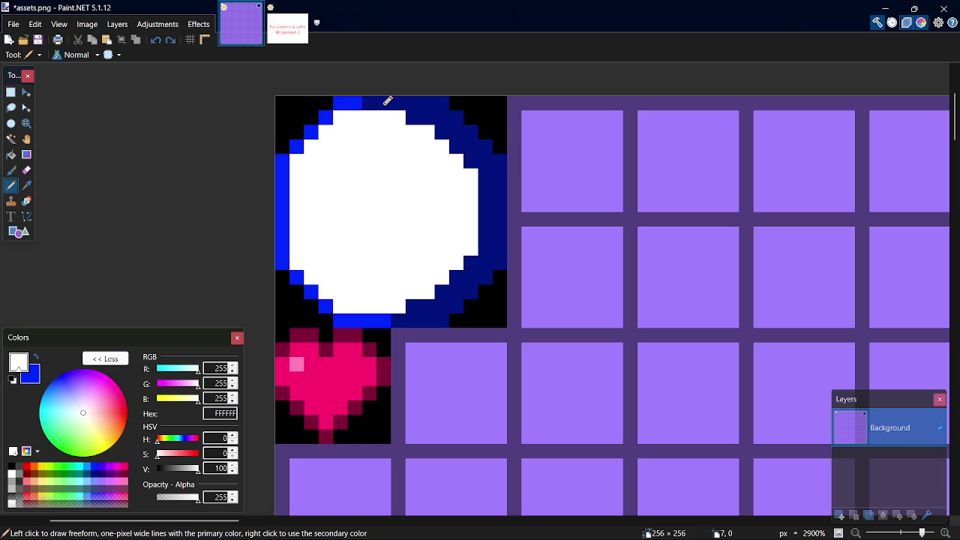
{"action": "key", "text": "k"}
{"action": "left_click", "coordinate": [355, 99]}
{"action": "key", "text": "p"}
{"action": "left_click_drag", "start_coordinate": [373, 101], "coordinate": [390, 102]}
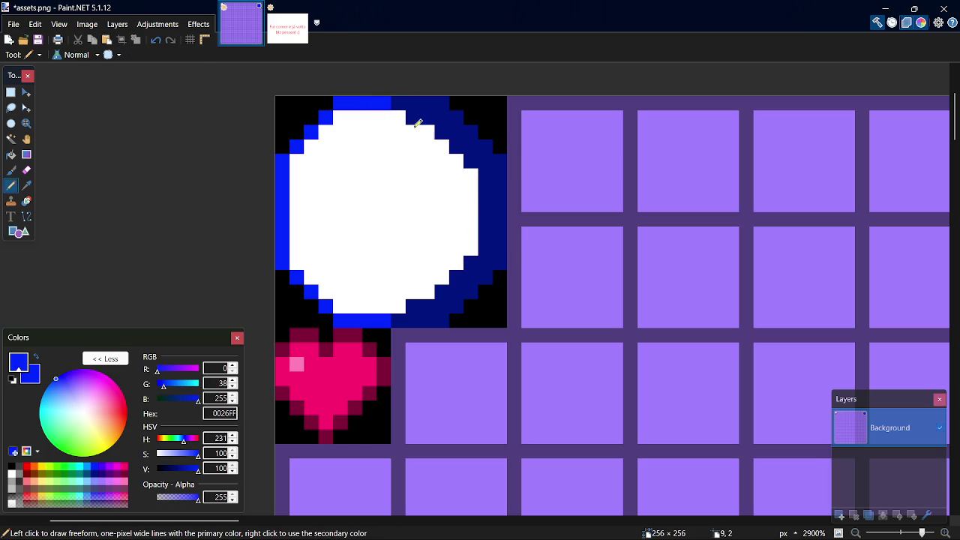
{"action": "left_click", "coordinate": [399, 103]}
{"action": "left_click", "coordinate": [416, 102]}
{"action": "left_click", "coordinate": [398, 321]}
{"action": "left_click", "coordinate": [413, 320]}
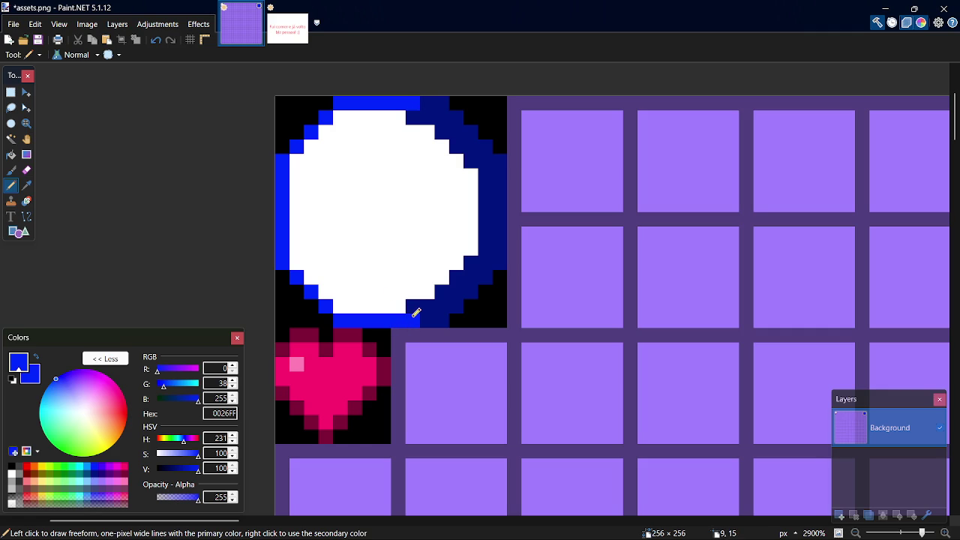
- Whiten navy pixels along the bottom edge and top-right inner edge
{"action": "key", "text": "k"}
{"action": "left_click", "coordinate": [413, 290]}
{"action": "key", "text": "p"}
{"action": "left_click", "coordinate": [413, 306]}
{"action": "left_click", "coordinate": [427, 305]}
{"action": "left_click", "coordinate": [417, 120]}
{"action": "left_click", "coordinate": [428, 117]}
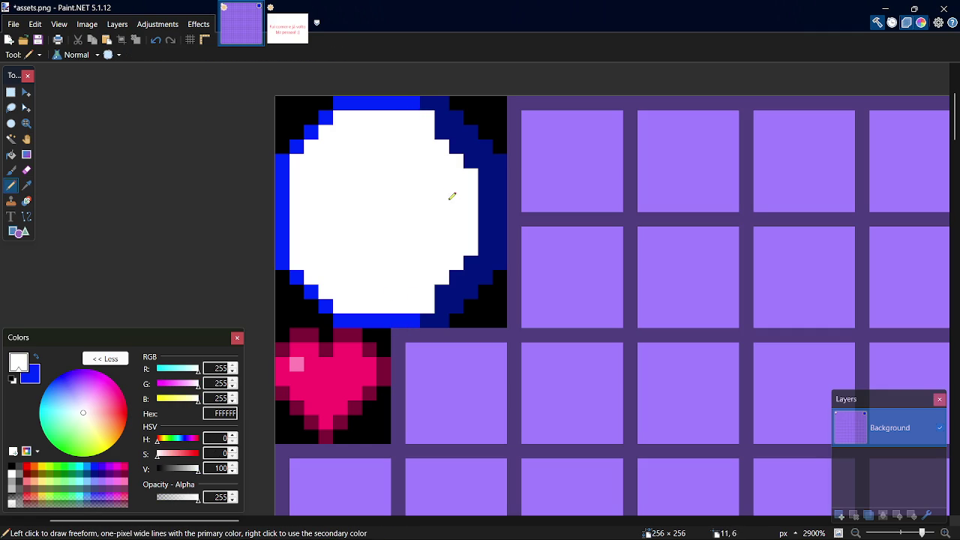
- Whiten the navy pixels along the upper-right, lower-right and right inner edges
{"action": "left_click", "coordinate": [442, 131]}
{"action": "left_click", "coordinate": [456, 146]}
{"action": "left_click", "coordinate": [470, 160]}
{"action": "left_click", "coordinate": [470, 263]}
{"action": "left_click", "coordinate": [456, 277]}
{"action": "left_click", "coordinate": [441, 291]}
{"action": "left_click", "coordinate": [485, 232]}
{"action": "left_click", "coordinate": [485, 203]}
{"action": "left_click", "coordinate": [485, 189]}
{"action": "left_click", "coordinate": [485, 174]}
{"action": "left_click", "coordinate": [487, 216]}
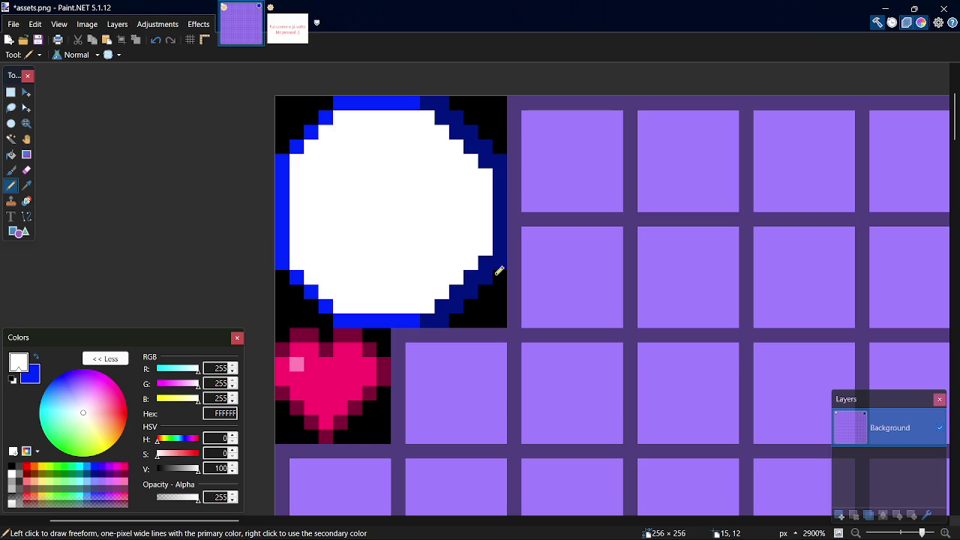
- Step back through the shading edits to the thin blue ring on black, then save assets.png
{"action": "key", "text": "ctrl+z"}
{"action": "key", "text": "ctrl+z"}
{"action": "key", "text": "ctrl+z"}
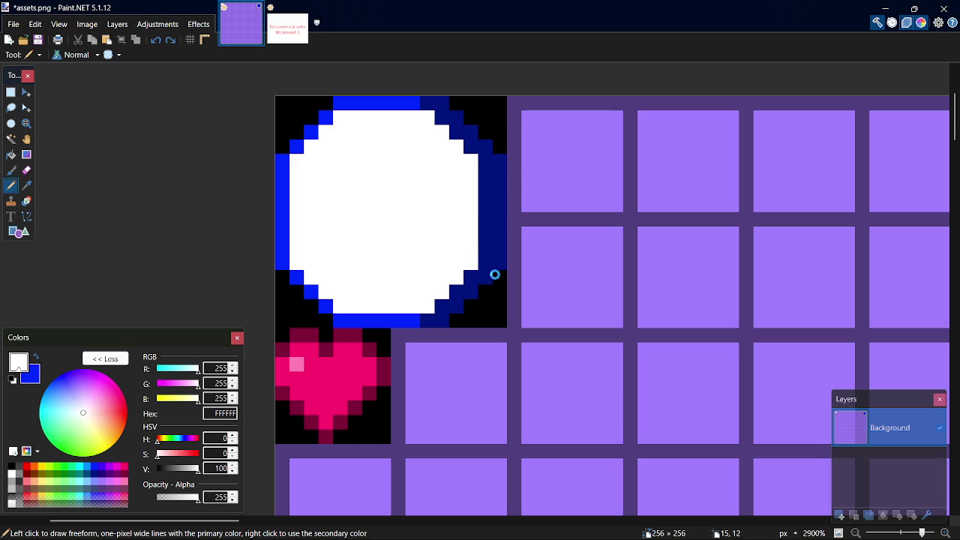
{"action": "key", "text": "ctrl+y"}
{"action": "key", "text": "ctrl+y"}
{"action": "key", "text": "ctrl+y"}
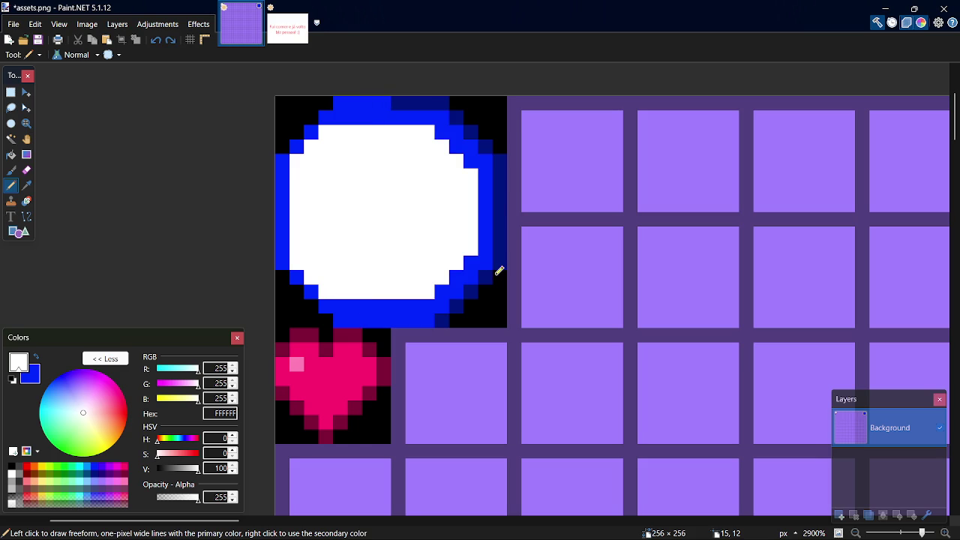
{"action": "key", "text": "ctrl+y"}
{"action": "key", "text": "ctrl+y"}
{"action": "key", "text": "ctrl+y"}
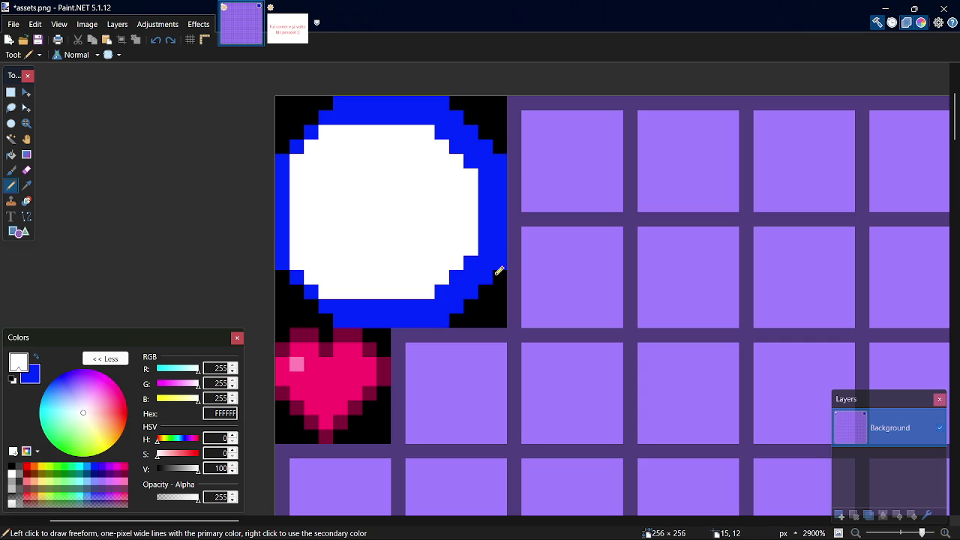
{"action": "key", "text": "ctrl+y"}
{"action": "key", "text": "ctrl+y"}
{"action": "key", "text": "ctrl+y"}
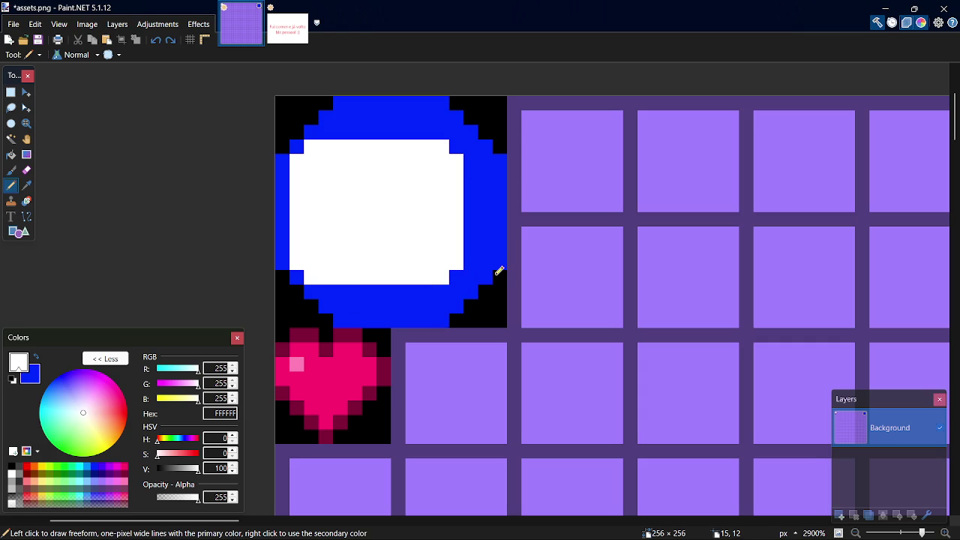
{"action": "key", "text": "ctrl+z"}
{"action": "key", "text": "ctrl+z"}
{"action": "key", "text": "ctrl+z"}
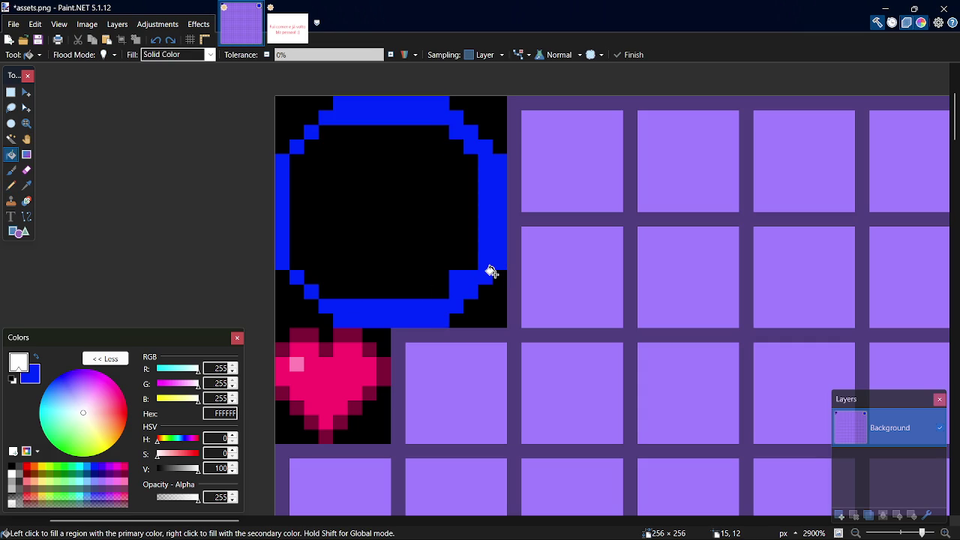
{"action": "key", "text": "ctrl+z"}
{"action": "key", "text": "ctrl+z"}
{"action": "key", "text": "ctrl+z"}
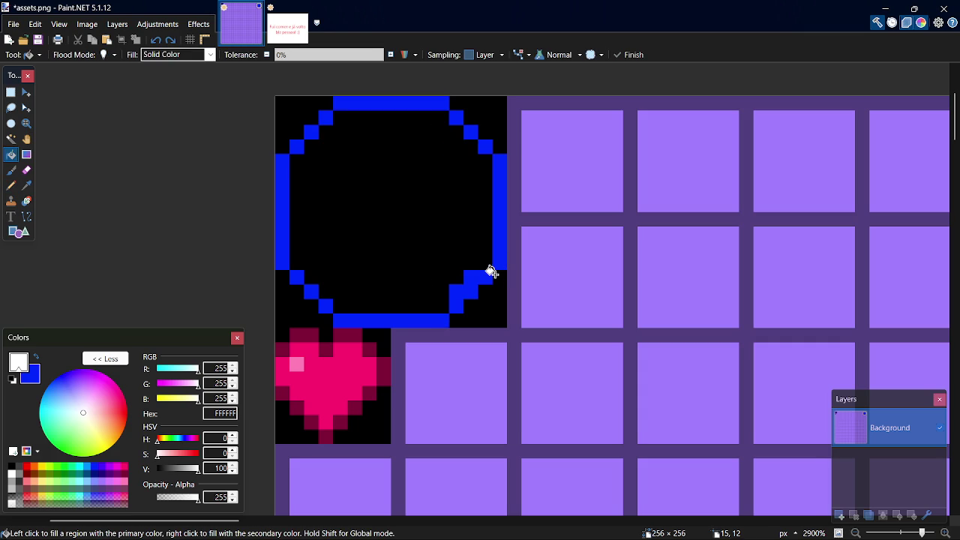
{"action": "key", "text": "ctrl+z"}
{"action": "key", "text": "ctrl+z"}
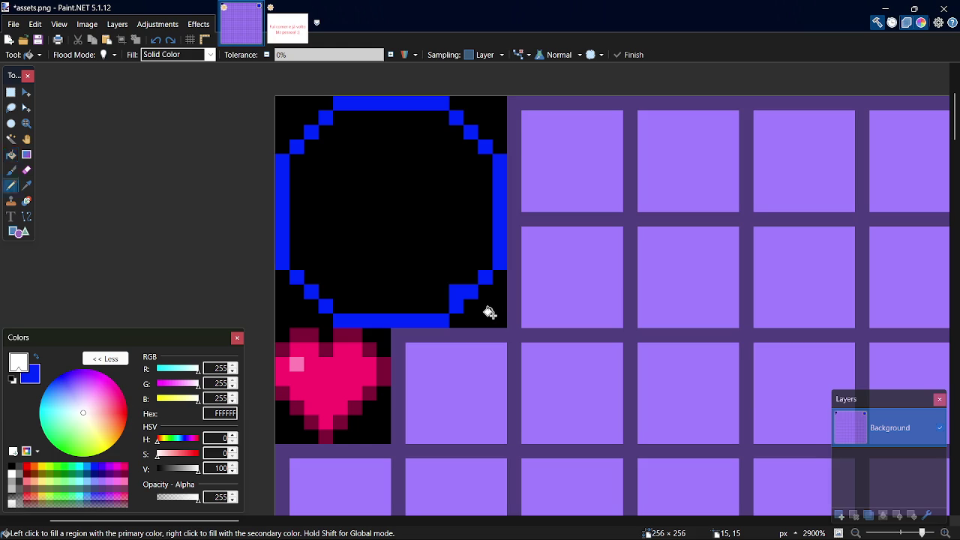
{"action": "key", "text": "ctrl+s"}
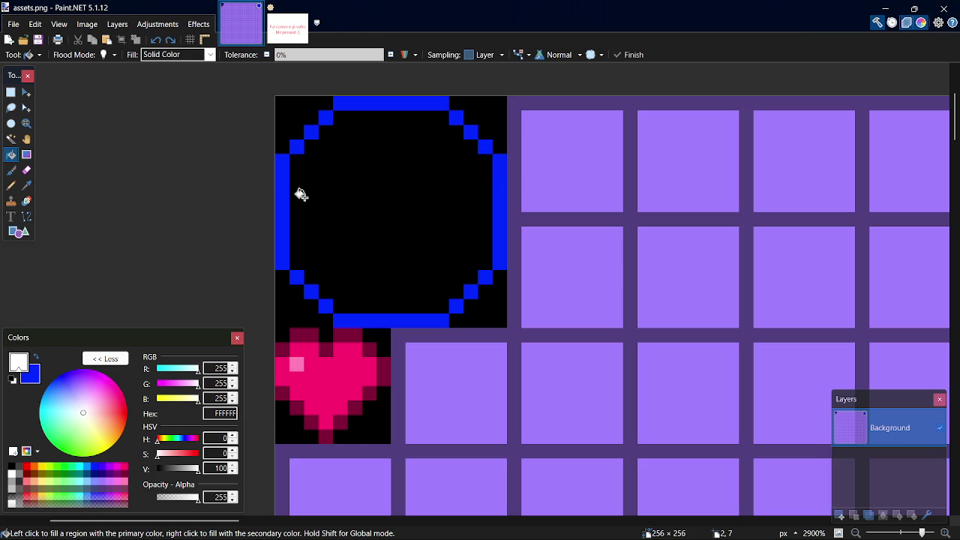
- Thicken the ring's four diagonals with the sampled bright blue
{"action": "key", "text": "k"}
{"action": "left_click", "coordinate": [380, 320]}
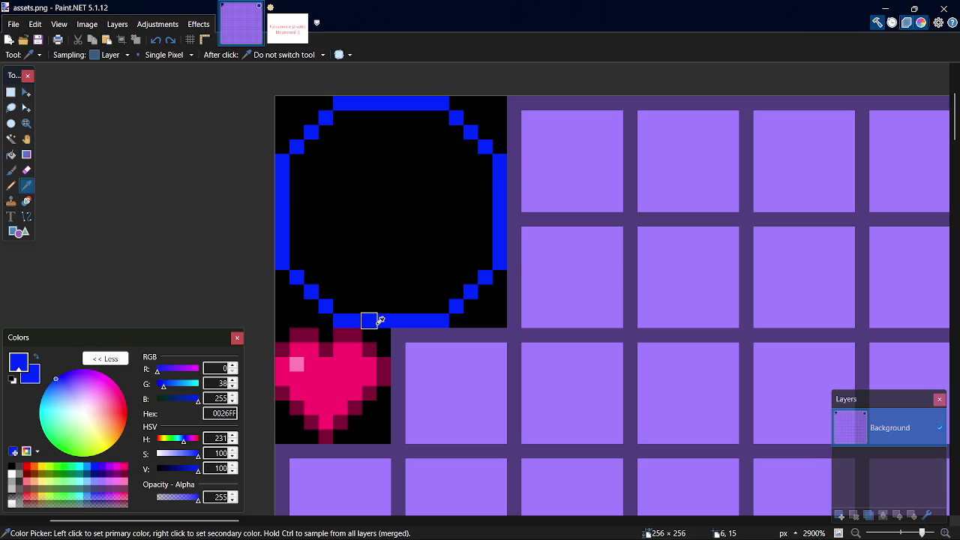
{"action": "key", "text": "p"}
{"action": "left_click_drag", "start_coordinate": [328, 292], "coordinate": [313, 278]}
{"action": "left_click_drag", "start_coordinate": [456, 291], "coordinate": [467, 280]}
{"action": "left_click_drag", "start_coordinate": [470, 144], "coordinate": [451, 131]}
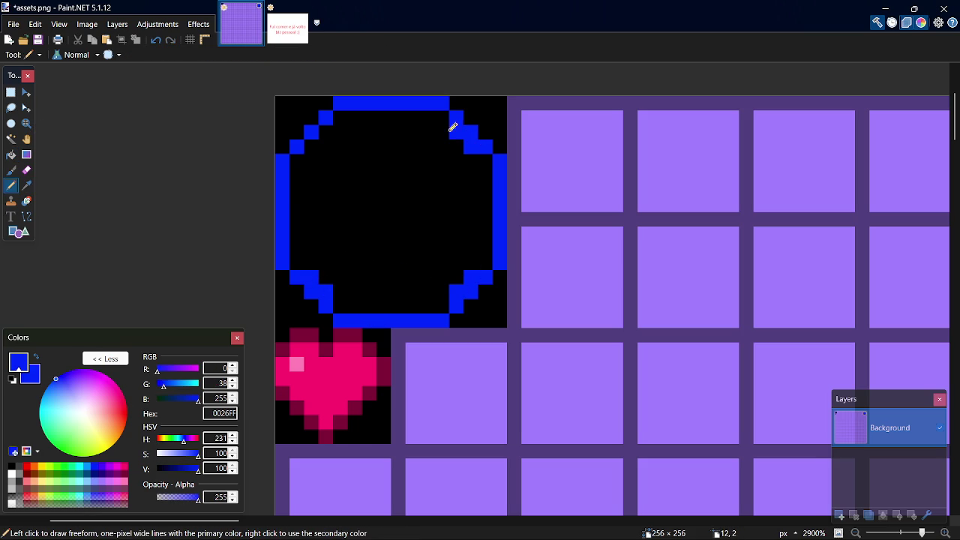
{"action": "left_click_drag", "start_coordinate": [311, 147], "coordinate": [319, 135]}
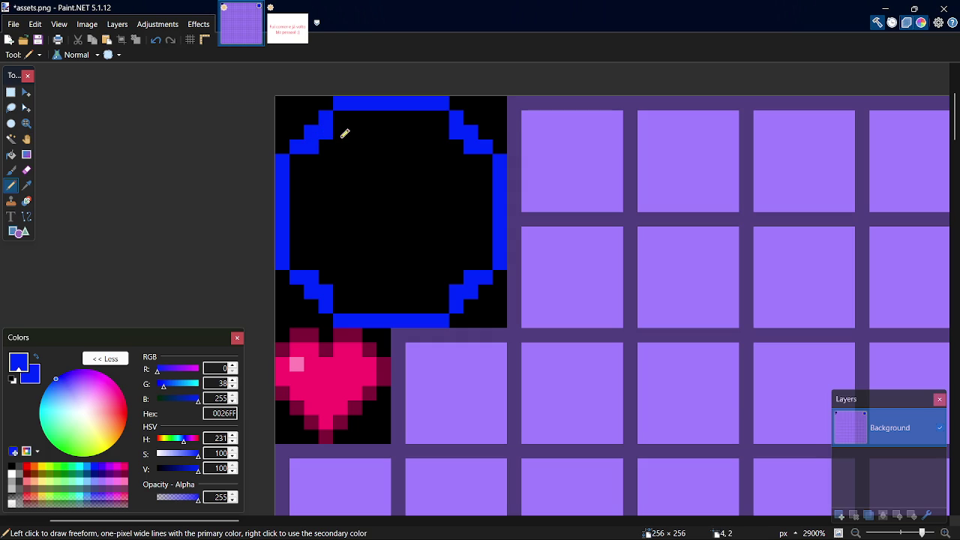
- Add blue corner pixels and thicken the left, top, right and bottom outline edges
{"action": "left_click", "coordinate": [340, 116]}
{"action": "left_click", "coordinate": [443, 116]}
{"action": "left_click", "coordinate": [443, 304]}
{"action": "left_click", "coordinate": [490, 262]}
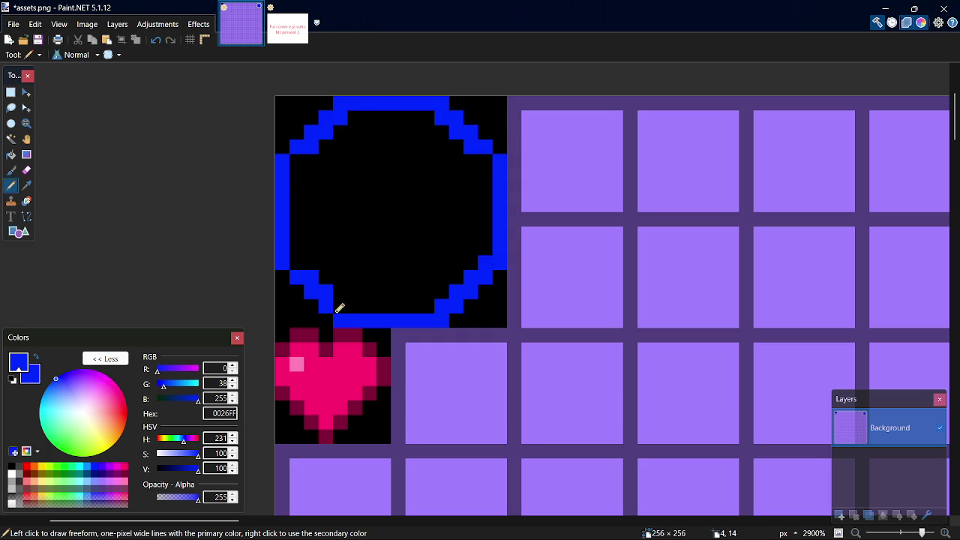
{"action": "left_click_drag", "start_coordinate": [313, 272], "coordinate": [296, 176]}
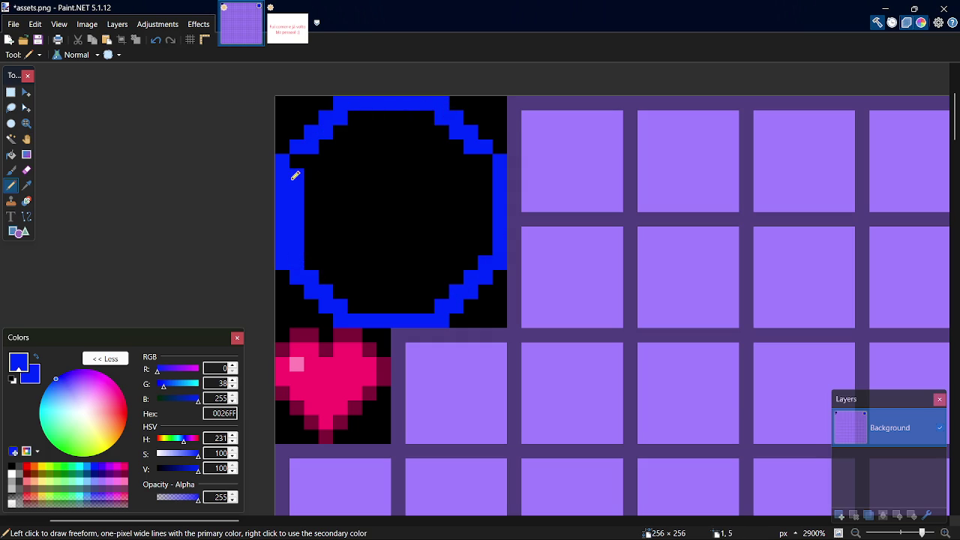
{"action": "mouse_move", "coordinate": [360, 114]}
{"action": "left_mouse_down"}
{"action": "mouse_move", "coordinate": [405, 110]}
{"action": "mouse_move", "coordinate": [463, 133]}
{"action": "mouse_move", "coordinate": [492, 186]}
{"action": "mouse_move", "coordinate": [493, 238]}
{"action": "left_mouse_up"}
{"action": "left_click_drag", "start_coordinate": [433, 304], "coordinate": [355, 306]}
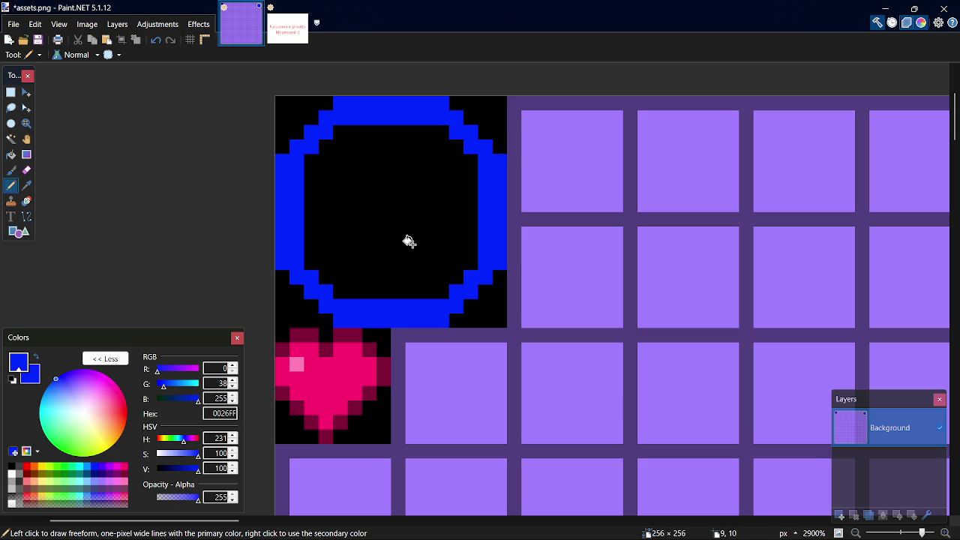
- Fill the circle's interior blue, magic-wand select it and offset the selection
{"action": "key", "text": "f"}
{"action": "left_click", "coordinate": [413, 246]}
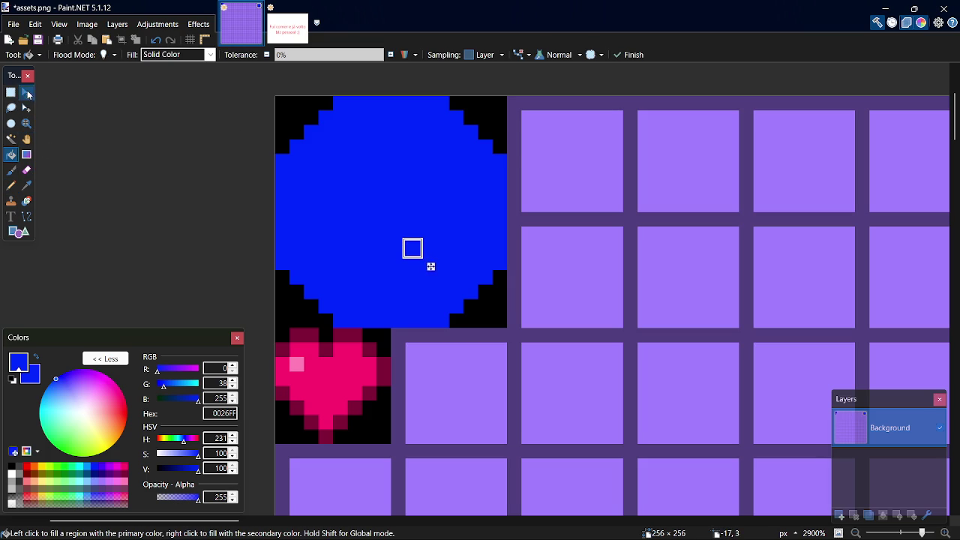
{"action": "left_click", "coordinate": [26, 93]}
{"action": "left_click", "coordinate": [10, 138]}
{"action": "left_click", "coordinate": [322, 147]}
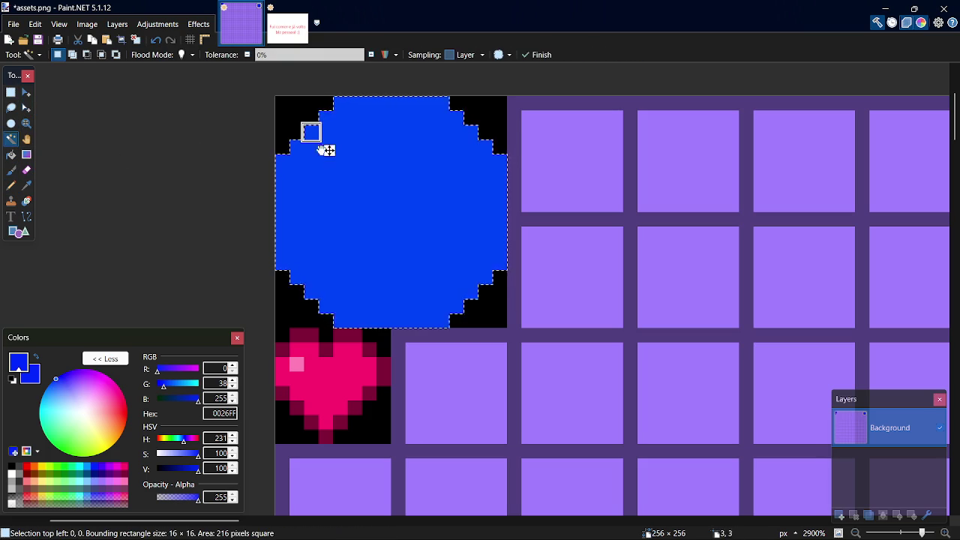
{"action": "left_click", "coordinate": [26, 108]}
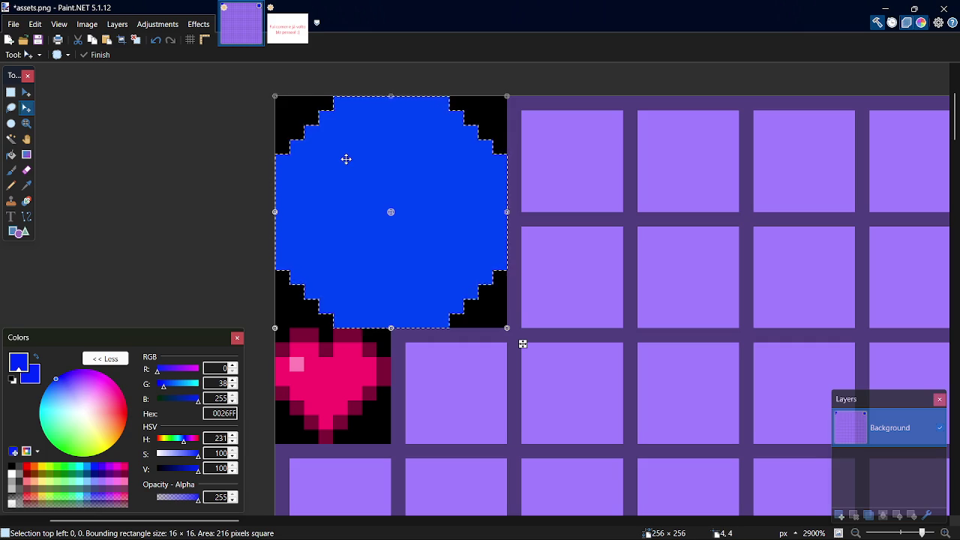
{"action": "mouse_move", "coordinate": [523, 343]}
{"action": "left_mouse_down"}
{"action": "mouse_move", "coordinate": [507, 329]}
{"action": "mouse_move", "coordinate": [508, 343]}
{"action": "mouse_move", "coordinate": [479, 329]}
{"action": "mouse_move", "coordinate": [494, 344]}
{"action": "mouse_move", "coordinate": [507, 338]}
{"action": "mouse_move", "coordinate": [494, 344]}
{"action": "left_mouse_up"}
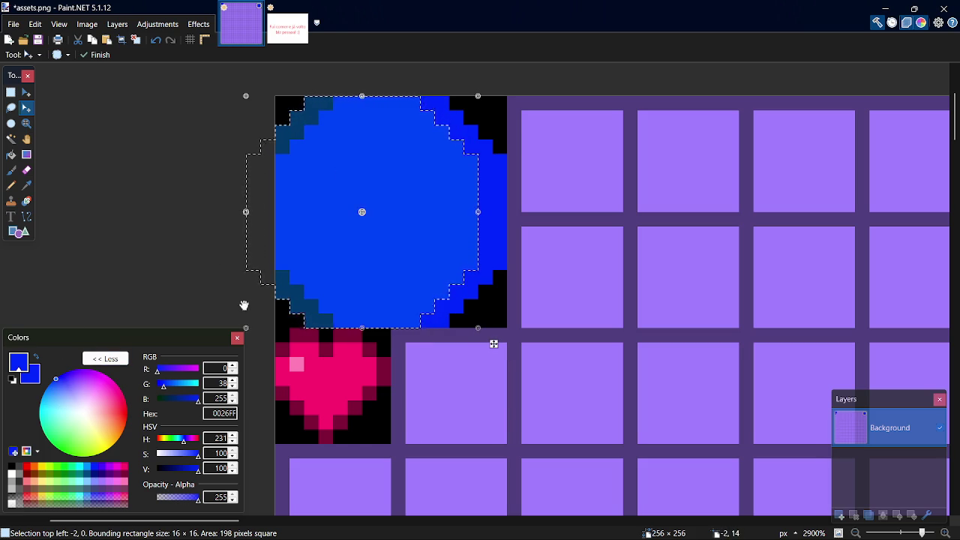
- Fill the selected part navy, then undo back to the plain blue circle
{"action": "left_click", "coordinate": [97, 477]}
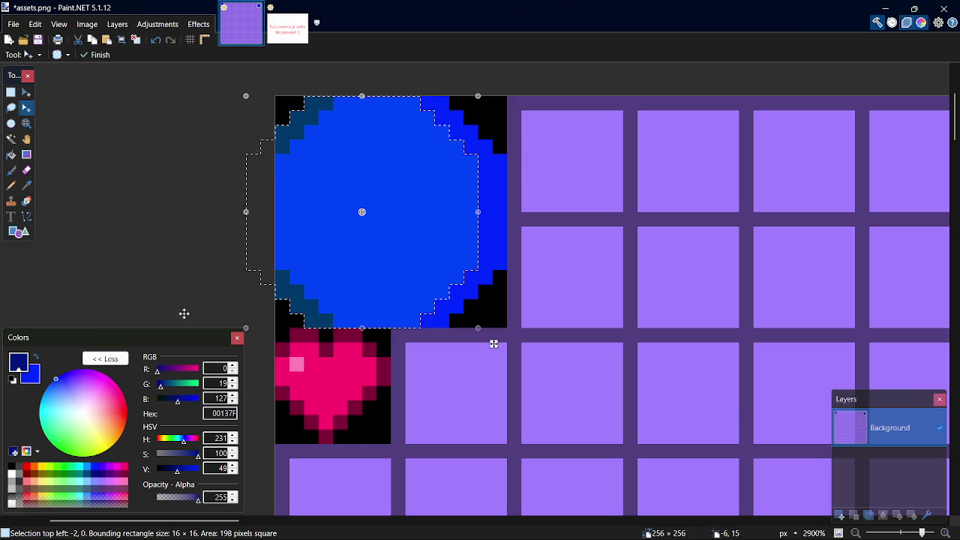
{"action": "left_click", "coordinate": [12, 155]}
{"action": "left_click", "coordinate": [398, 175]}
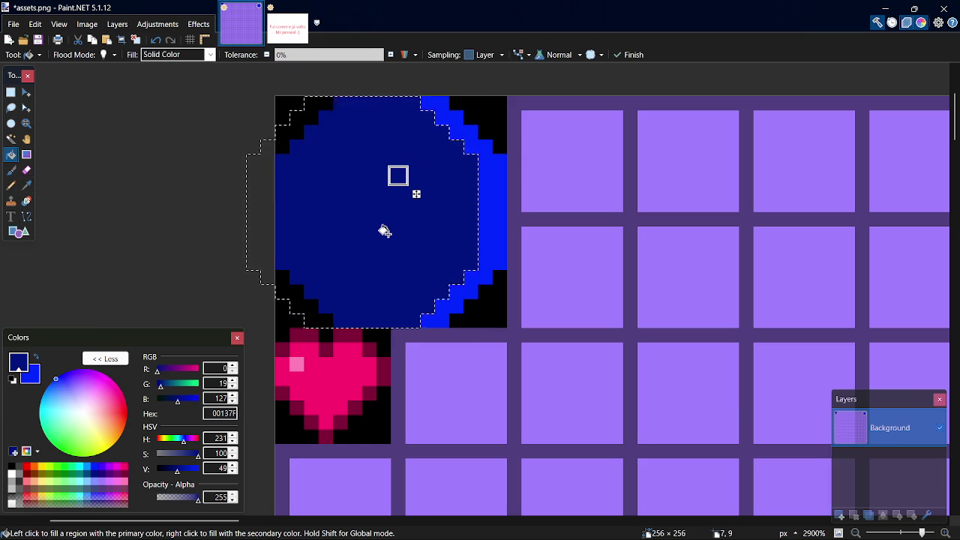
{"action": "key", "text": "s"}
{"action": "key", "text": "ctrl+d"}
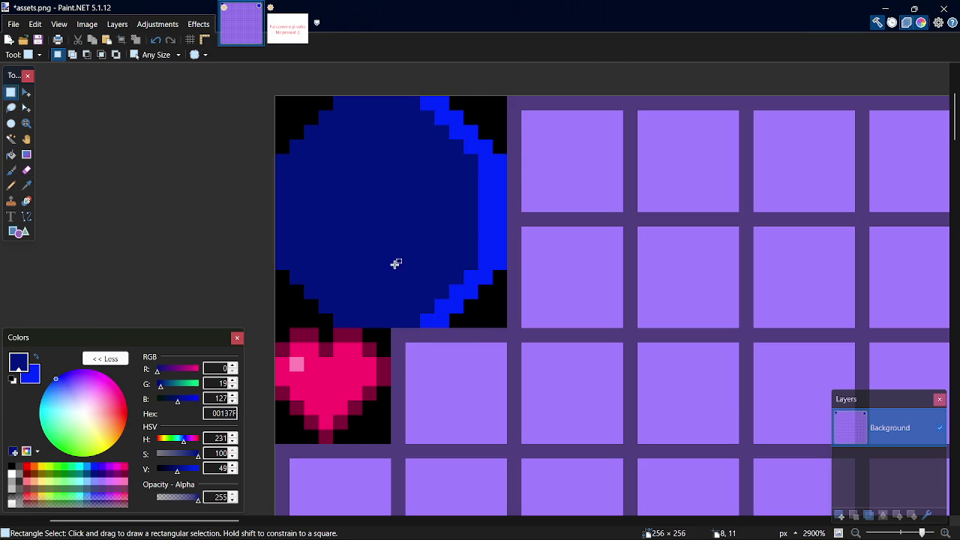
{"action": "key", "text": "ctrl+z"}
{"action": "key", "text": "ctrl+z"}
{"action": "key", "text": "ctrl+z"}
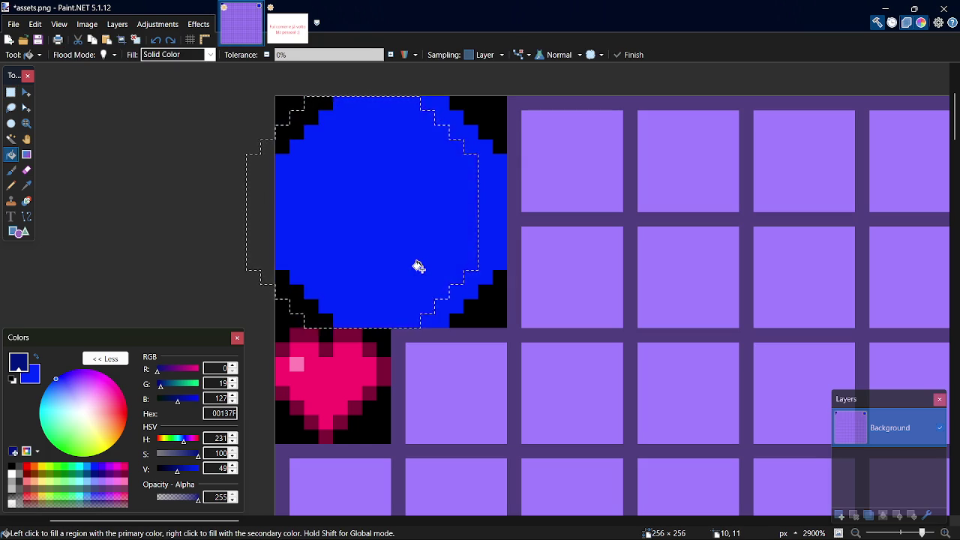
{"action": "key", "text": "ctrl+z"}
{"action": "key", "text": "ctrl+z"}
{"action": "key", "text": "ctrl+z"}
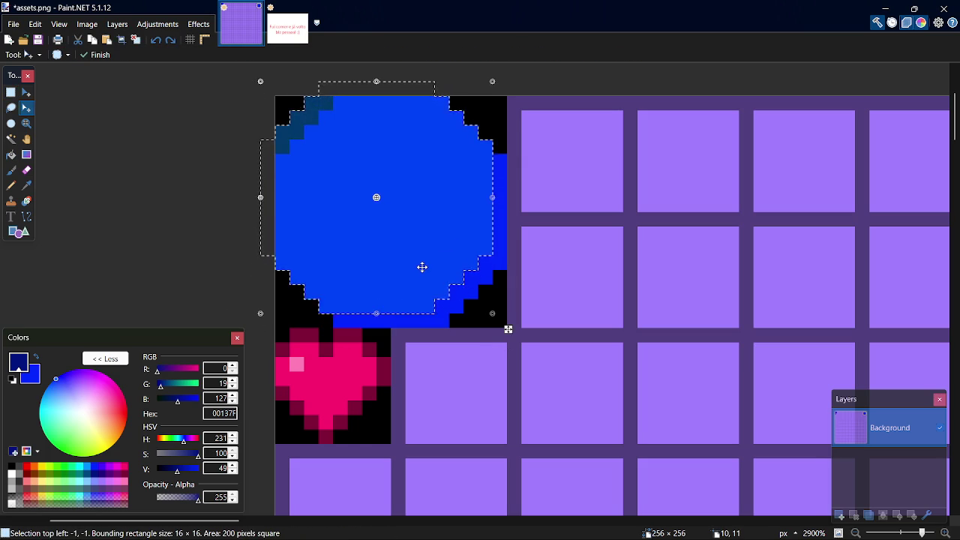
{"action": "key", "text": "ctrl+z"}
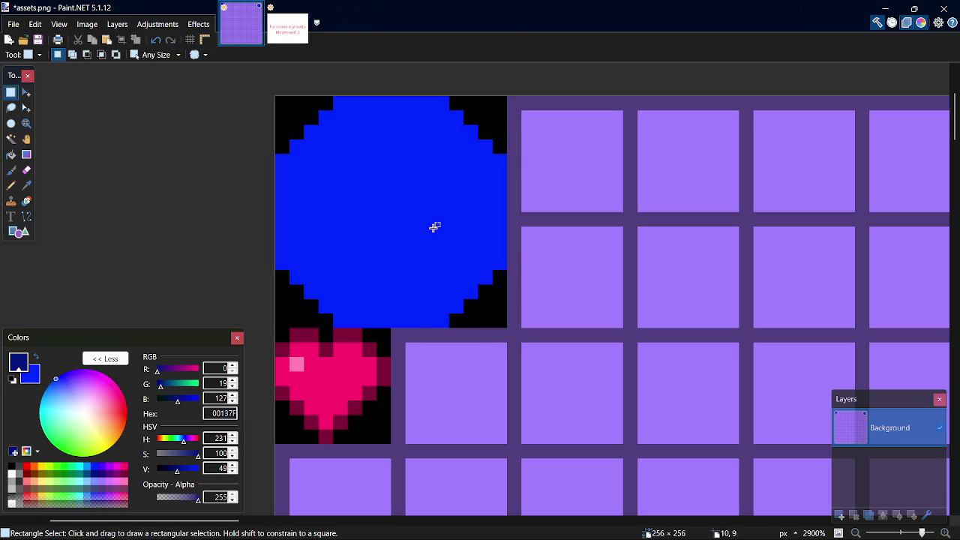
- Fill the circle dark navy 00137F and magic-wand select it with bright blue as primary colour
{"action": "key", "text": "f"}
{"action": "left_click", "coordinate": [431, 228]}
{"action": "key", "text": "s"}
{"action": "left_click", "coordinate": [94, 467]}
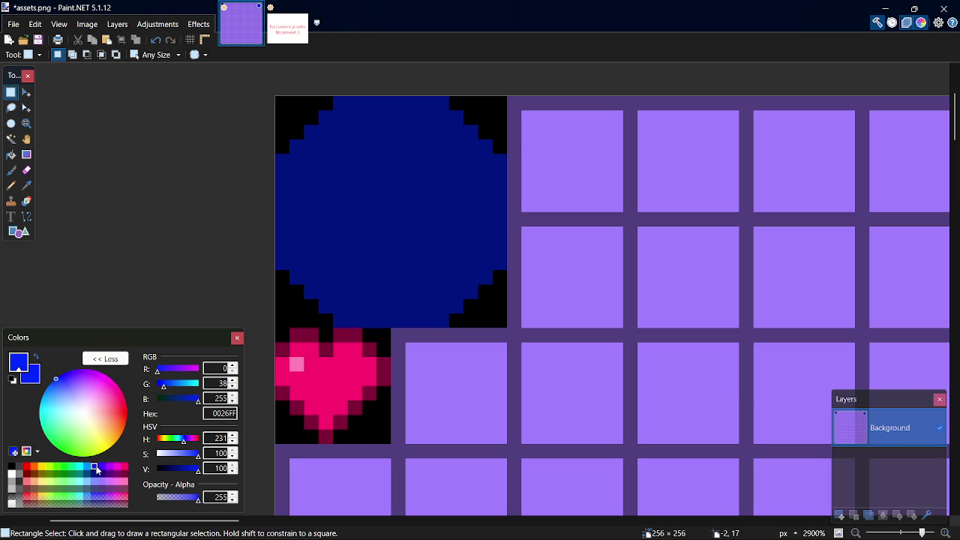
{"action": "left_click", "coordinate": [25, 109]}
{"action": "left_click", "coordinate": [10, 138]}
{"action": "left_click", "coordinate": [442, 175]}
- Shift the selection 2 px left and fill it bright blue 0026FF, leaving a navy crescent
{"action": "left_click", "coordinate": [26, 108]}
{"action": "key", "text": "Left"}
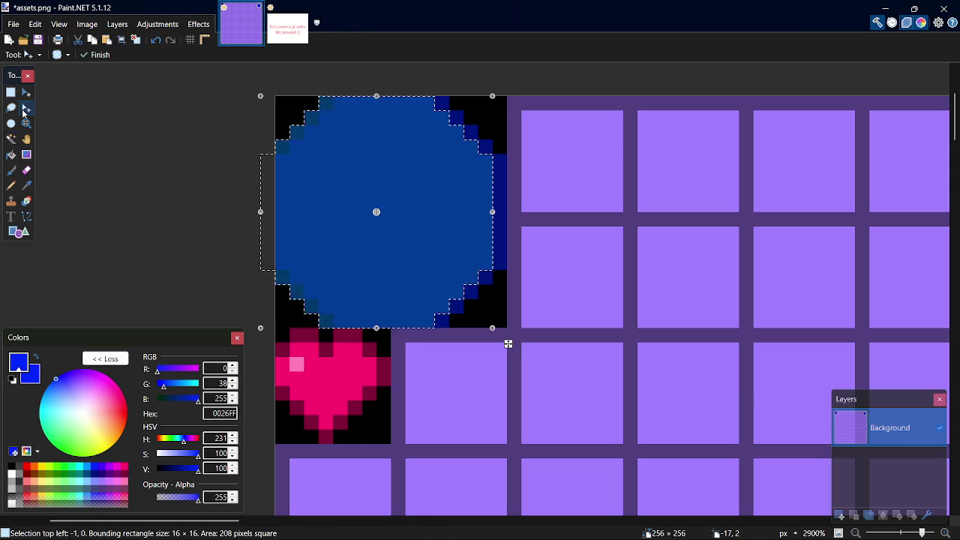
{"action": "key", "text": "Left"}
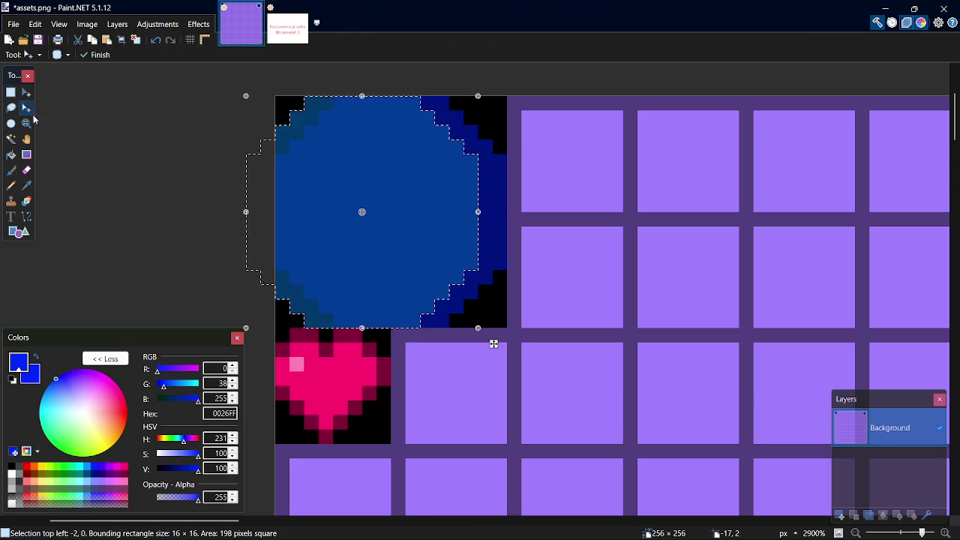
{"action": "key", "text": "f"}
{"action": "left_click", "coordinate": [356, 175]}
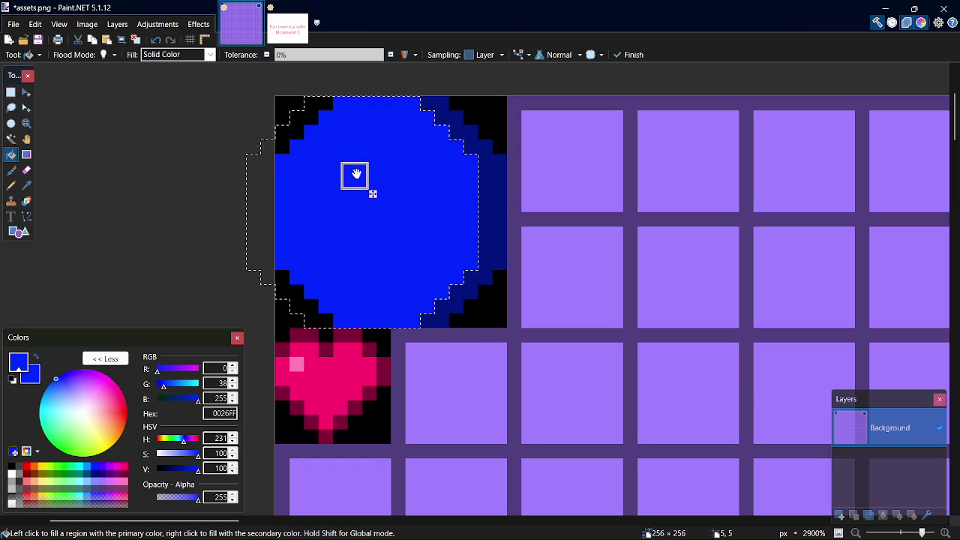
- Deselect, outline a white inner ring inside the rim and fill it as a white clock face
{"action": "key", "text": "s"}
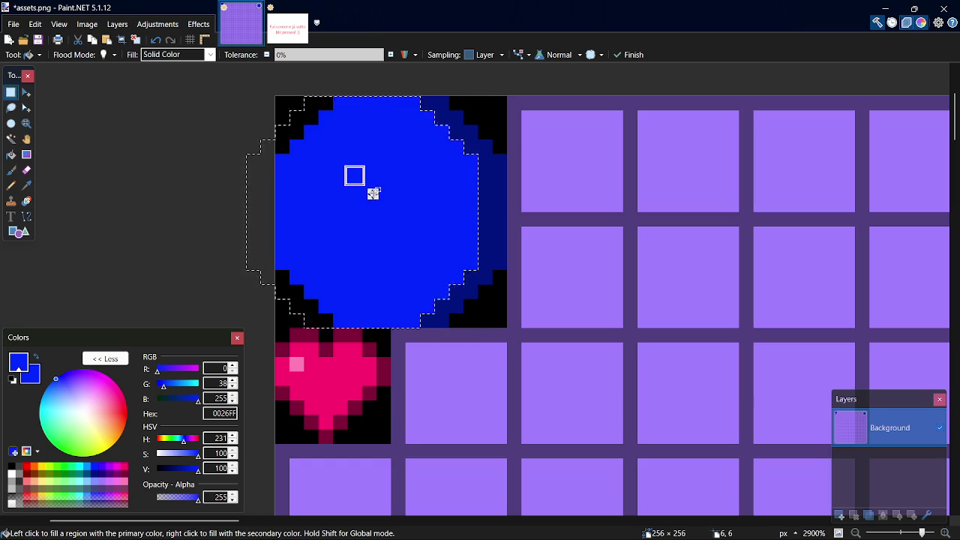
{"action": "key", "text": "ctrl+d"}
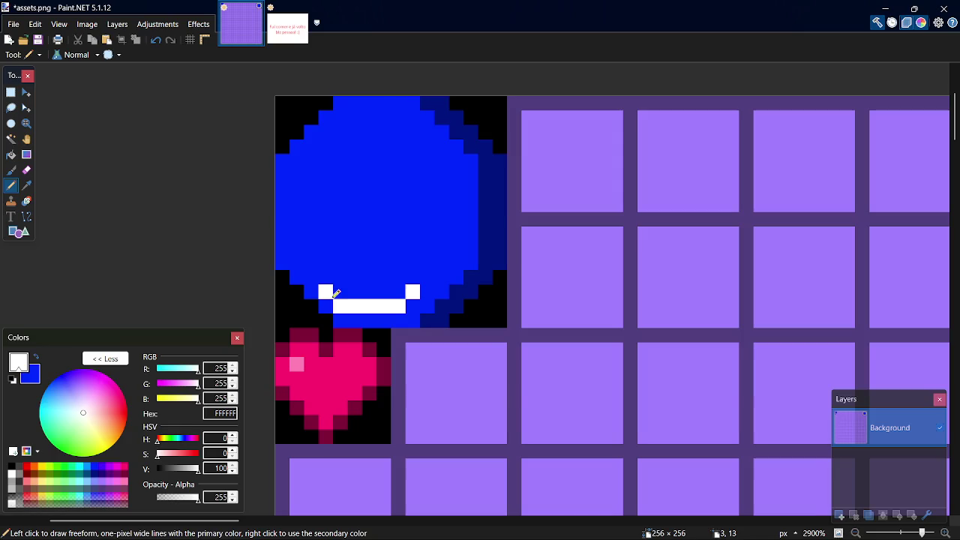
{"action": "mouse_move", "coordinate": [321, 289]}
{"action": "left_mouse_down"}
{"action": "mouse_move", "coordinate": [303, 259]}
{"action": "mouse_move", "coordinate": [300, 153]}
{"action": "mouse_move", "coordinate": [353, 114]}
{"action": "mouse_move", "coordinate": [402, 114]}
{"action": "left_mouse_up"}
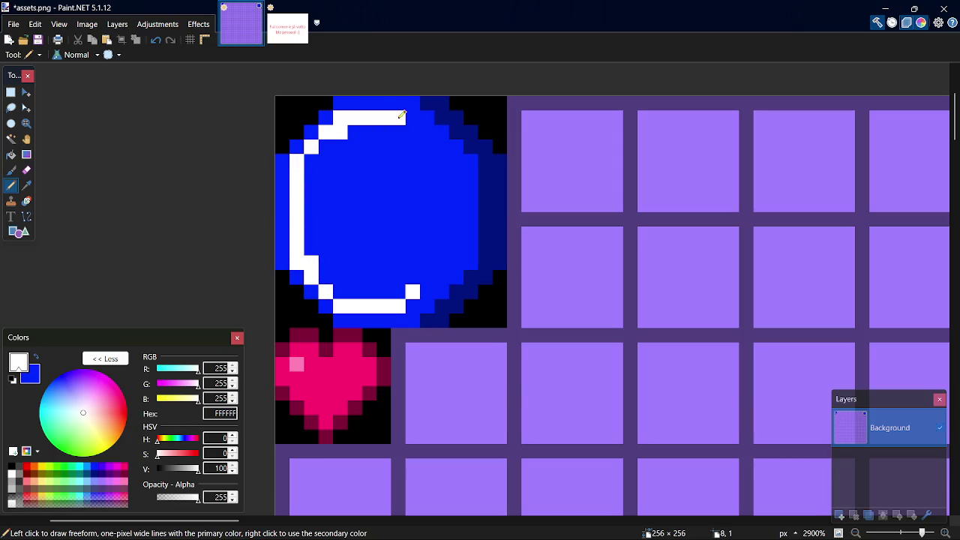
{"action": "mouse_move", "coordinate": [411, 121]}
{"action": "left_mouse_down"}
{"action": "mouse_move", "coordinate": [443, 149]}
{"action": "mouse_move", "coordinate": [461, 199]}
{"action": "mouse_move", "coordinate": [454, 255]}
{"action": "mouse_move", "coordinate": [434, 274]}
{"action": "left_mouse_up"}
{"action": "left_click", "coordinate": [384, 218]}
{"action": "key", "text": "f"}
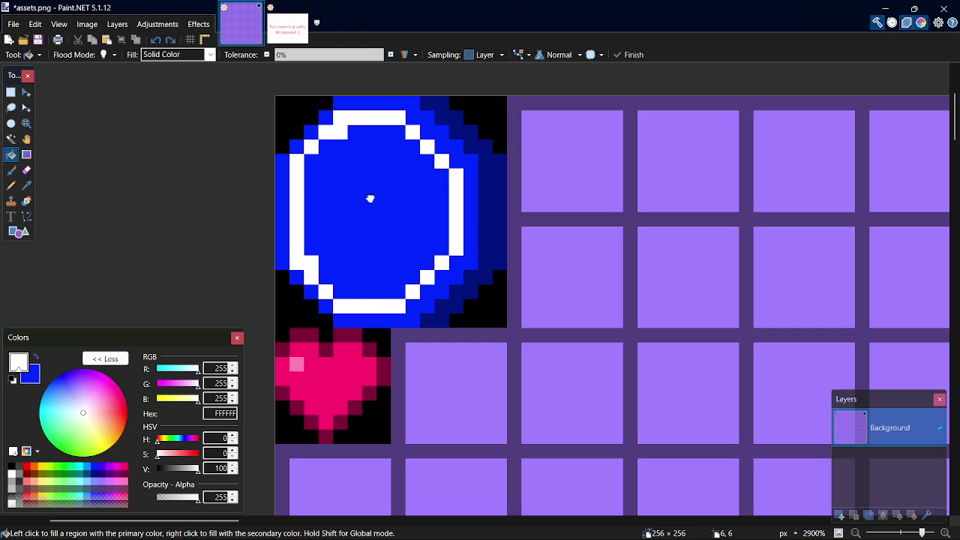
{"action": "left_click", "coordinate": [368, 192]}
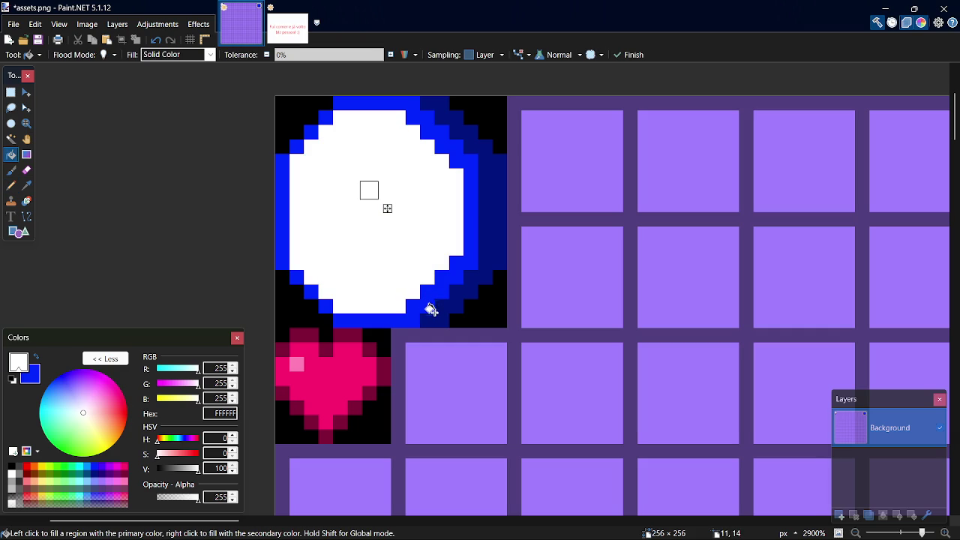
- Draw black clock hands: a vertical stroke with a leftward hook
{"action": "key", "text": "p"}
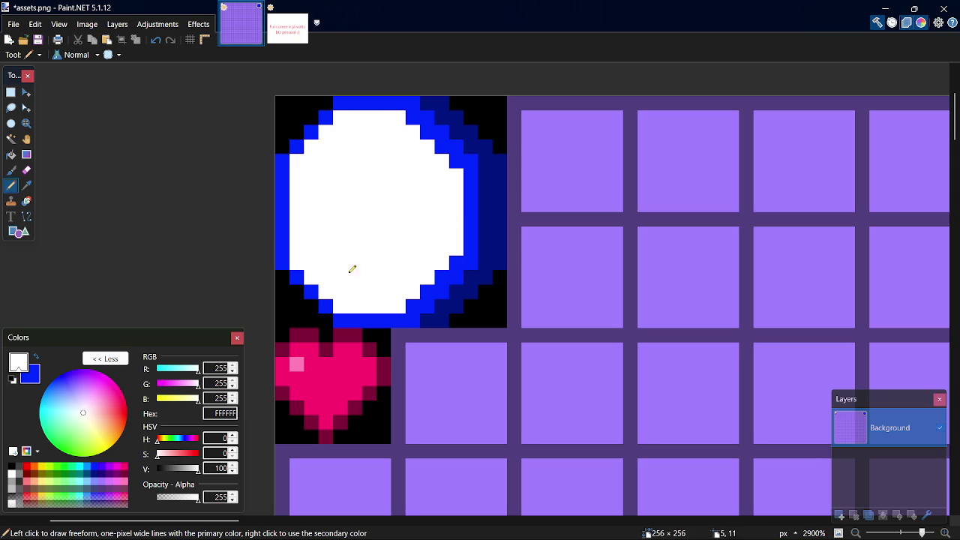
{"action": "left_click", "coordinate": [15, 470]}
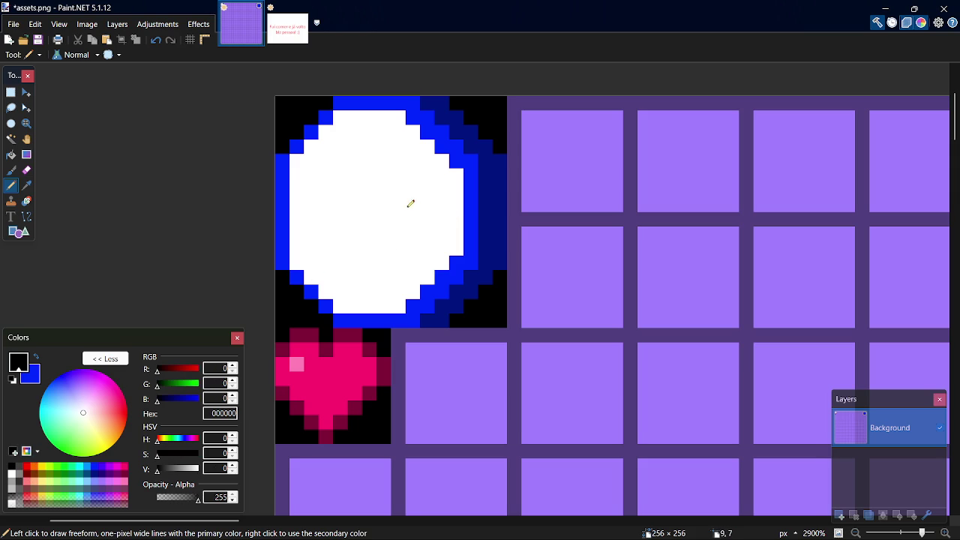
{"action": "left_click_drag", "start_coordinate": [370, 198], "coordinate": [371, 298]}
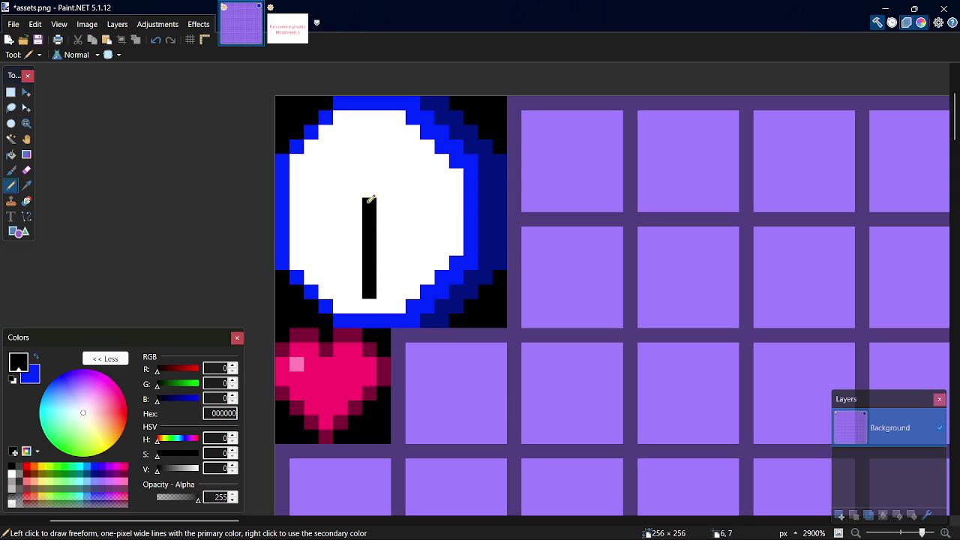
{"action": "left_click_drag", "start_coordinate": [368, 199], "coordinate": [315, 200]}
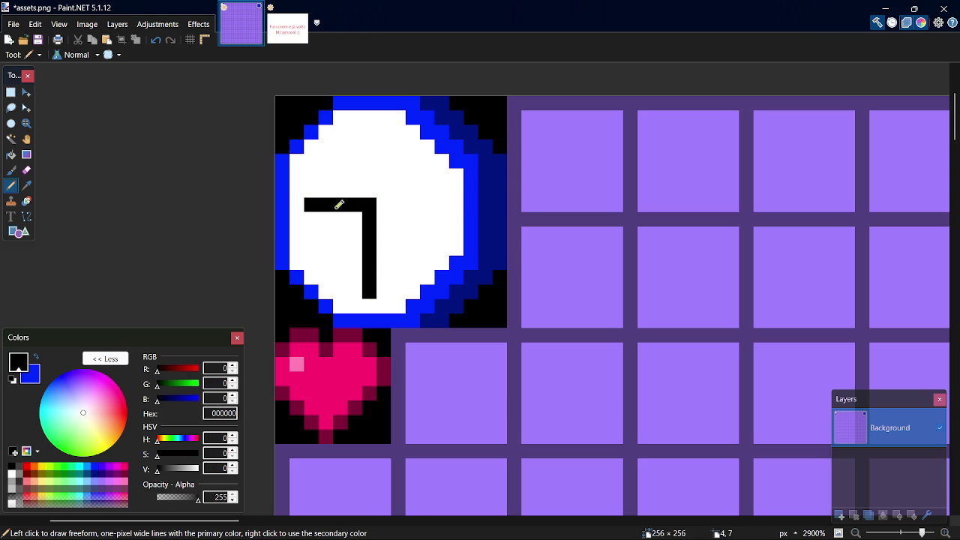
- Undo the black clock hands and draw a dark grey 404040 bar at 6 o'clock
{"action": "key", "text": "ctrl+z"}
{"action": "left_click_drag", "start_coordinate": [375, 203], "coordinate": [430, 198]}
{"action": "key", "text": "ctrl+z"}
{"action": "key", "text": "ctrl+z"}
{"action": "key", "text": "ctrl+z"}
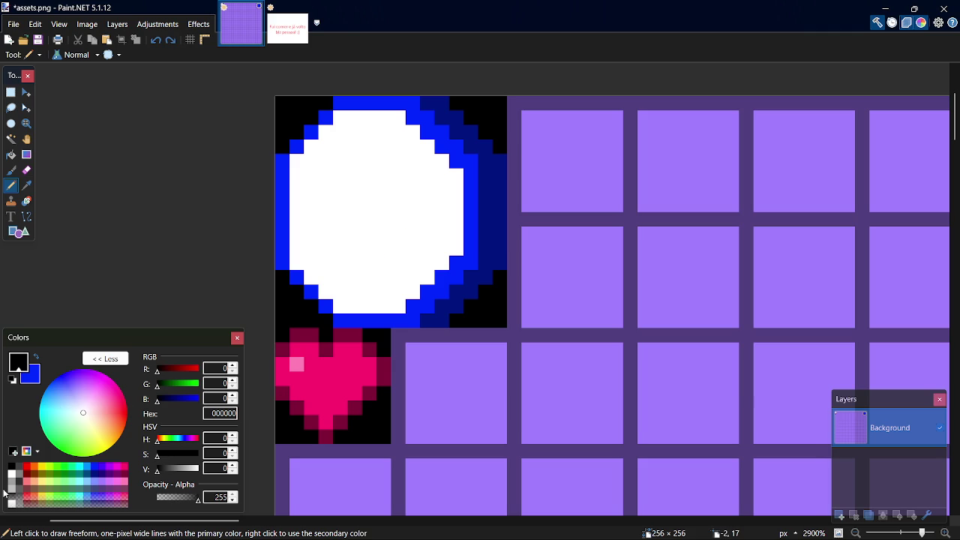
{"action": "left_click", "coordinate": [19, 466]}
{"action": "left_click_drag", "start_coordinate": [370, 296], "coordinate": [369, 274]}
- Place the lower-left hour dot one pixel higher and try a 9 o'clock bar
{"action": "left_click", "coordinate": [326, 277]}
{"action": "key", "text": "ctrl+z"}
{"action": "left_click", "coordinate": [327, 262]}
{"action": "left_click_drag", "start_coordinate": [306, 208], "coordinate": [330, 202]}
{"action": "key", "text": "ctrl+z"}
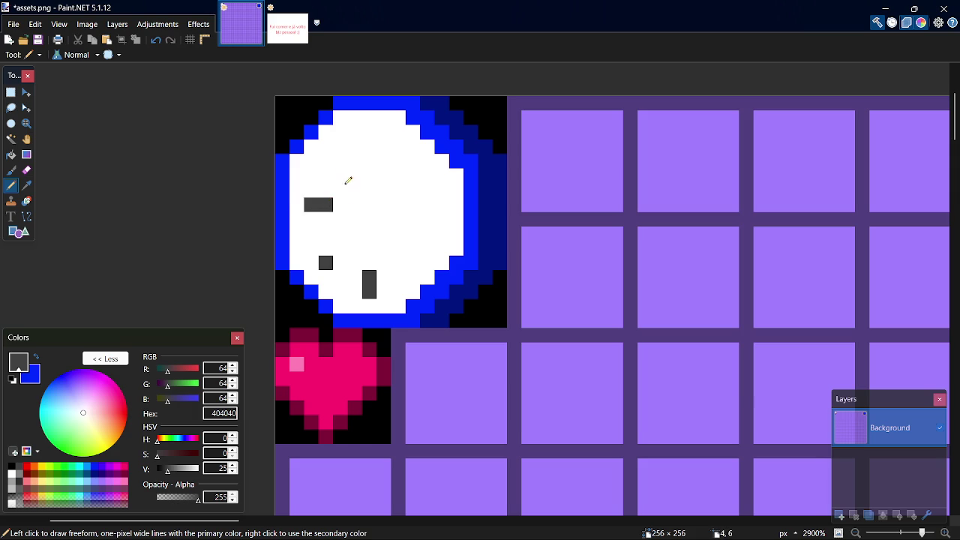
- Position the upper-left hour dot, adjusting it pixel by pixel
{"action": "left_click", "coordinate": [328, 148]}
{"action": "key", "text": "ctrl+z"}
{"action": "left_click", "coordinate": [336, 157]}
{"action": "key", "text": "ctrl+z"}
{"action": "left_click", "coordinate": [331, 150]}
{"action": "key", "text": "ctrl+z"}
{"action": "left_click", "coordinate": [334, 149]}
{"action": "key", "text": "ctrl+z"}
{"action": "left_click", "coordinate": [333, 149]}
{"action": "key", "text": "ctrl+z"}
- Draw the vertical 12 o'clock bar and the upper-right hour dot
{"action": "left_click", "coordinate": [337, 159]}
{"action": "left_click", "coordinate": [382, 132]}
{"action": "left_click_drag", "start_coordinate": [383, 147], "coordinate": [375, 146]}
{"action": "key", "text": "ctrl+z"}
{"action": "key", "text": "ctrl+z"}
{"action": "left_click", "coordinate": [369, 134]}
{"action": "left_click", "coordinate": [370, 148]}
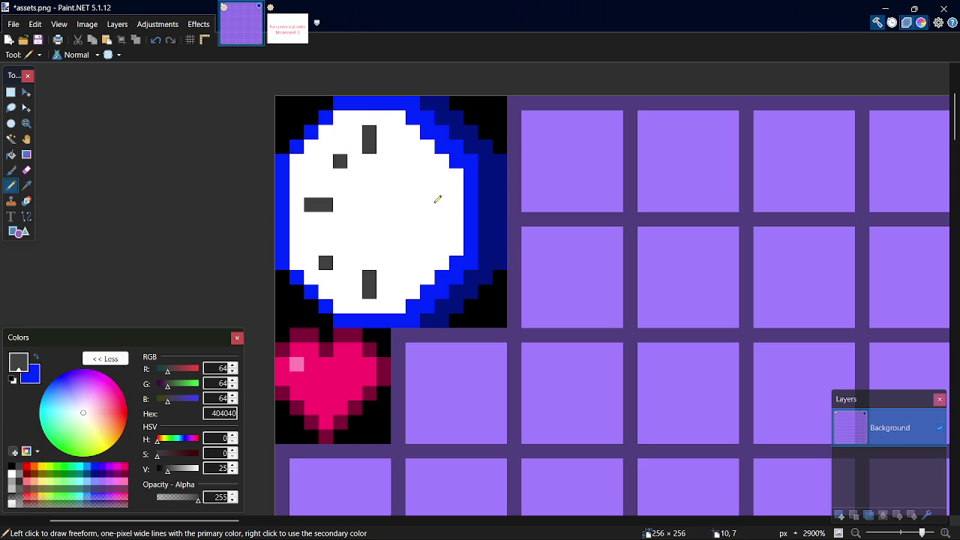
{"action": "left_click", "coordinate": [417, 165]}
- Add the lower-right hour dot and the horizontal 3 o'clock bar
{"action": "left_click", "coordinate": [415, 251]}
{"action": "key", "text": "ctrl+z"}
{"action": "left_click", "coordinate": [428, 262]}
{"action": "key", "text": "ctrl+z"}
{"action": "left_click", "coordinate": [413, 263]}
{"action": "left_click", "coordinate": [446, 213]}
{"action": "key", "text": "ctrl+z"}
{"action": "left_click", "coordinate": [440, 203]}
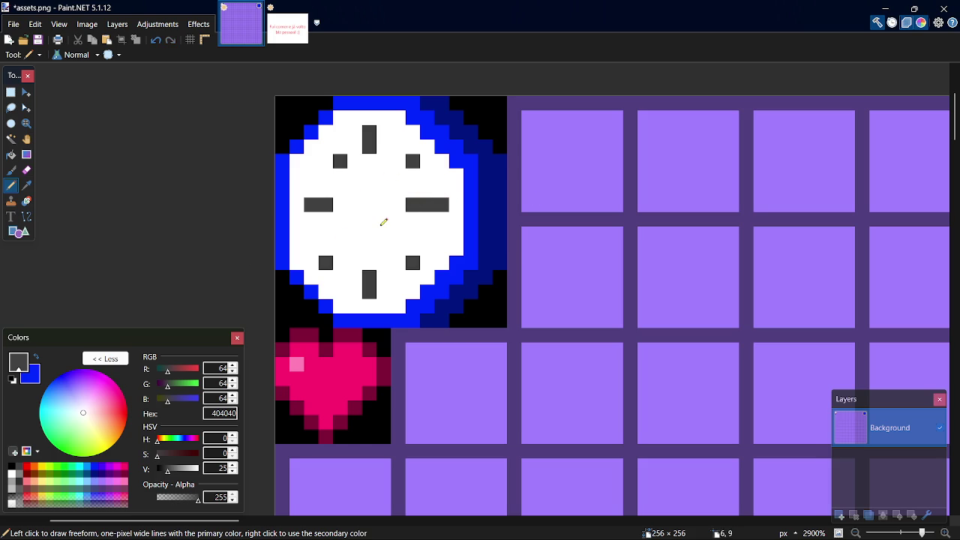
{"action": "key", "text": "ctrl+z"}
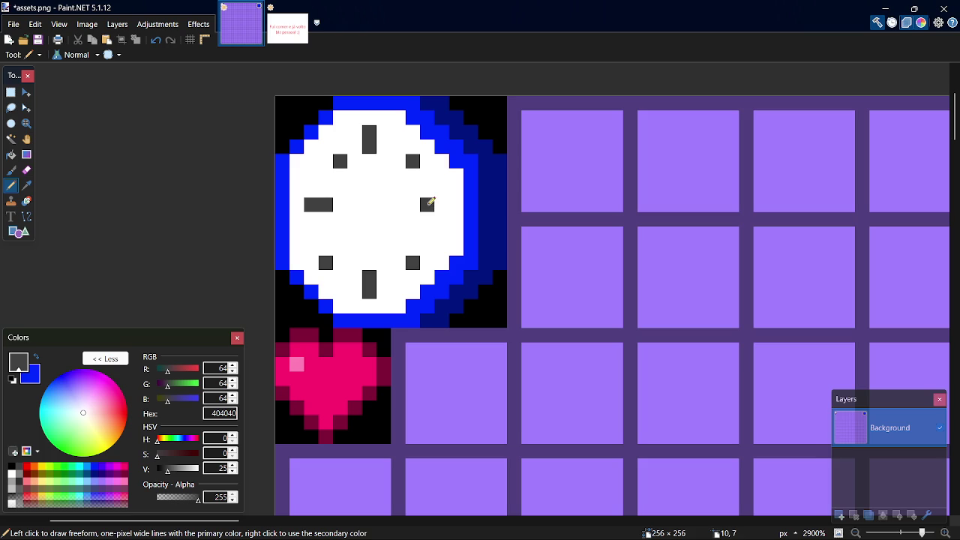
{"action": "left_click_drag", "start_coordinate": [425, 204], "coordinate": [444, 204]}
- Draw a black L-shaped hand at the clock's centre
{"action": "left_click", "coordinate": [12, 466]}
{"action": "left_click_drag", "start_coordinate": [369, 225], "coordinate": [369, 172]}
{"action": "left_click", "coordinate": [387, 218]}
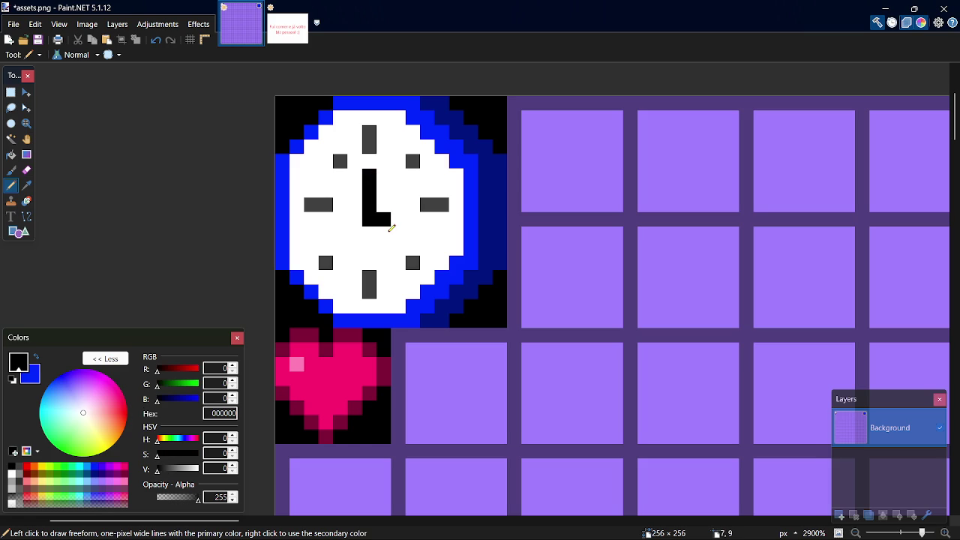
{"action": "key", "text": "ctrl+z"}
{"action": "left_click", "coordinate": [388, 230]}
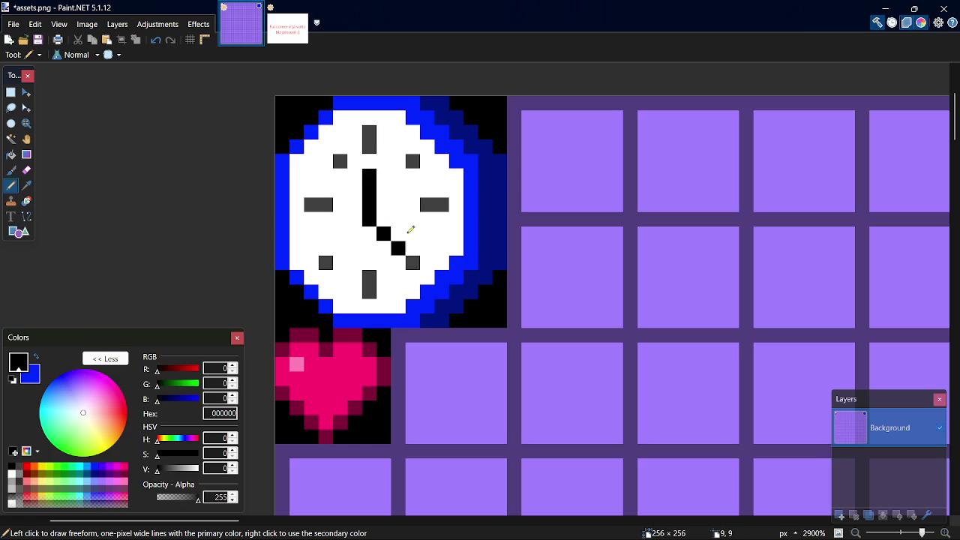
{"action": "left_click", "coordinate": [398, 233]}
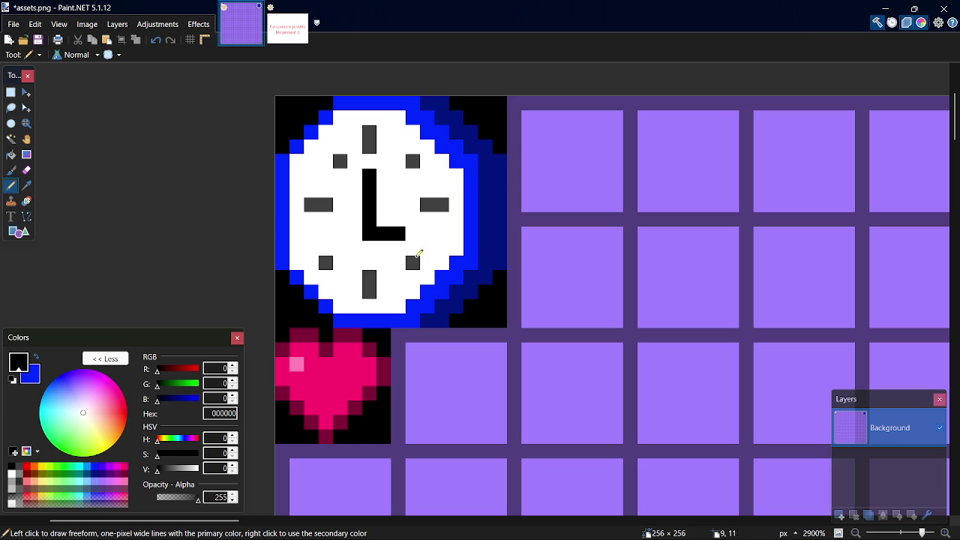
- Select a 16×16 block of empty tiles and move it left over the clock
{"action": "scroll", "coordinate": [499, 261], "scroll_direction": "down", "scroll_amount": 2}
{"action": "scroll", "coordinate": [510, 267], "scroll_direction": "down", "scroll_amount": 4}
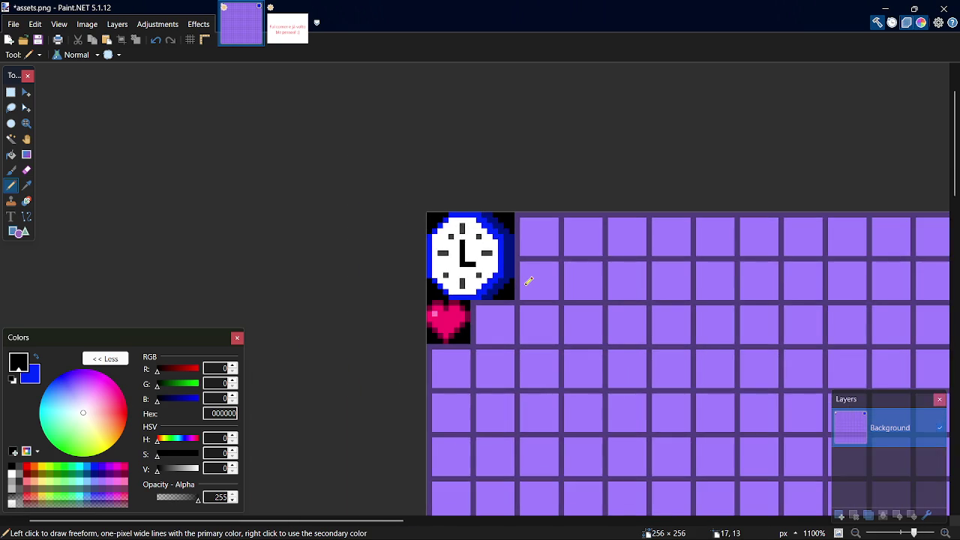
{"action": "scroll", "coordinate": [473, 237], "scroll_direction": "up", "scroll_amount": 3}
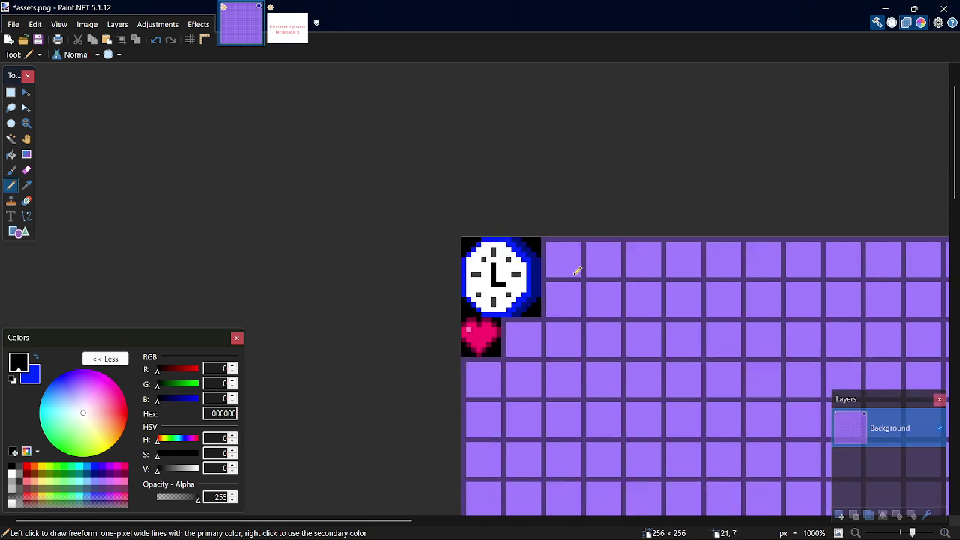
{"action": "scroll", "coordinate": [615, 284], "scroll_direction": "up", "scroll_amount": 3}
{"action": "key", "text": "s"}
{"action": "left_click_drag", "start_coordinate": [422, 151], "coordinate": [635, 377]}
{"action": "key", "text": "m"}
{"action": "left_click_drag", "start_coordinate": [614, 336], "coordinate": [381, 327]}
- Save assets.png and return to rectangle selection
{"action": "key", "text": "ctrl+z"}
{"action": "key", "text": "ctrl+z"}
{"action": "key", "text": "s"}
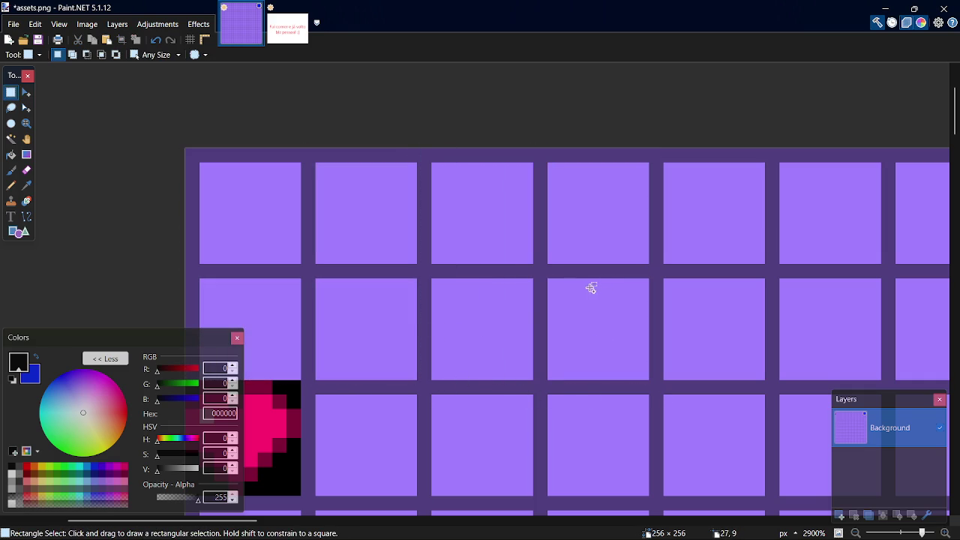
{"action": "scroll", "coordinate": [425, 393], "scroll_direction": "down", "scroll_amount": 2}
{"action": "scroll", "coordinate": [425, 393], "scroll_direction": "down", "scroll_amount": 1}
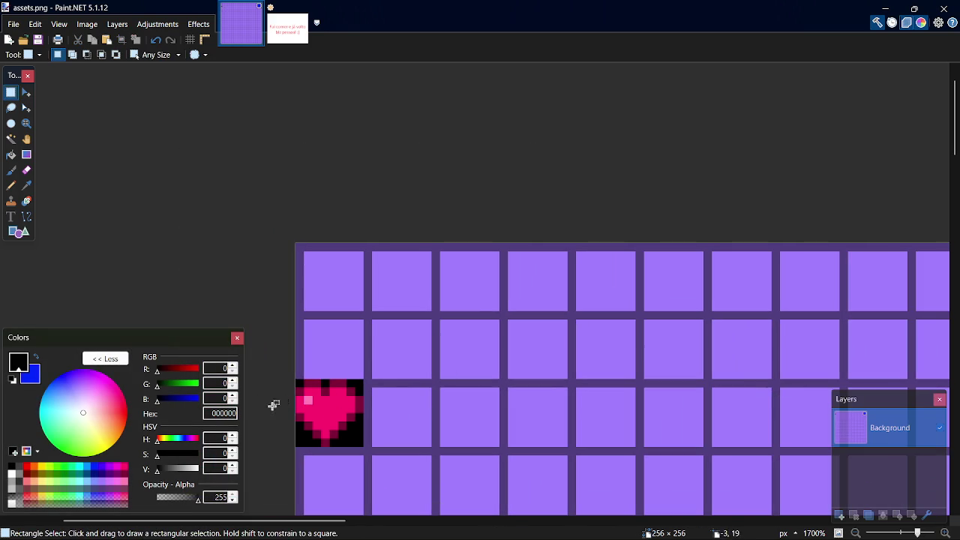
{"action": "key", "text": "alt+Tab"}
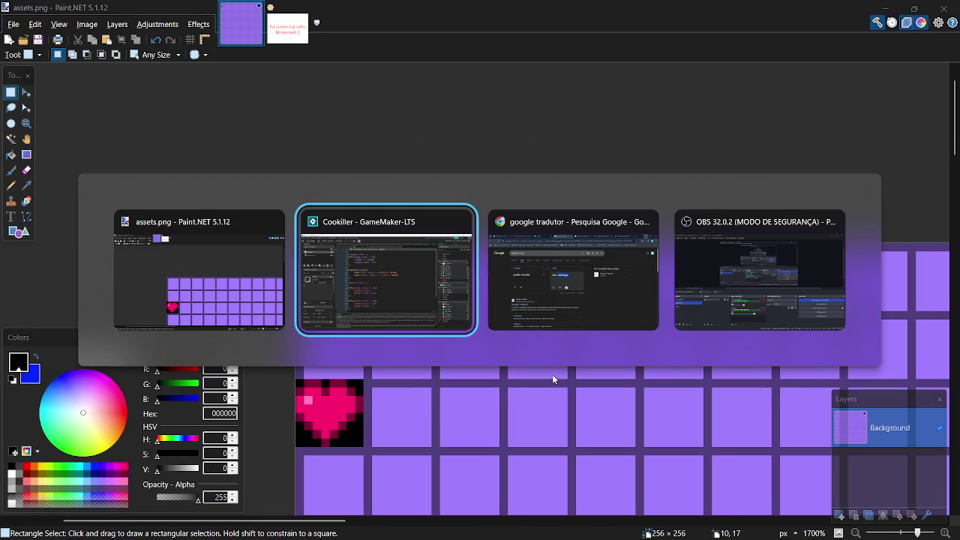
- In Chrome, open the Coolkiller - GDD tab and scroll to GAMEPLAY DO JOGO
{"action": "key", "text": "alt+Tab"}
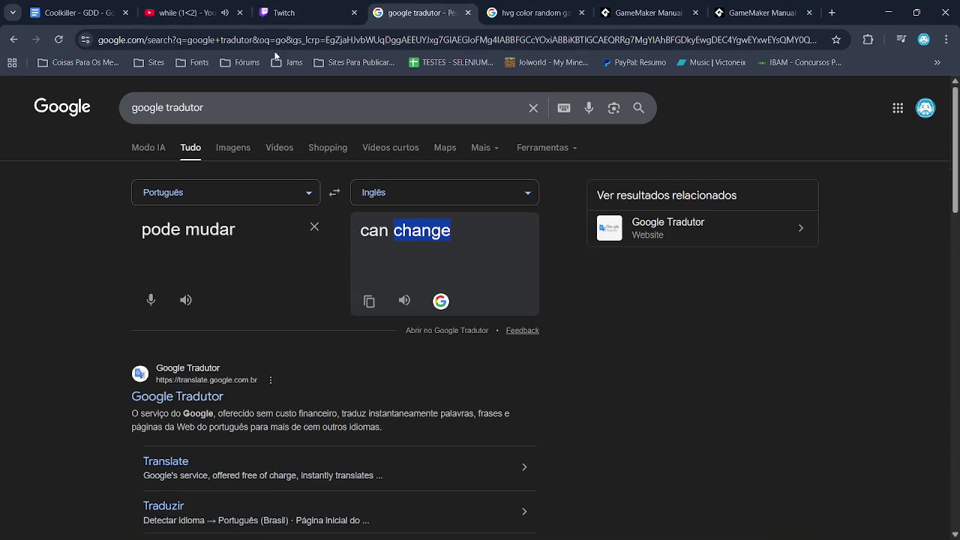
{"action": "left_click", "coordinate": [306, 12]}
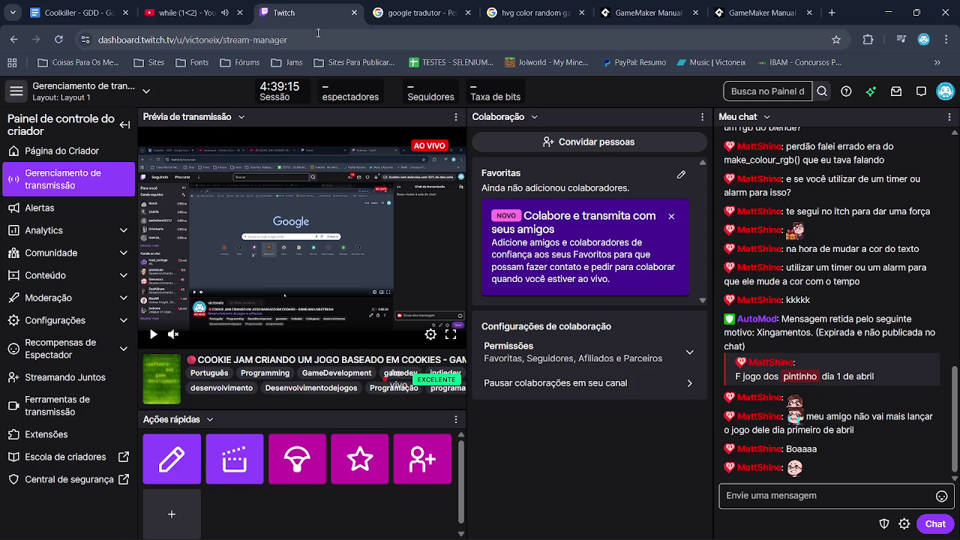
{"action": "left_click", "coordinate": [184, 12]}
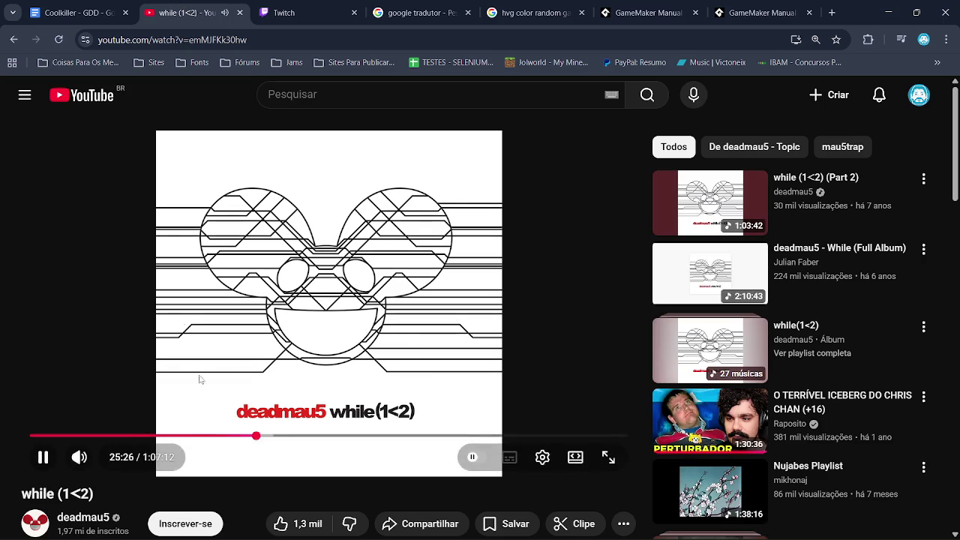
{"action": "left_click", "coordinate": [75, 13]}
{"action": "scroll", "coordinate": [618, 385], "scroll_direction": "down", "scroll_amount": 2}
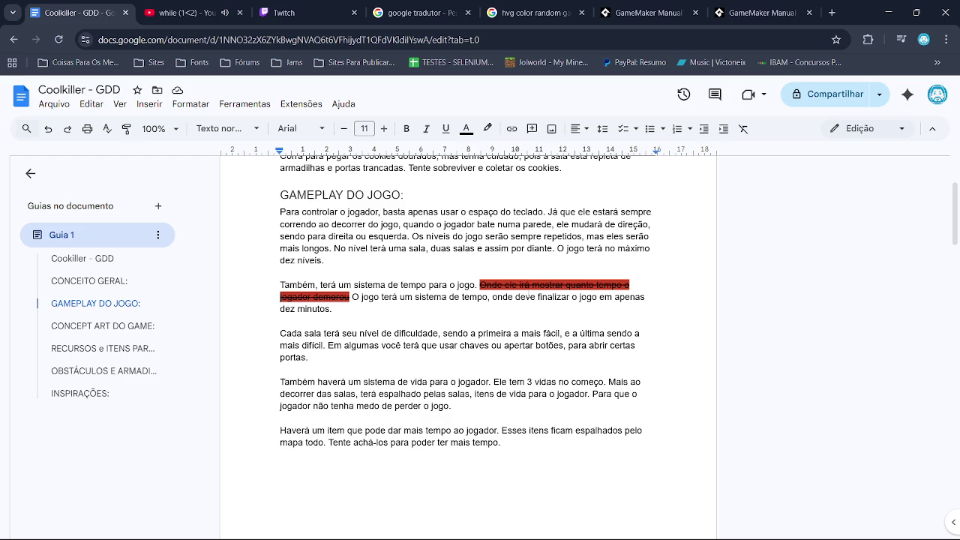
- Scroll through the GDD's concept art, resources, obstacles and inspirations sections
{"action": "scroll", "coordinate": [529, 287], "scroll_direction": "down", "scroll_amount": 10}
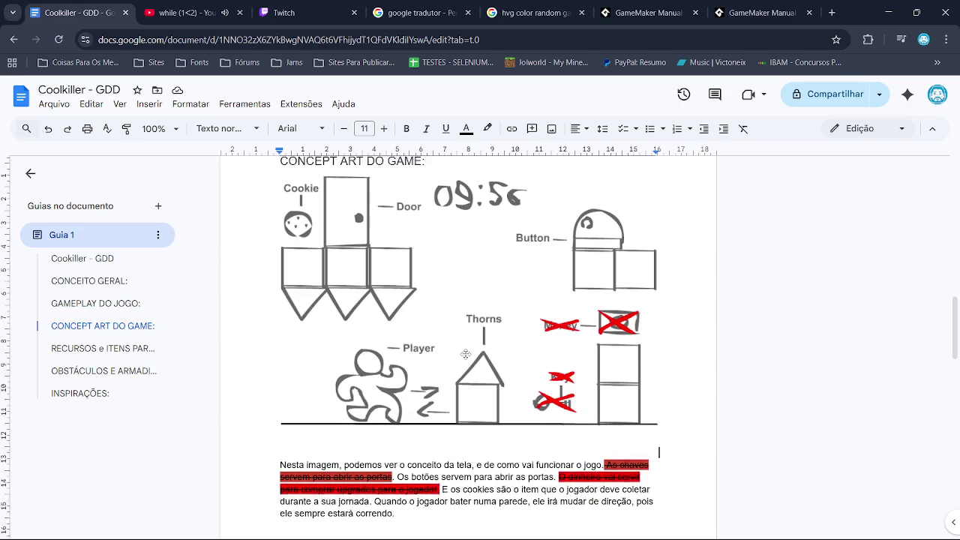
{"action": "scroll", "coordinate": [465, 354], "scroll_direction": "down", "scroll_amount": 6}
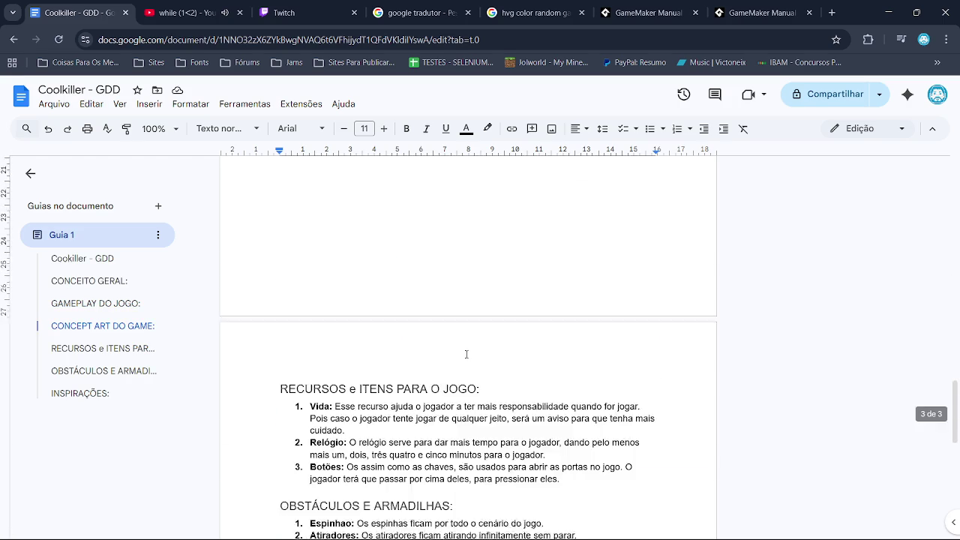
{"action": "scroll", "coordinate": [466, 354], "scroll_direction": "down", "scroll_amount": 3}
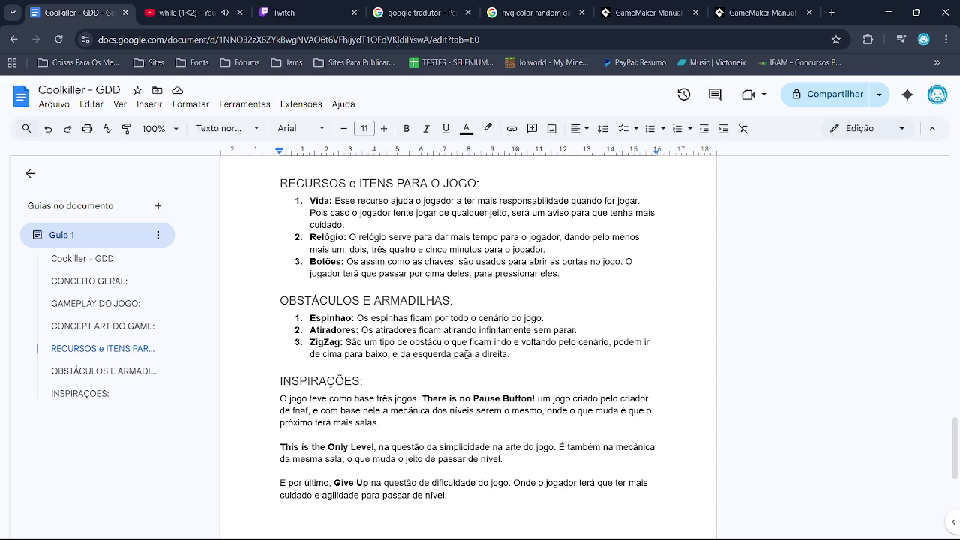
- Alt+Tab to the Paint.NET tileset and back, then bring GameMaker forward
{"action": "key", "text": "alt+Tab"}
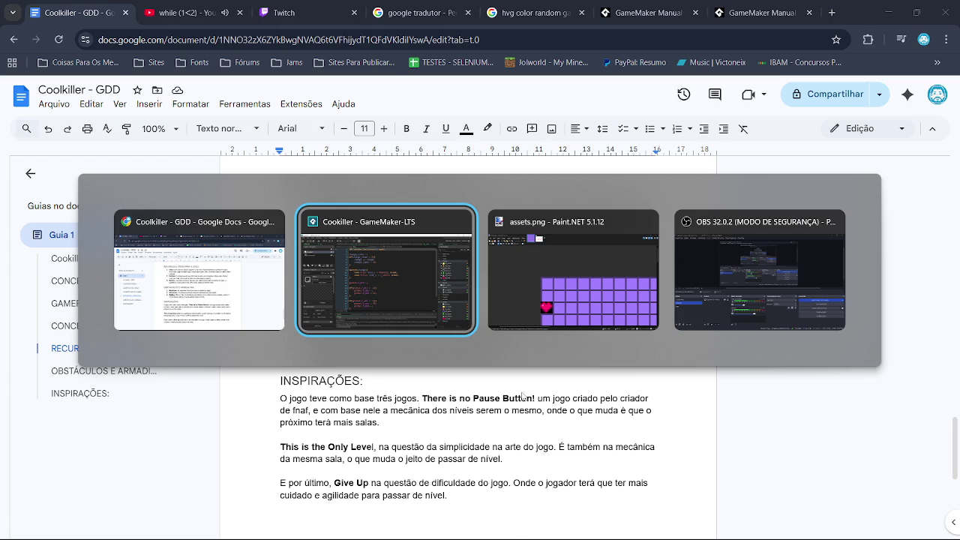
{"action": "key", "text": "alt+Tab"}
{"action": "key", "text": "alt+Tab"}
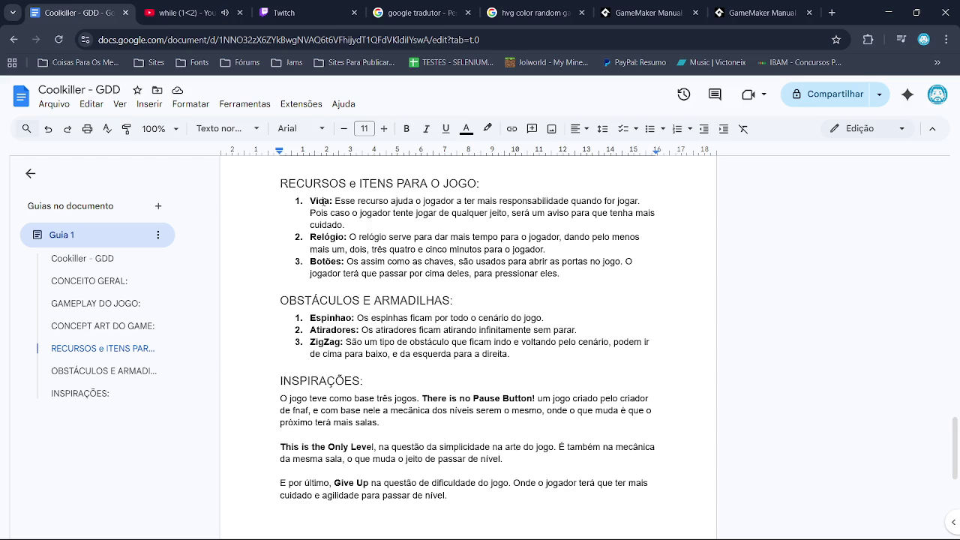
{"action": "key", "text": "alt+Tab"}
{"action": "key", "text": "alt+Tab"}
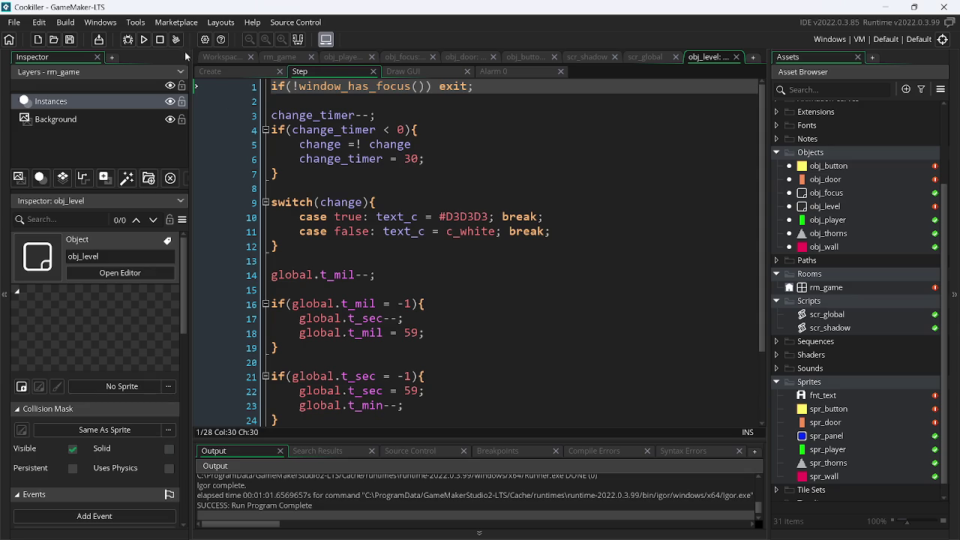
- Run the game and jump the player left and right over the platform
{"action": "left_click", "coordinate": [146, 39]}
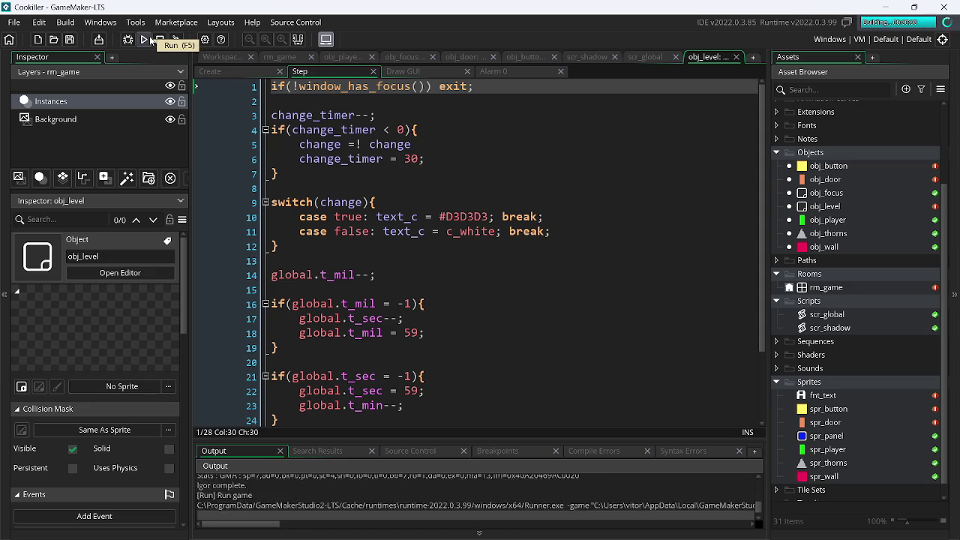
{"action": "key", "text": "Left"}
{"action": "key", "text": "Right"}
{"action": "key", "text": "Up"}
{"action": "key", "text": "Left"}
{"action": "key", "text": "Up"}
{"action": "key", "text": "Up"}
{"action": "key", "text": "Right"}
{"action": "key", "text": "Up"}
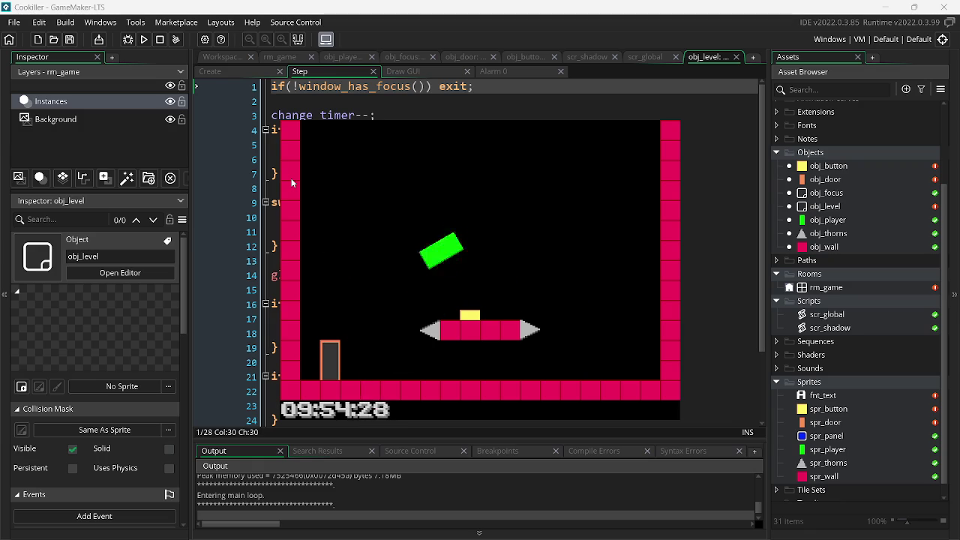
{"action": "key", "text": "Left"}
{"action": "key", "text": "Up"}
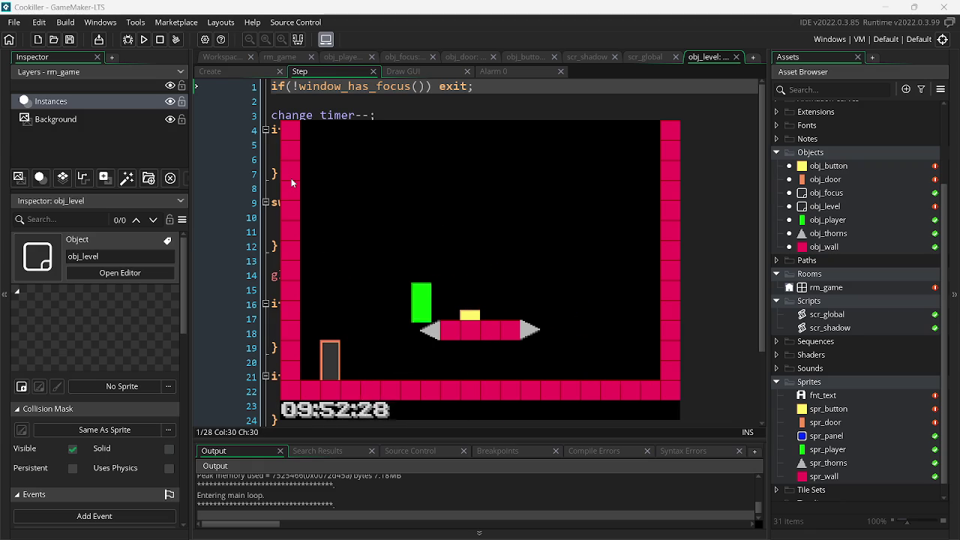
{"action": "key", "text": "Right"}
{"action": "key", "text": "Up"}
{"action": "key", "text": "Left"}
{"action": "key", "text": "Up"}
{"action": "key", "text": "Right"}
{"action": "key", "text": "Up"}
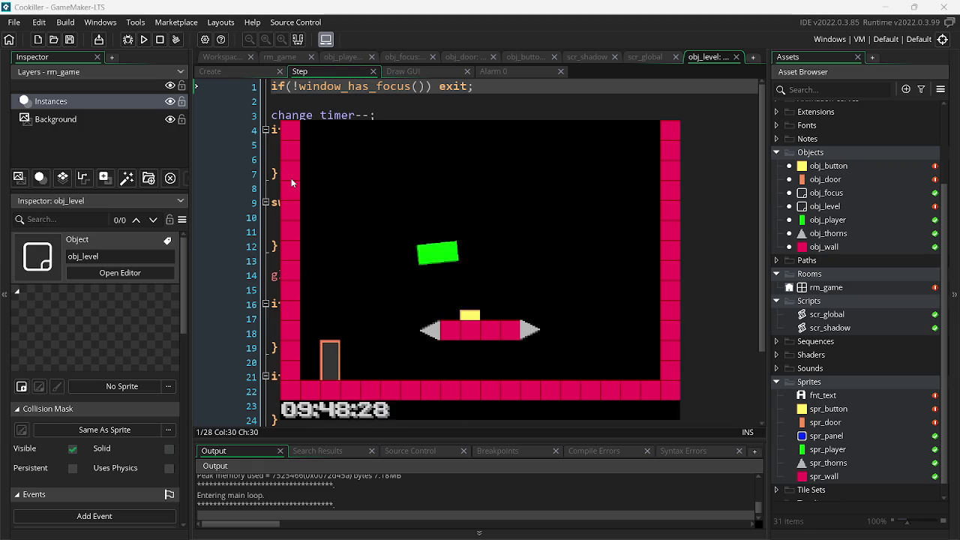
{"action": "key", "text": "Left"}
{"action": "key", "text": "Right"}
{"action": "key", "text": "Up"}
{"action": "key", "text": "Left"}
{"action": "key", "text": "Up"}
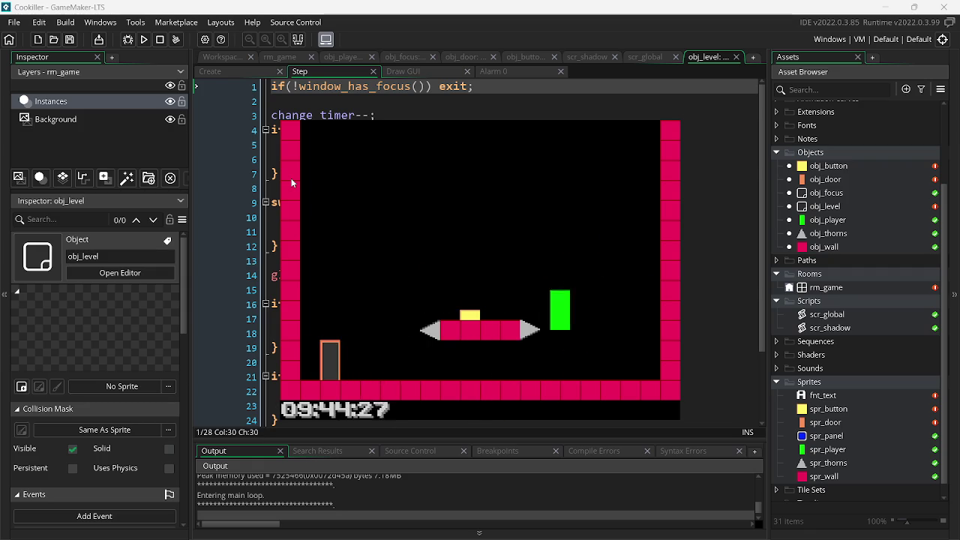
{"action": "key", "text": "Right"}
{"action": "key", "text": "Up"}
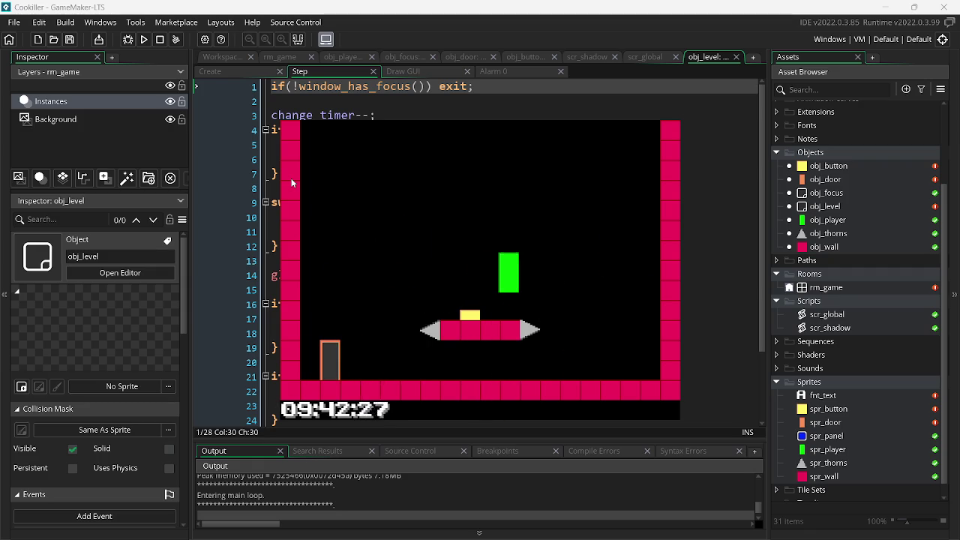
{"action": "key", "text": "Left"}
{"action": "key", "text": "Up"}
{"action": "key", "text": "Right"}
{"action": "key", "text": "Up"}
{"action": "key", "text": "Left"}
{"action": "key", "text": "Up"}
{"action": "key", "text": "Right"}
{"action": "key", "text": "Up"}
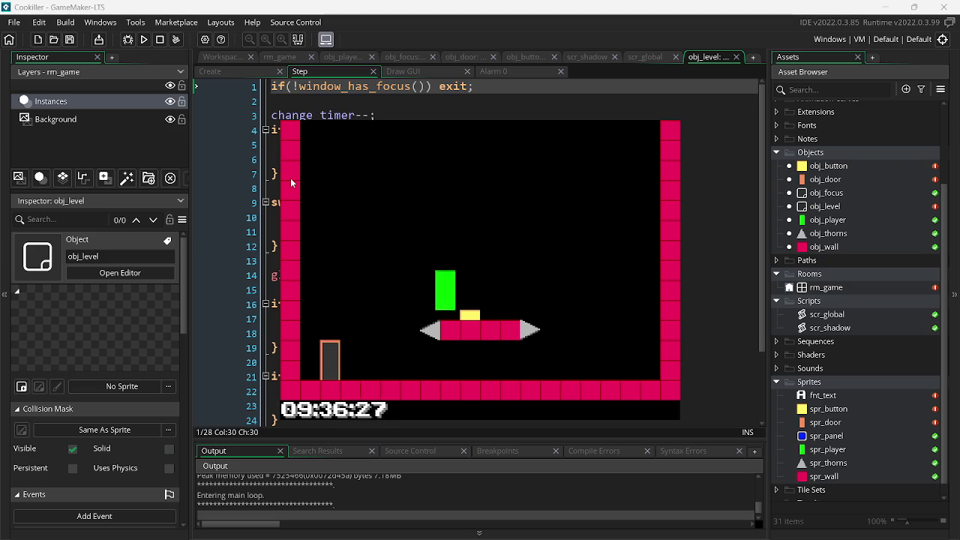
{"action": "key", "text": "Left"}
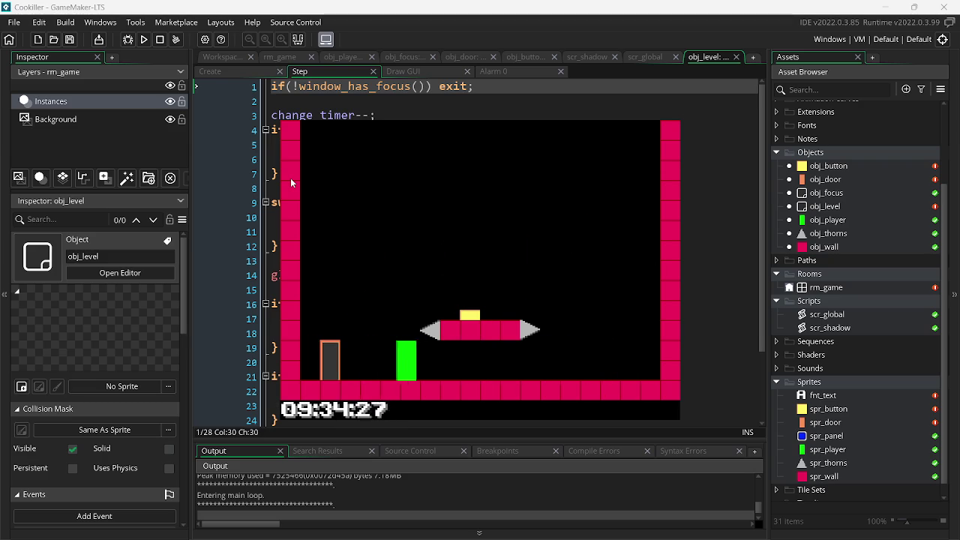
{"action": "key", "text": "Right"}
{"action": "key", "text": "Up"}
- Close the running game and open obj_player's Draw GUI event
{"action": "key", "text": "Left"}
{"action": "key", "text": "Escape"}
{"action": "left_click", "coordinate": [343, 59]}
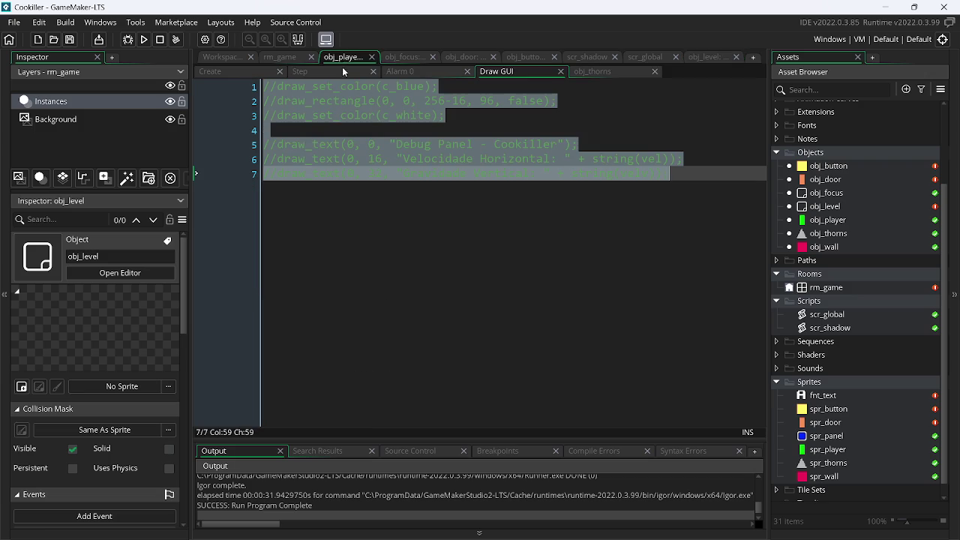
- Write if(velh != 0) on line 14 of obj_player's Step event and save
{"action": "left_click", "coordinate": [315, 72]}
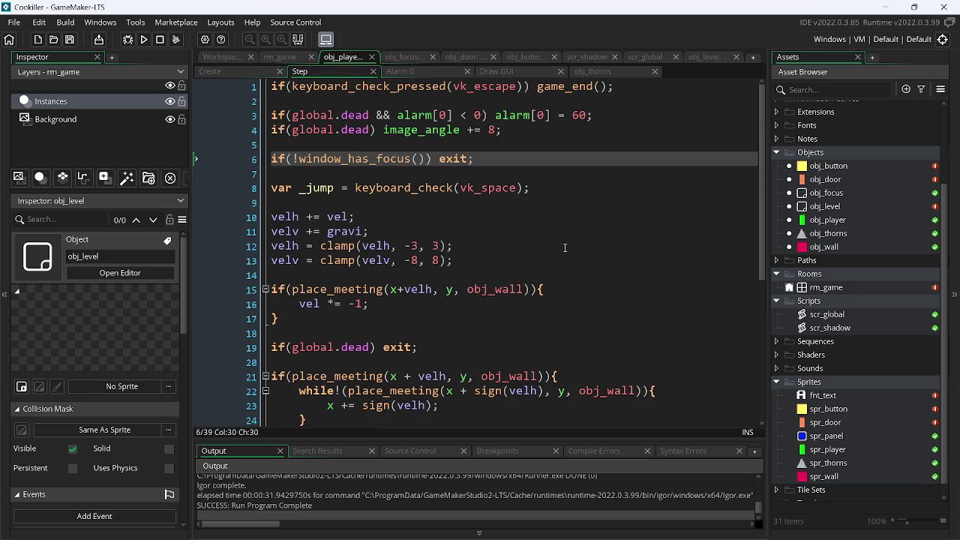
{"action": "left_click", "coordinate": [523, 270]}
{"action": "key", "text": "Return"}
{"action": "key", "text": "Return"}
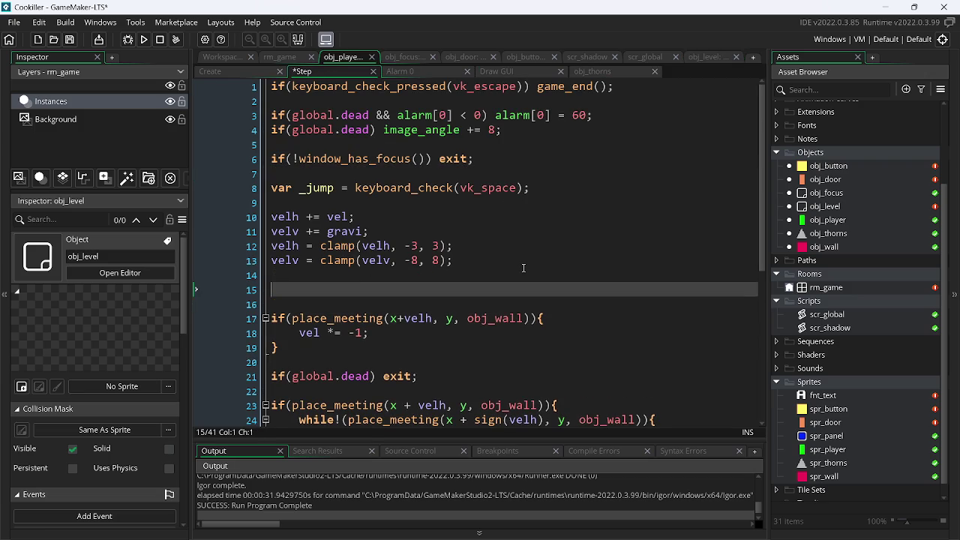
{"action": "key", "text": "Up"}
{"action": "type", "text": "if("}
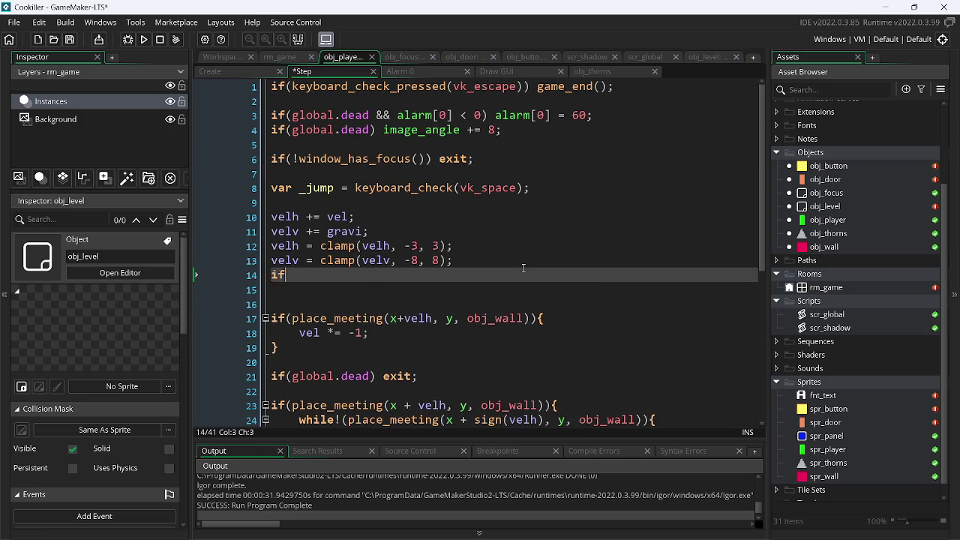
{"action": "type", "text": "vel"}
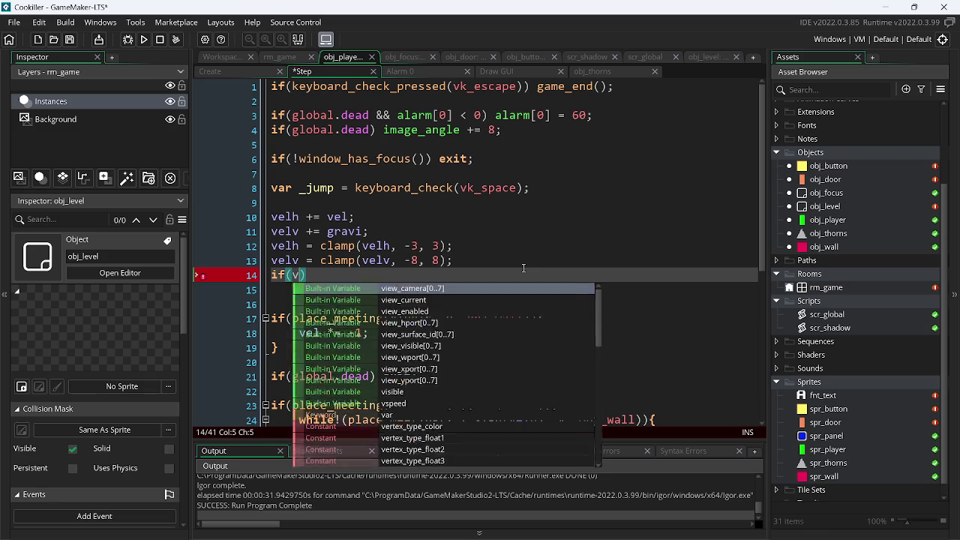
{"action": "key", "text": "Down"}
{"action": "key", "text": "Return"}
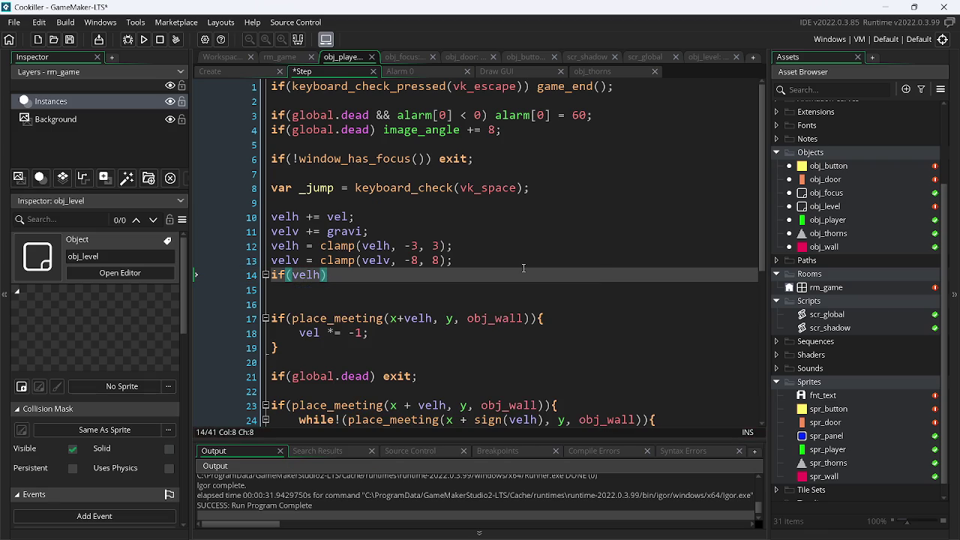
{"action": "type", "text": "!= "}
{"action": "type", "text": "0)"}
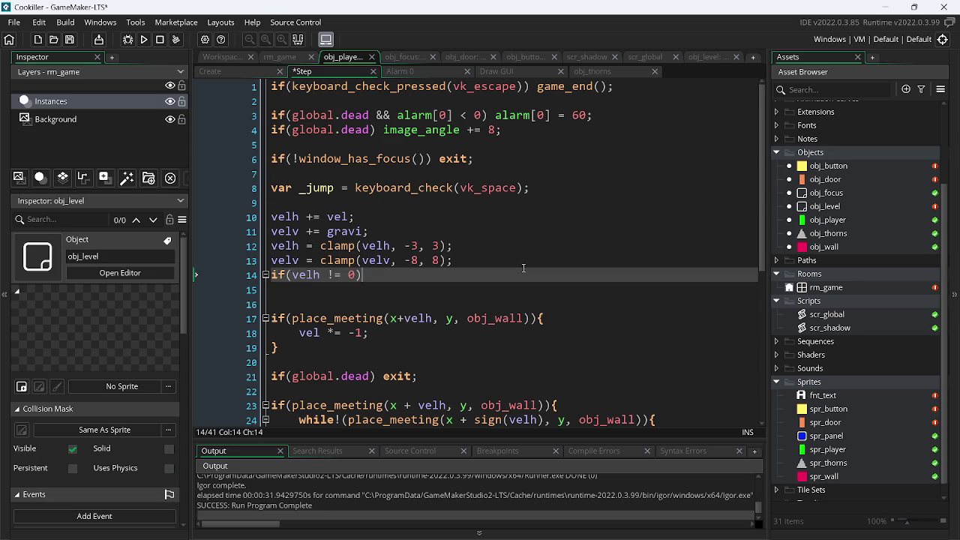
{"action": "key", "text": "ctrl+s"}
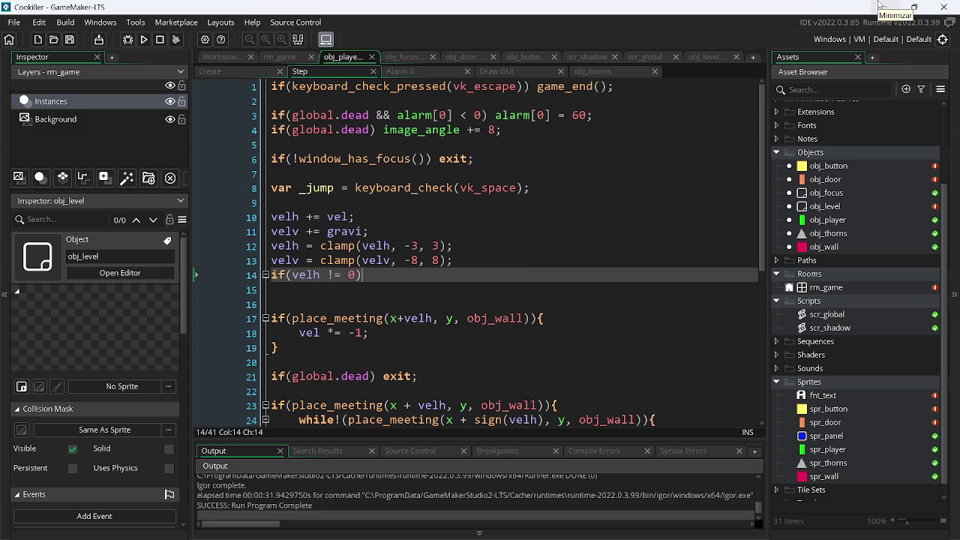
{"action": "left_click", "coordinate": [883, 7]}
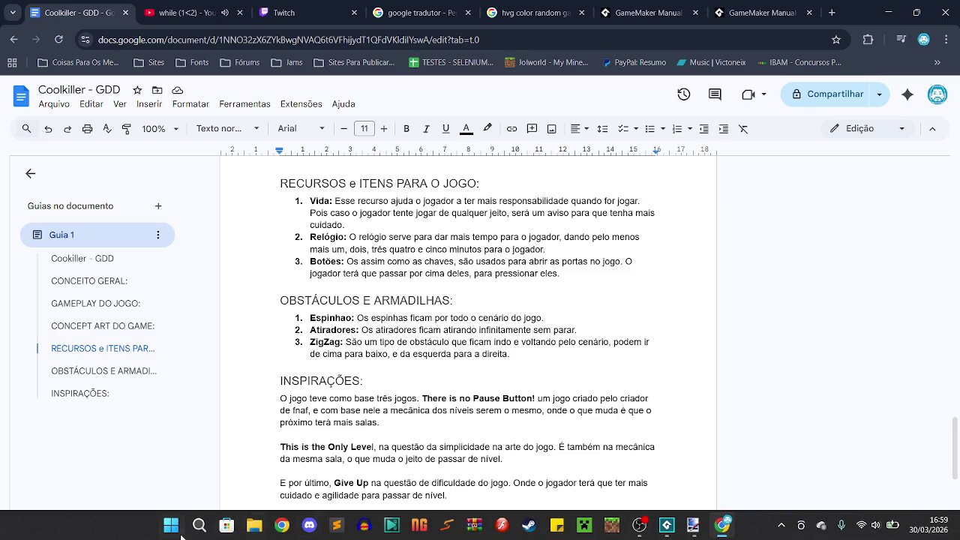
- Dismiss Windows Search, return to Chrome and open a new Google tab
{"action": "left_click", "coordinate": [199, 525]}
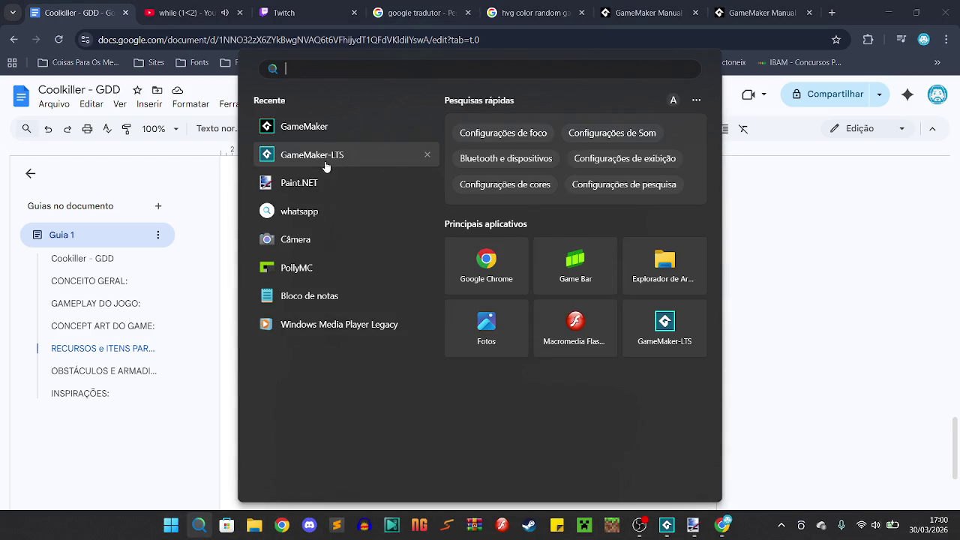
{"action": "key", "text": "Escape"}
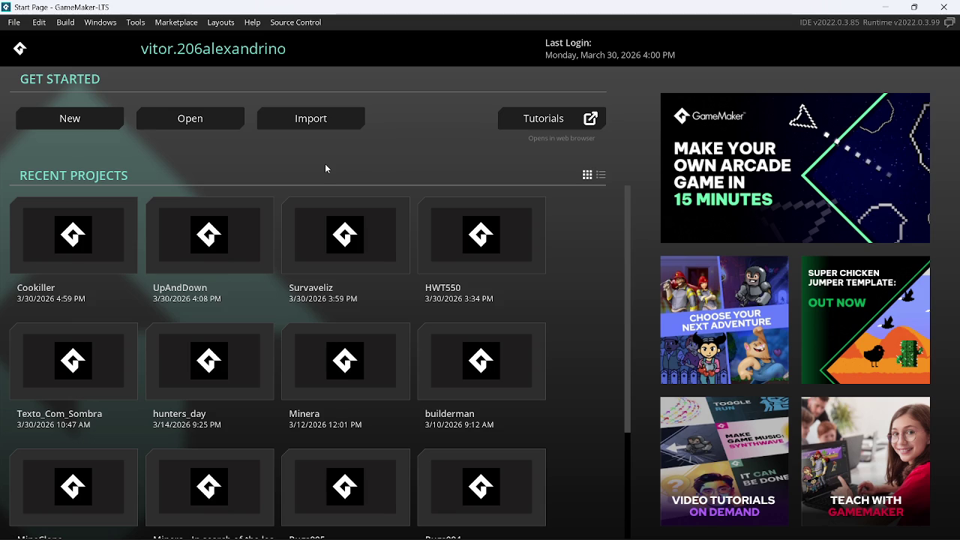
{"action": "key", "text": "alt+Tab"}
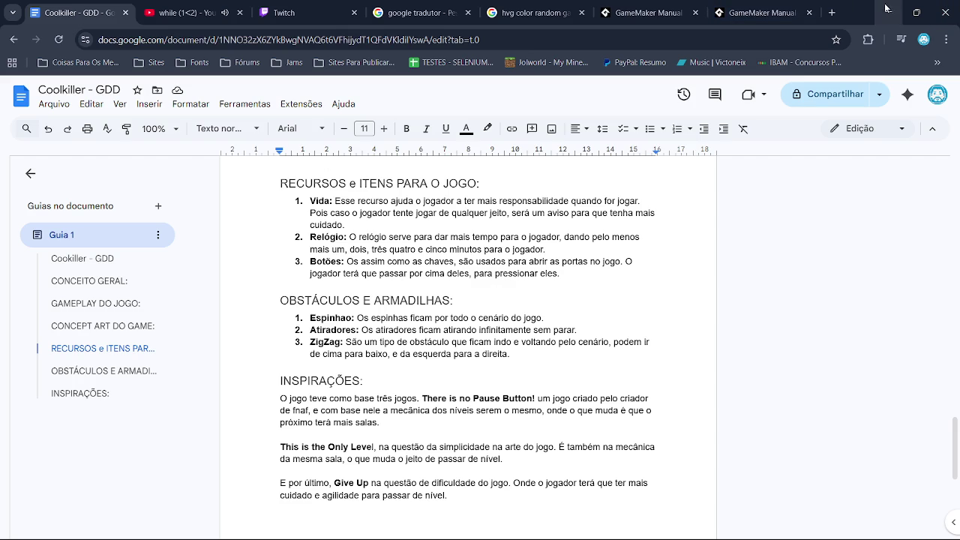
{"action": "left_click", "coordinate": [832, 12]}
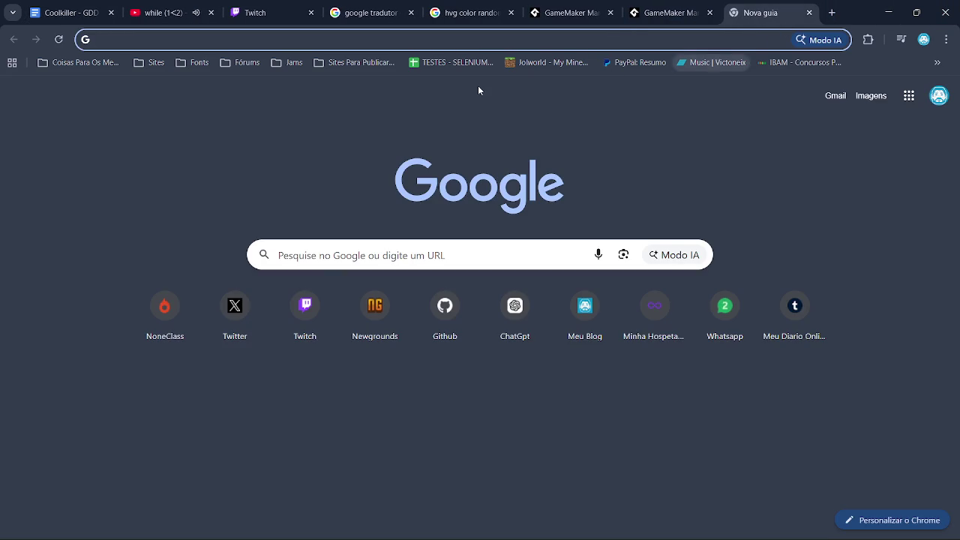
- Load itch.io and open the developer's own profile page
{"action": "left_click", "coordinate": [350, 67]}
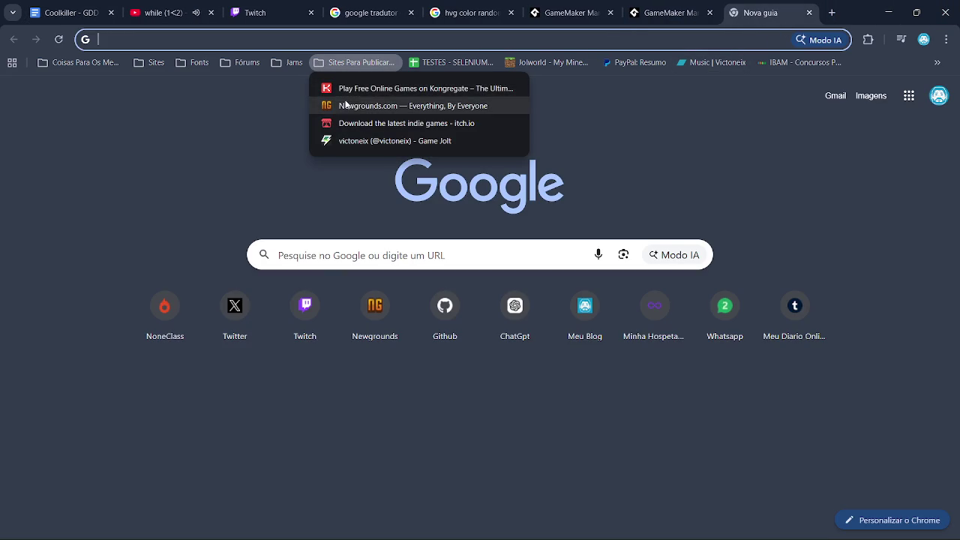
{"action": "key", "text": "Escape"}
{"action": "type", "text": "itch.io"}
{"action": "key", "text": "Return"}
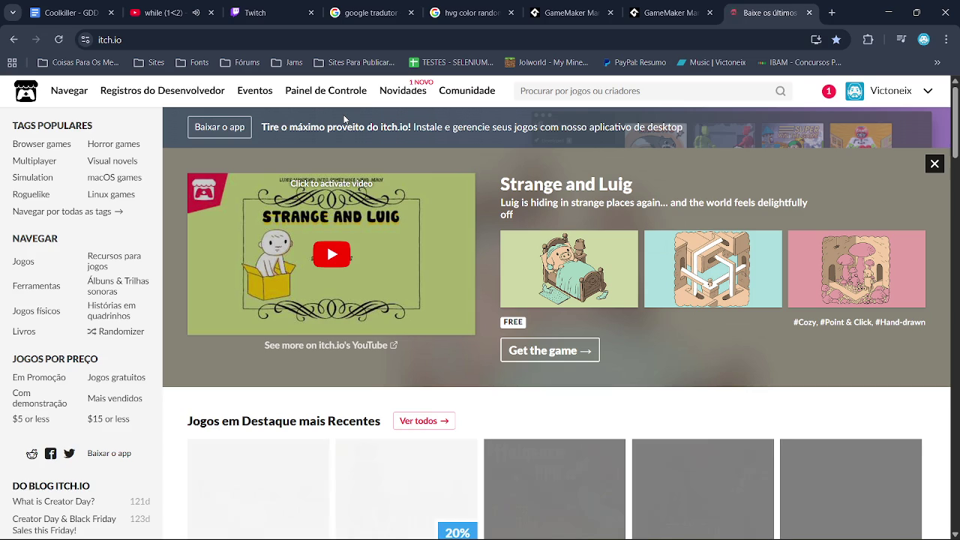
{"action": "left_click", "coordinate": [893, 90]}
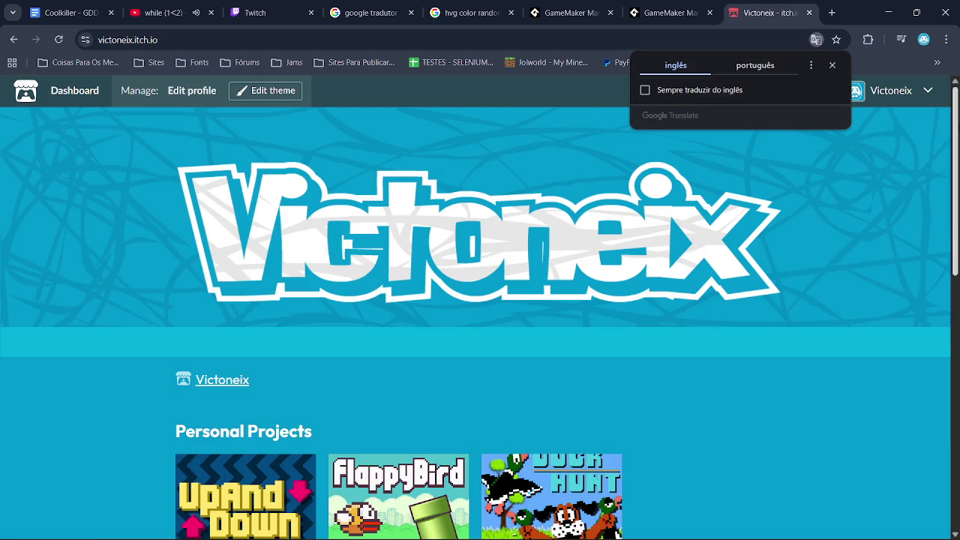
{"action": "scroll", "coordinate": [480, 300], "scroll_direction": "down", "scroll_amount": 7}
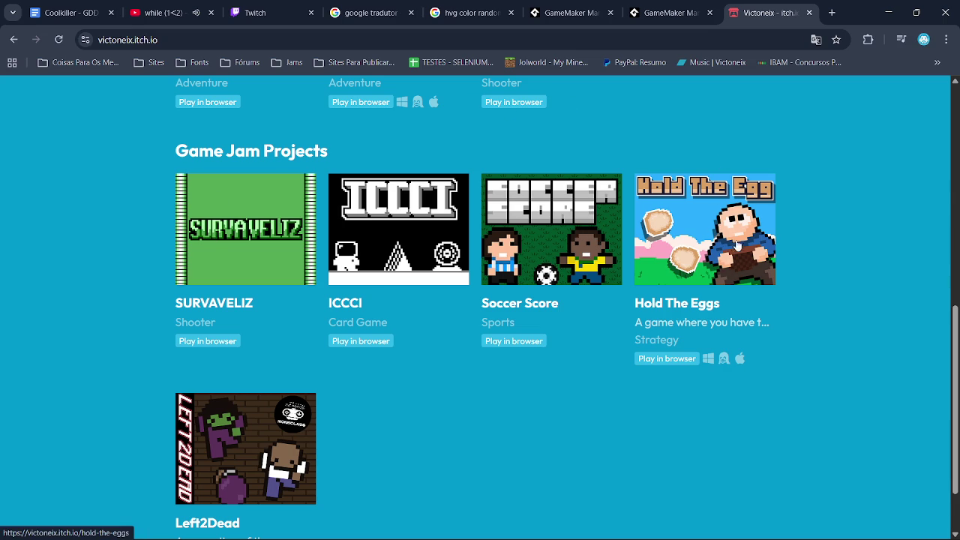
- Launch Soccer Score, start a match, then go back to the profile
{"action": "left_click", "coordinate": [527, 228]}
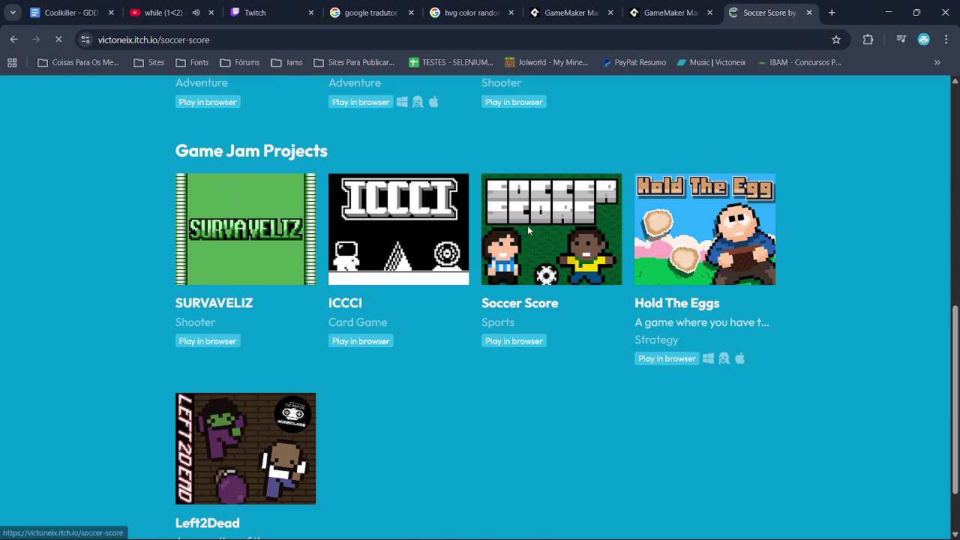
{"action": "scroll", "coordinate": [527, 229], "scroll_direction": "down", "scroll_amount": 3}
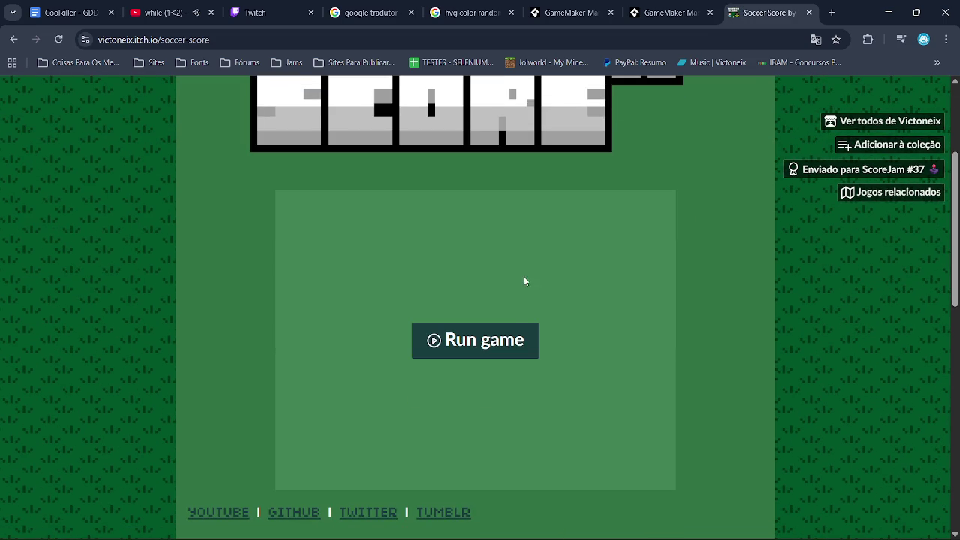
{"action": "left_click", "coordinate": [510, 327]}
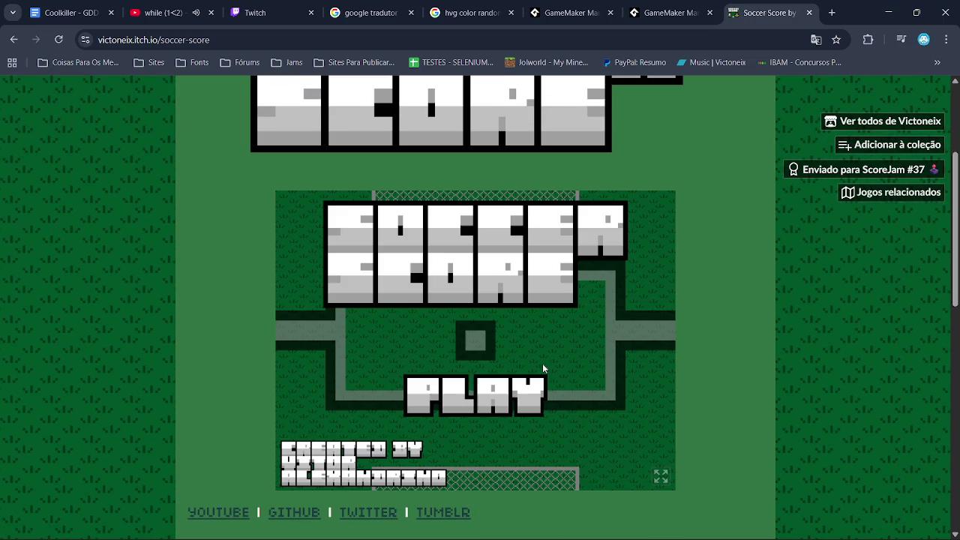
{"action": "left_click", "coordinate": [471, 377]}
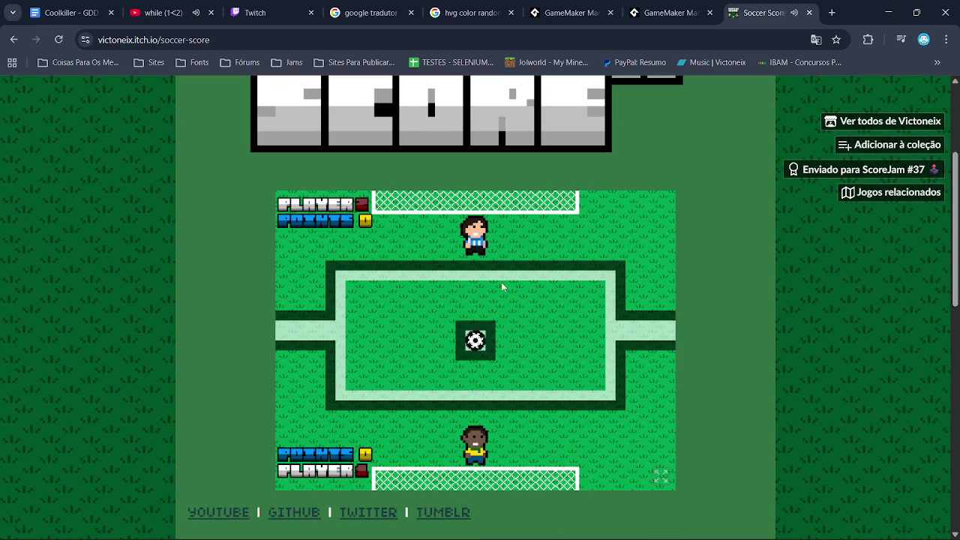
{"action": "key", "text": "alt+Left"}
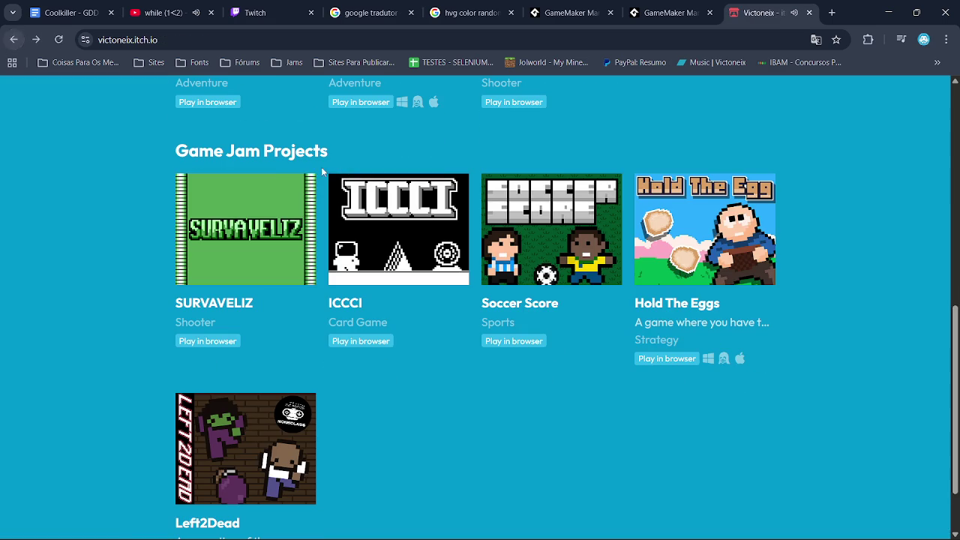
- Launch SURVAVELIZ and start playing, then return to the profile
{"action": "left_click", "coordinate": [268, 229]}
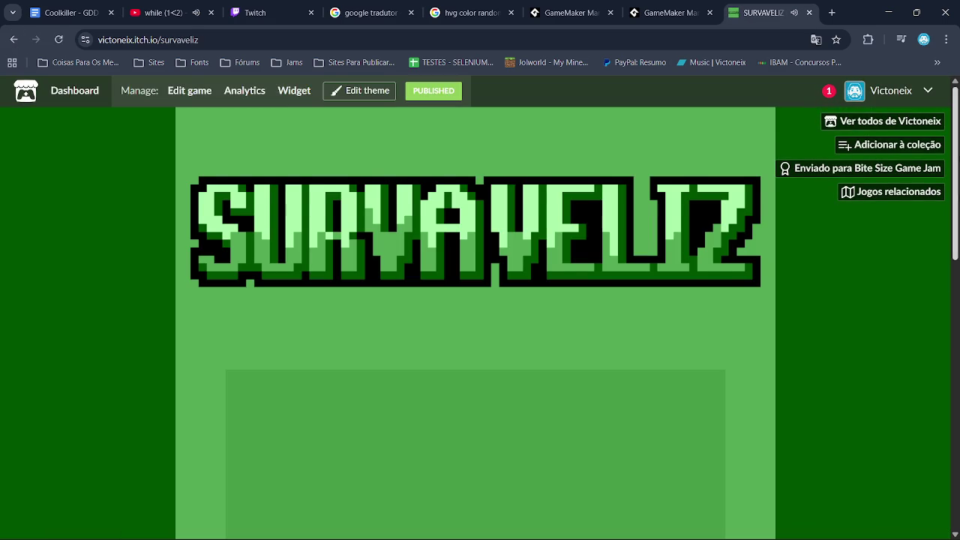
{"action": "scroll", "coordinate": [559, 256], "scroll_direction": "down", "scroll_amount": 3}
{"action": "left_click", "coordinate": [485, 334]}
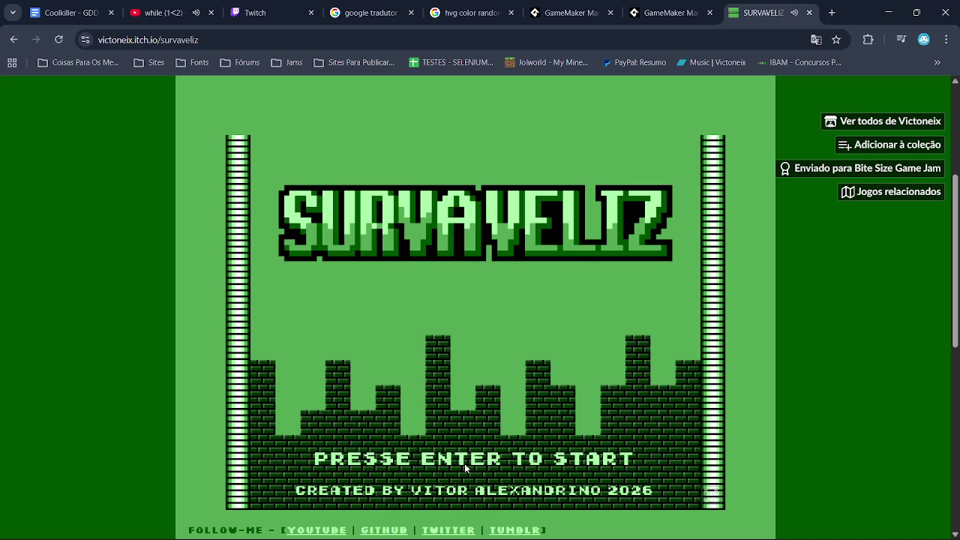
{"action": "key", "text": "Return"}
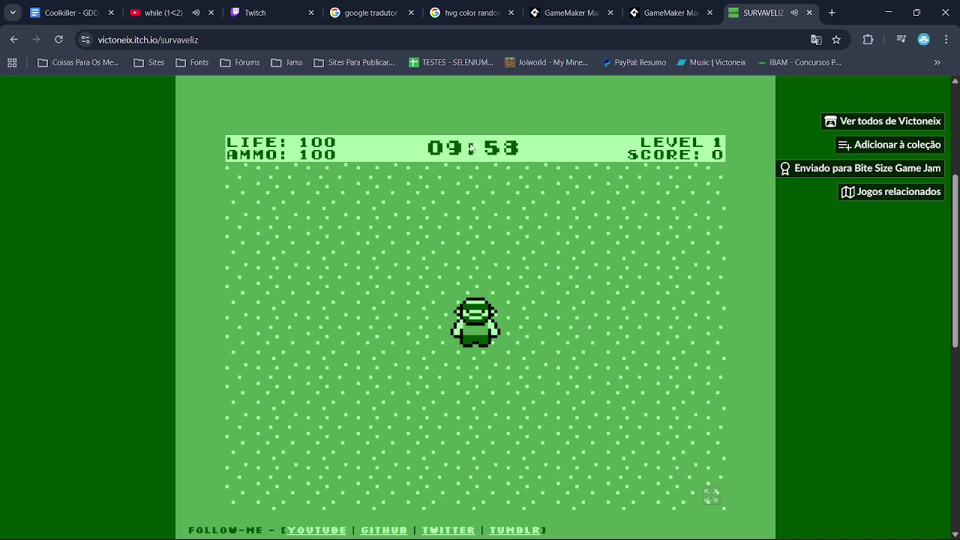
{"action": "left_click", "coordinate": [15, 41]}
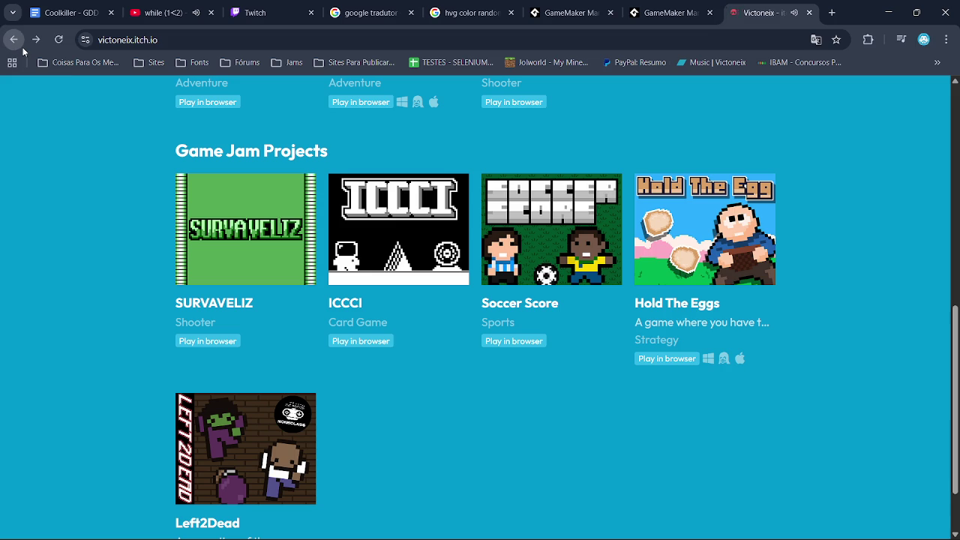
- Look over the Hold The Egg page, return, and minimize Chrome
{"action": "left_click", "coordinate": [671, 255]}
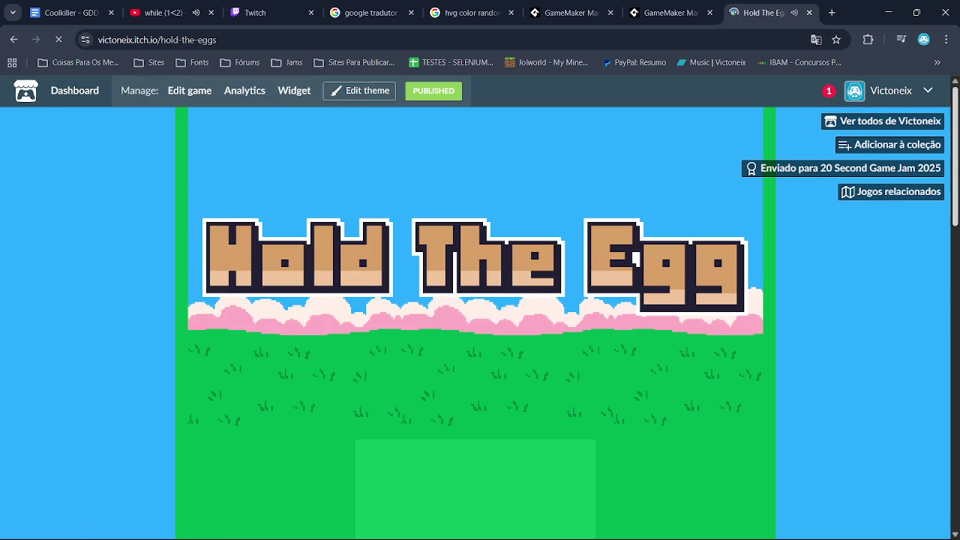
{"action": "scroll", "coordinate": [465, 323], "scroll_direction": "down", "scroll_amount": 4}
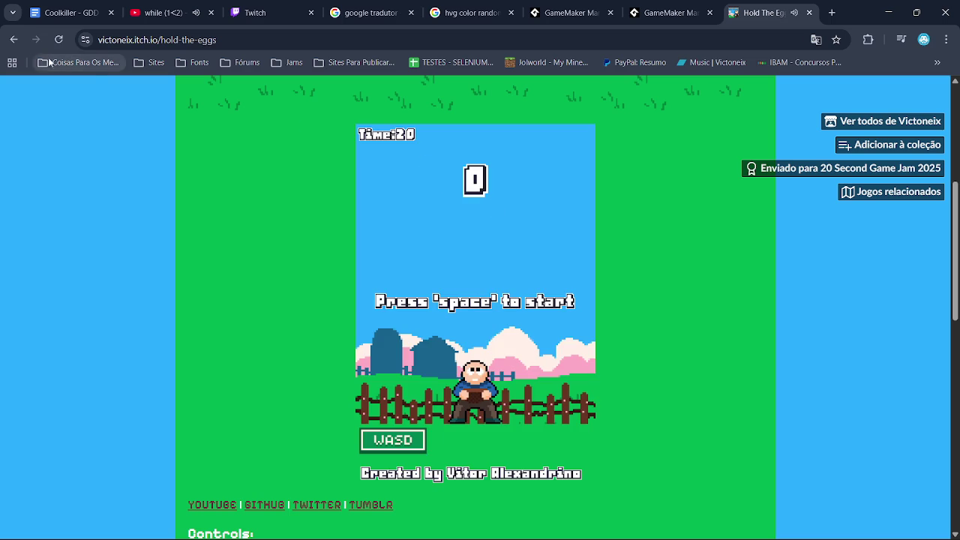
{"action": "left_click", "coordinate": [13, 41]}
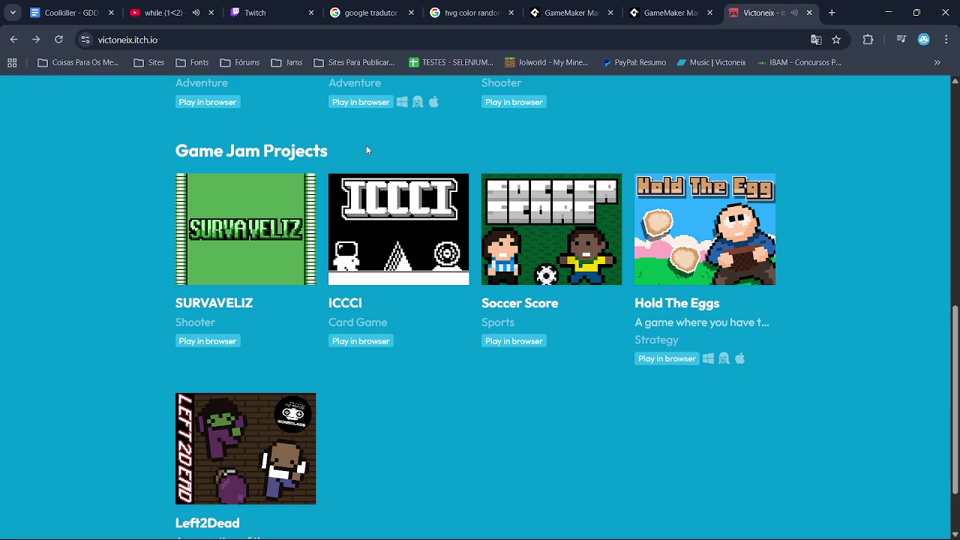
{"action": "left_click", "coordinate": [892, 9]}
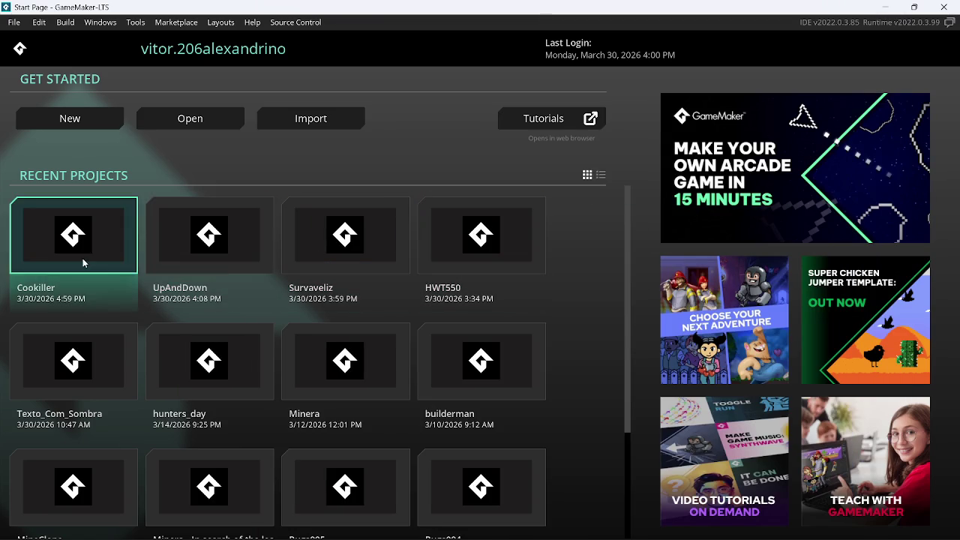
- Open the UpAndDown project and show obj_player's Step event code for reference
{"action": "left_click", "coordinate": [229, 233]}
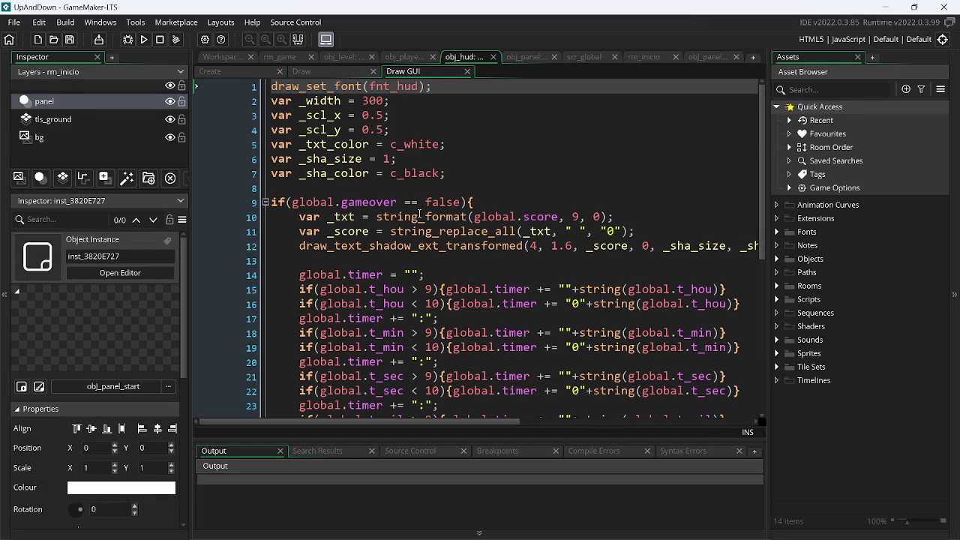
{"action": "left_click", "coordinate": [403, 58]}
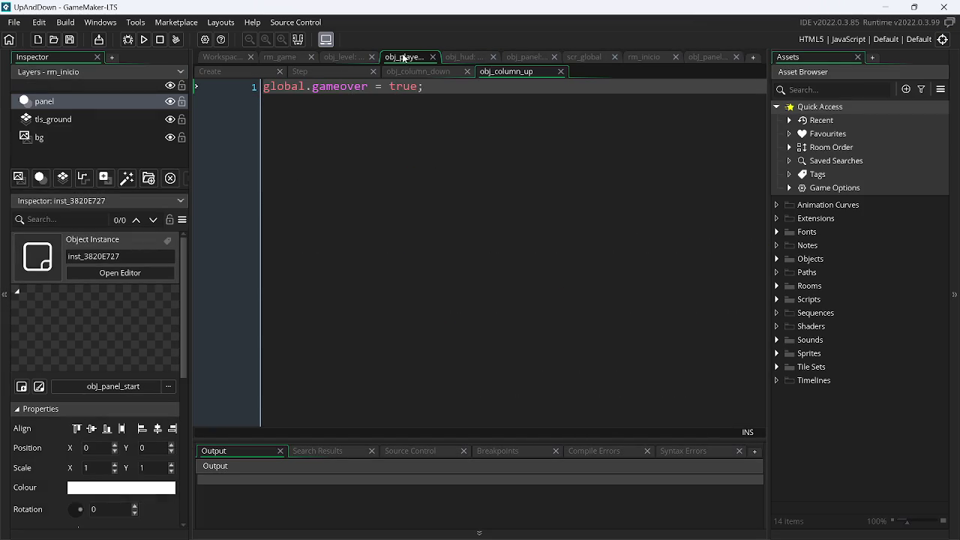
{"action": "left_click", "coordinate": [306, 71]}
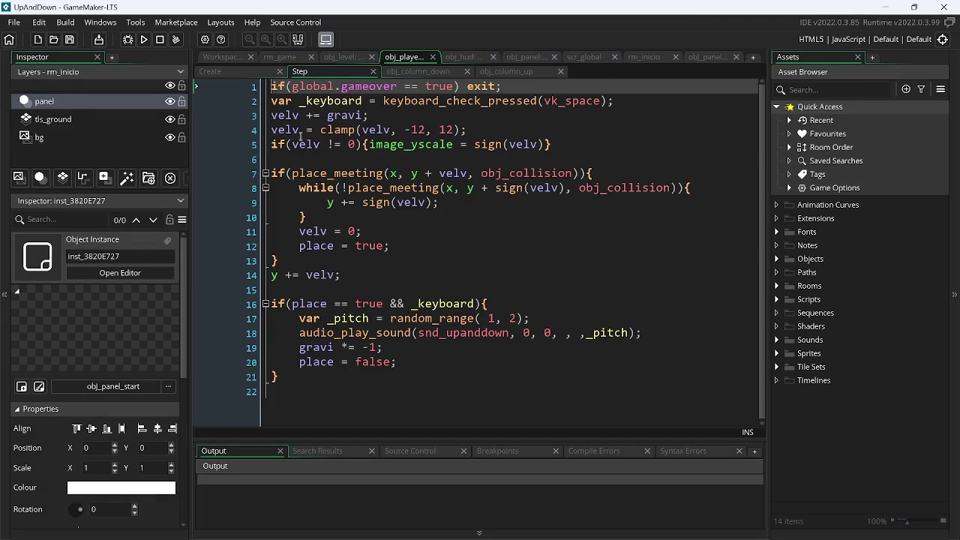
- Switch to Chrome and back to the Cookiller GameMaker window
{"action": "key", "text": "alt+Tab"}
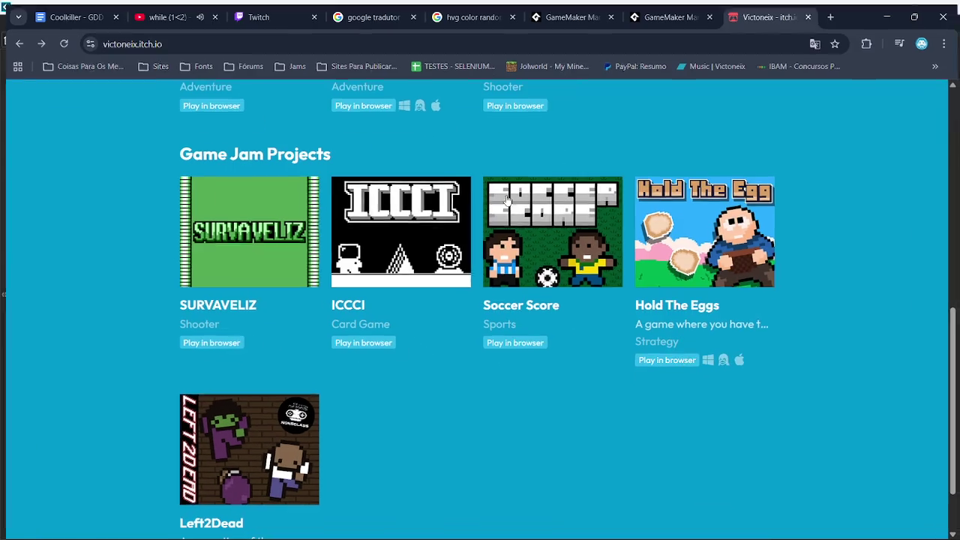
{"action": "key", "text": "alt+Tab"}
{"action": "key", "text": "Tab"}
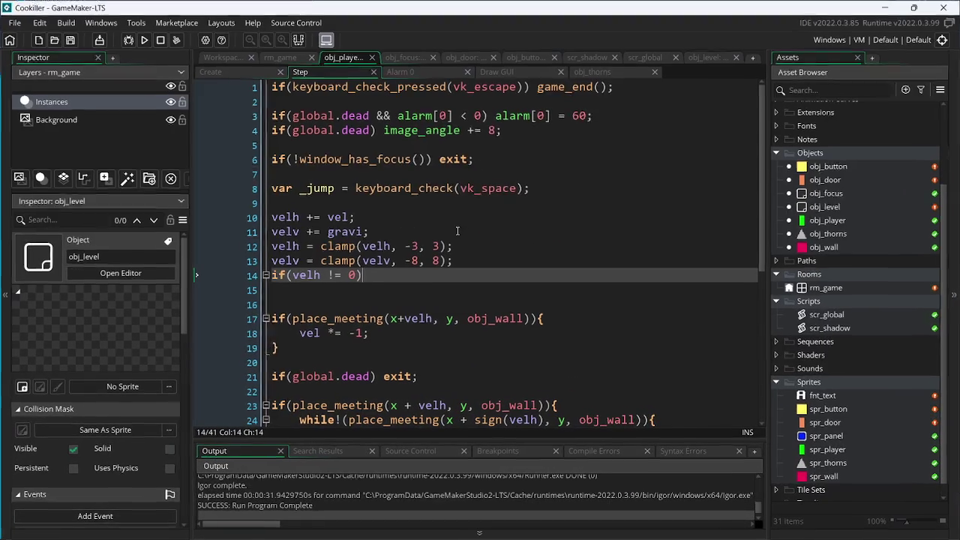
- Complete Step line 14 so it sets image_xscale = sign(velh) when velh is nonzero
{"action": "type", "text": "im"}
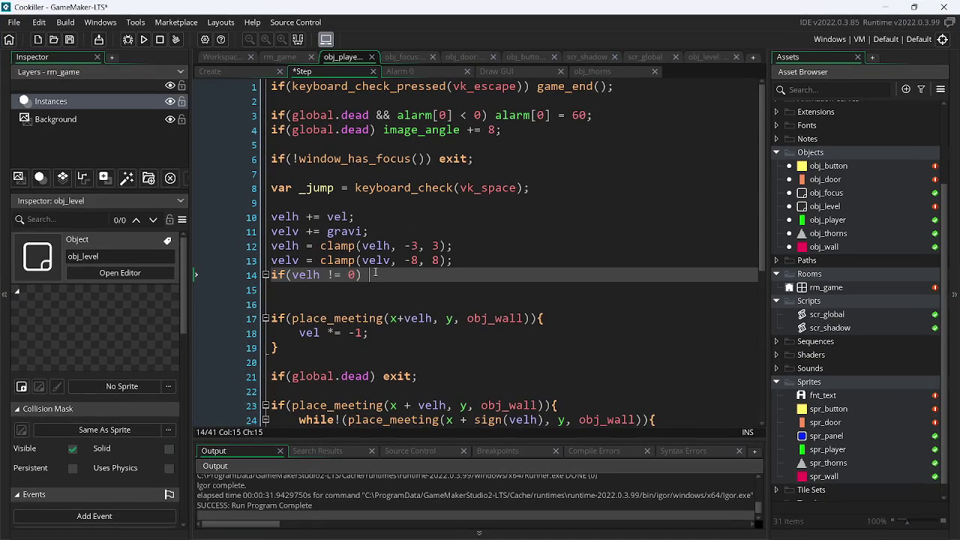
{"action": "key", "text": "Down"}
{"action": "key", "text": "Down"}
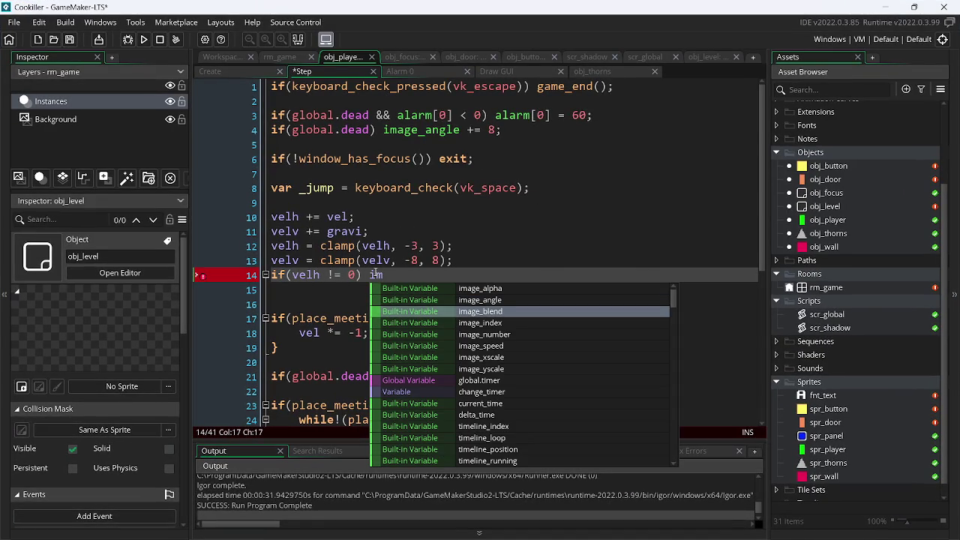
{"action": "key", "text": "Down"}
{"action": "key", "text": "Down"}
{"action": "key", "text": "Down"}
{"action": "key", "text": "Return"}
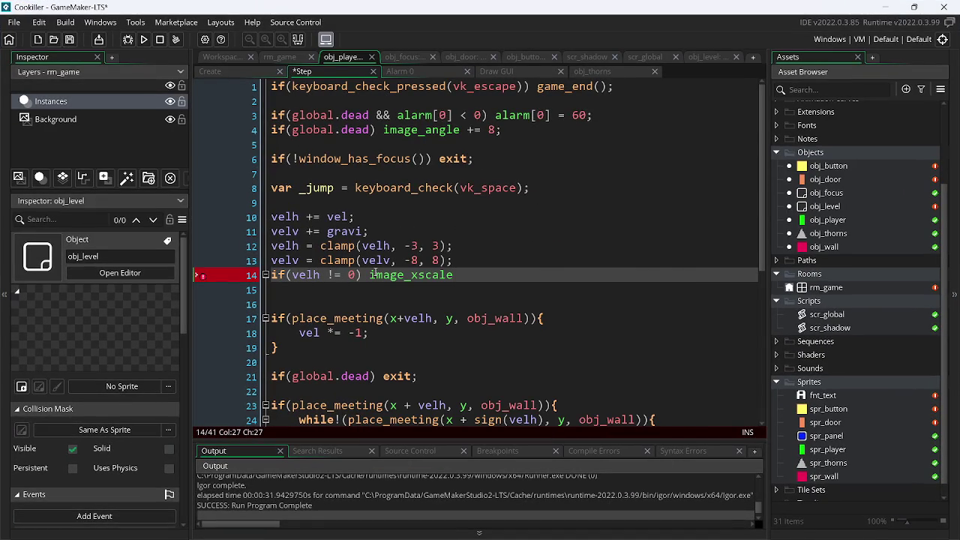
{"action": "type", "text": " = si"}
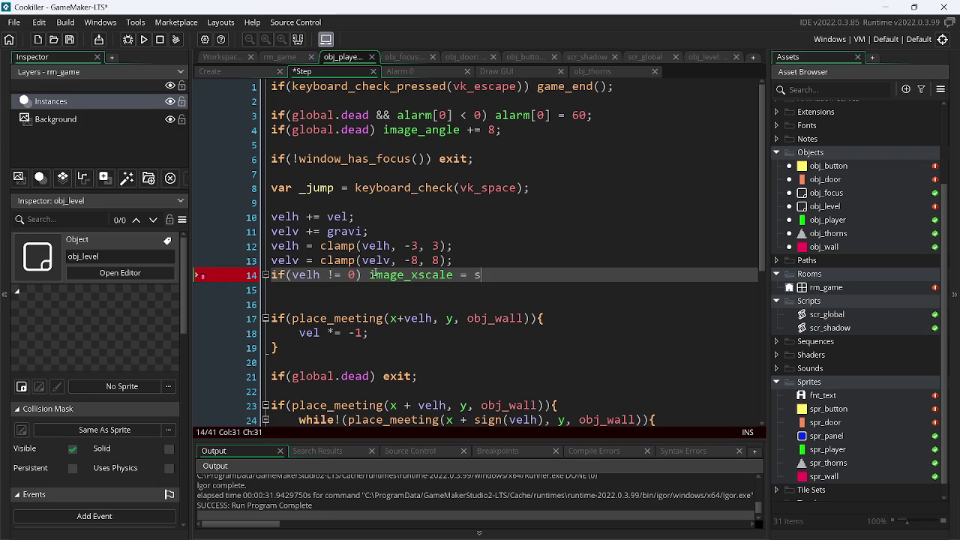
{"action": "key", "text": "Return"}
{"action": "type", "text": "velh)"}
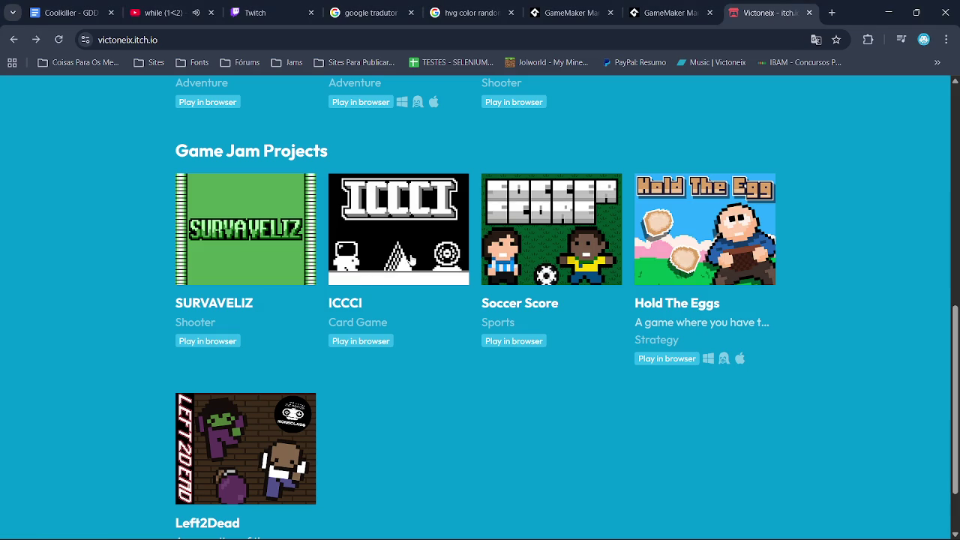
- Close the UpAndDown project, saving its changes, and return to Cookiller
{"action": "key", "text": "alt+Tab"}
{"action": "key", "text": "alt+Tab"}
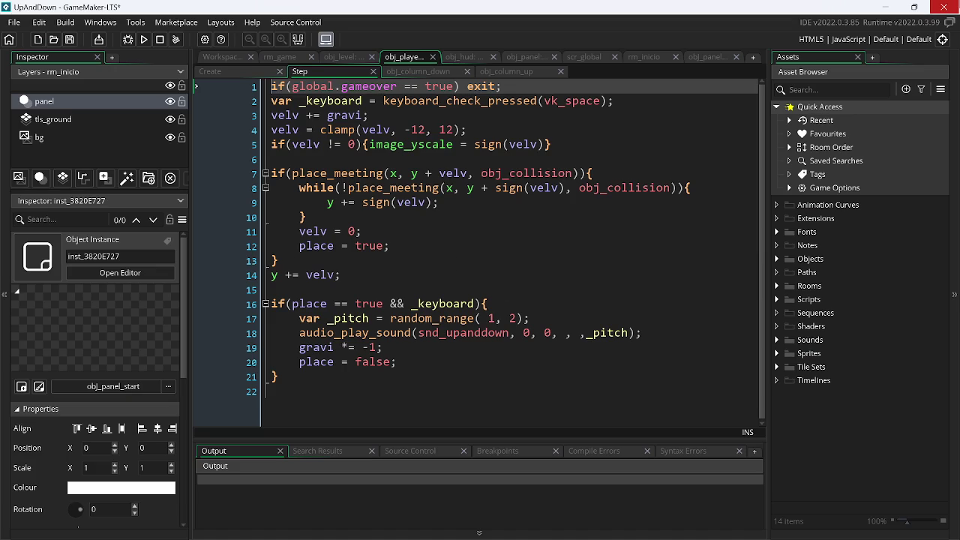
{"action": "left_click", "coordinate": [943, 6]}
{"action": "left_click", "coordinate": [540, 312]}
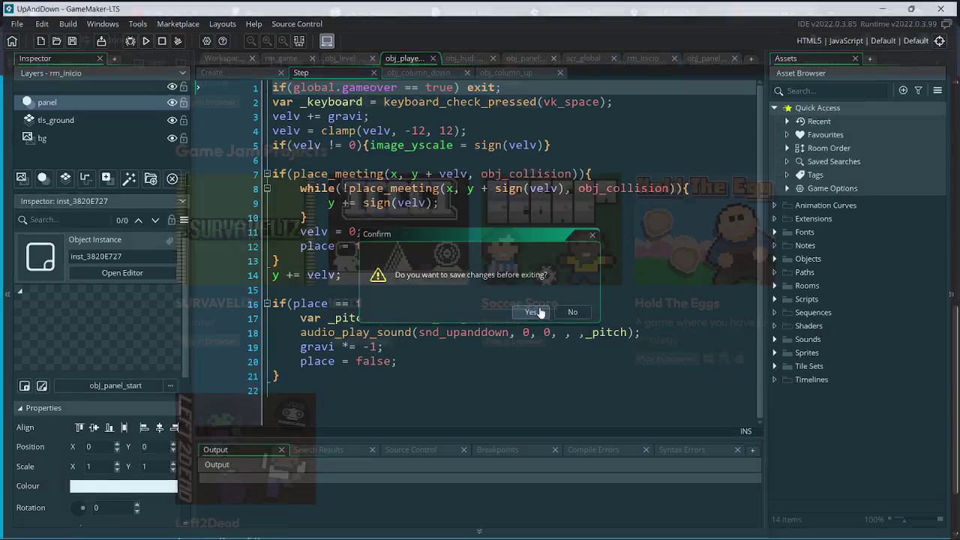
{"action": "key", "text": "alt+Tab"}
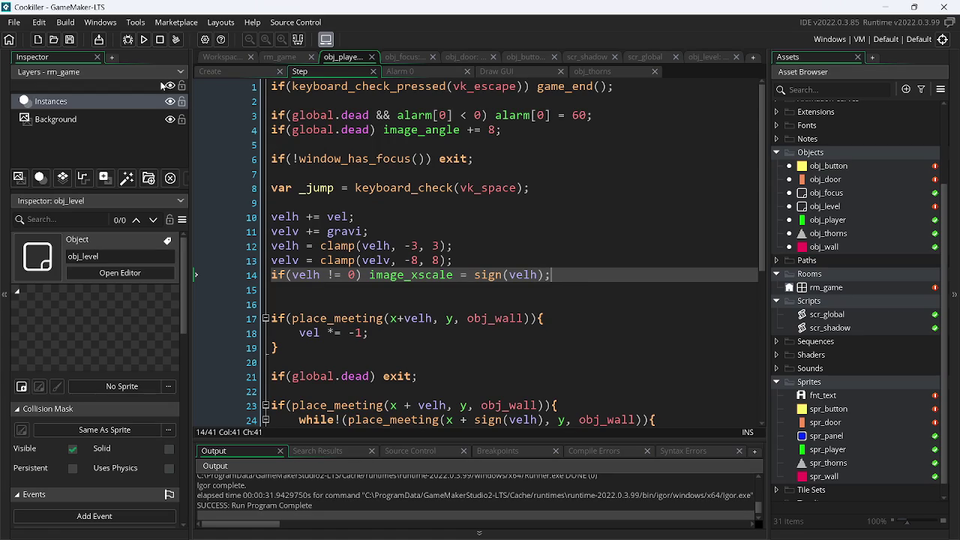
- Test-run the game moving right, delete the empty line 16, and open spr_player
{"action": "left_click", "coordinate": [145, 39]}
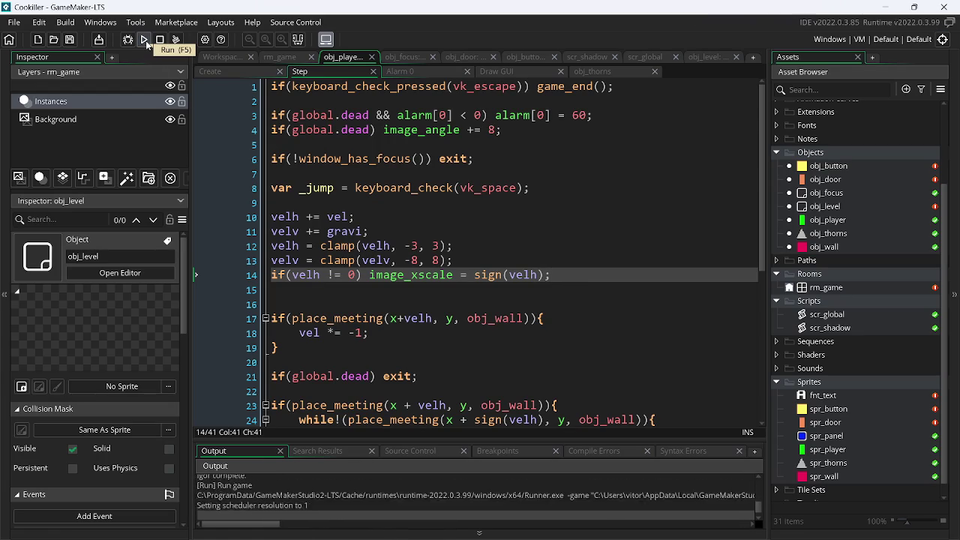
{"action": "key", "text": "Right"}
{"action": "key", "text": "Escape"}
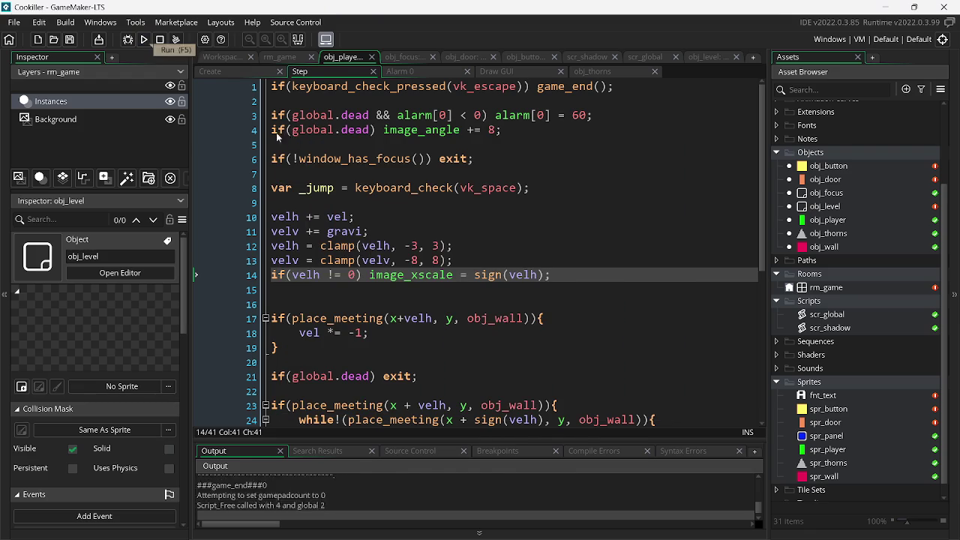
{"action": "left_click", "coordinate": [347, 306]}
{"action": "key", "text": "BackSpace"}
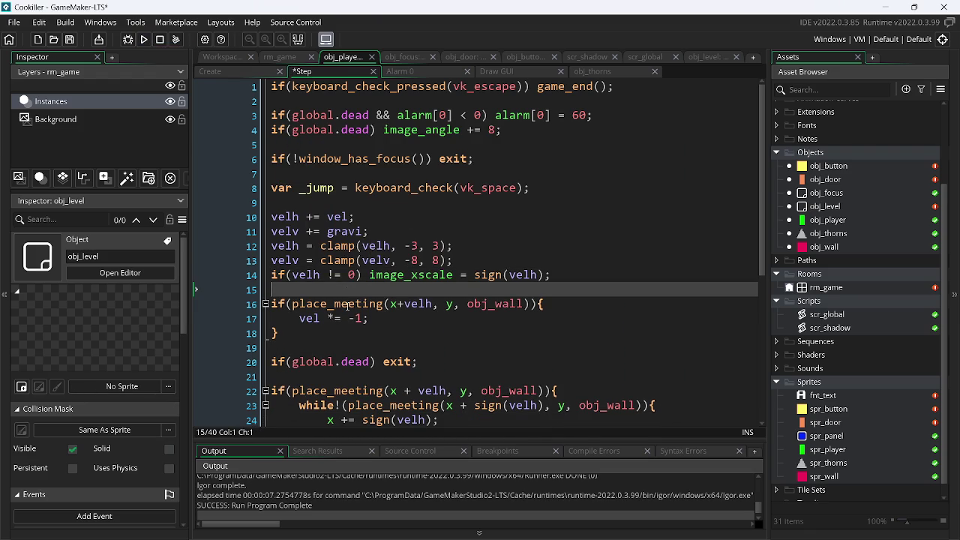
{"action": "double_click", "coordinate": [831, 450]}
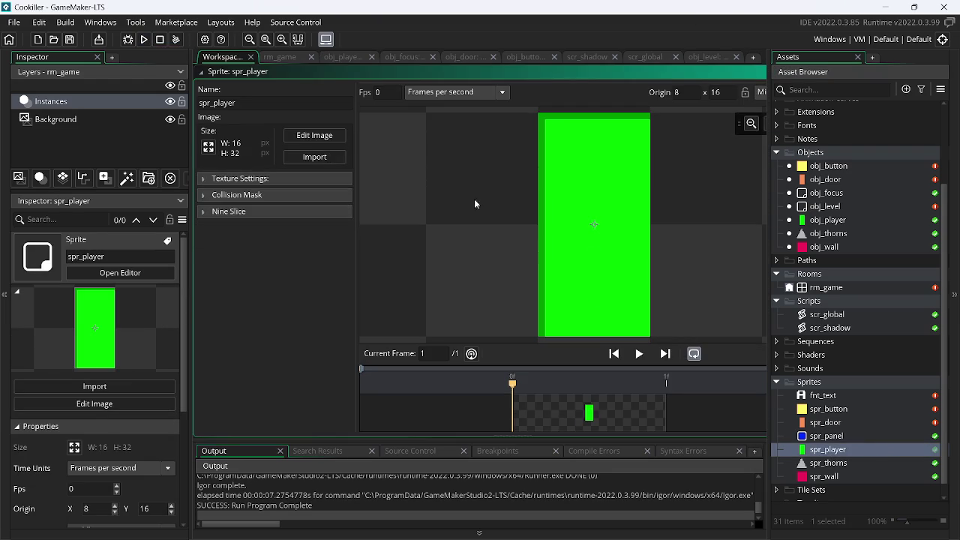
- Draw a small black arrow across the middle of the spr_player sprite
{"action": "left_click", "coordinate": [315, 137]}
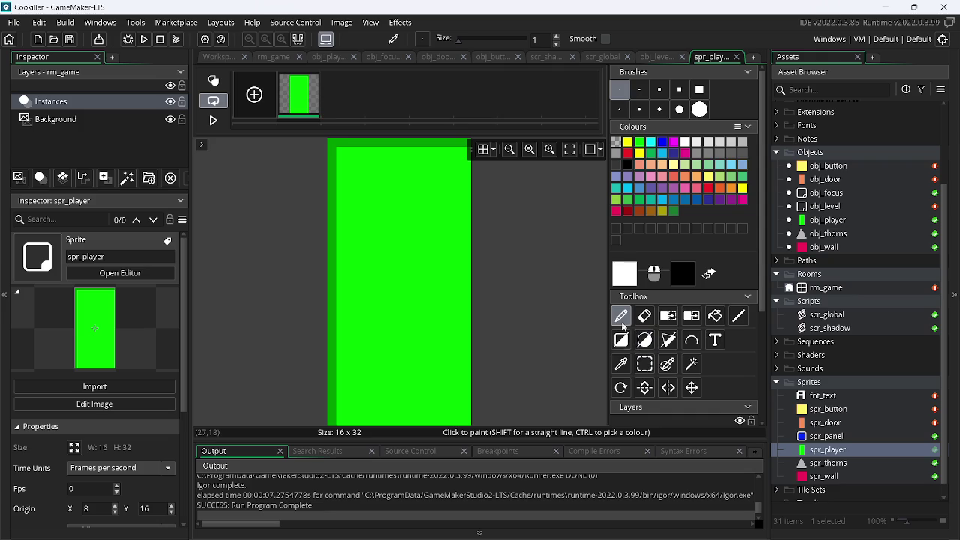
{"action": "left_click", "coordinate": [628, 165]}
{"action": "left_click", "coordinate": [377, 330]}
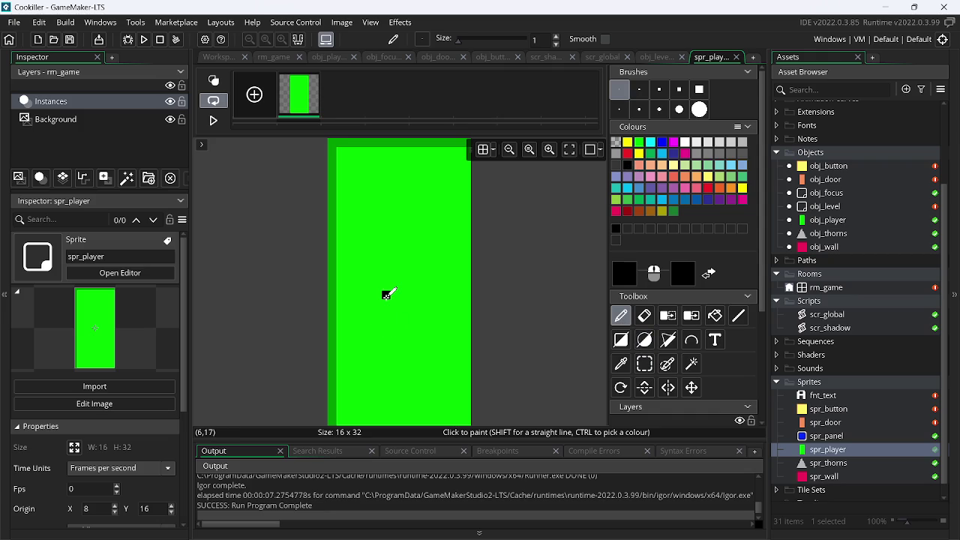
{"action": "mouse_move", "coordinate": [386, 295]}
{"action": "left_mouse_down"}
{"action": "mouse_move", "coordinate": [422, 282]}
{"action": "mouse_move", "coordinate": [422, 303]}
{"action": "mouse_move", "coordinate": [431, 295]}
{"action": "left_mouse_up"}
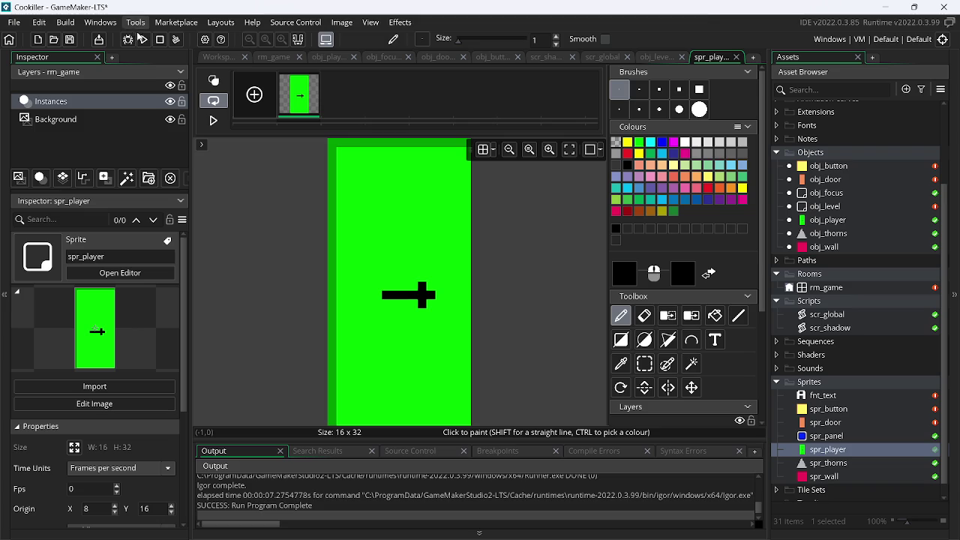
- Run the game to check the arrow flips with the player's movement
{"action": "left_click", "coordinate": [142, 39]}
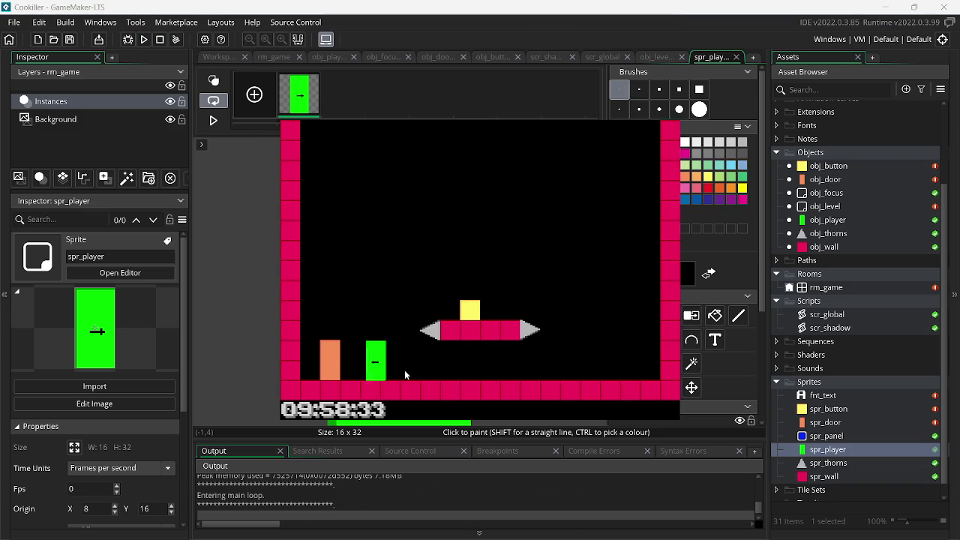
{"action": "key", "text": "Right"}
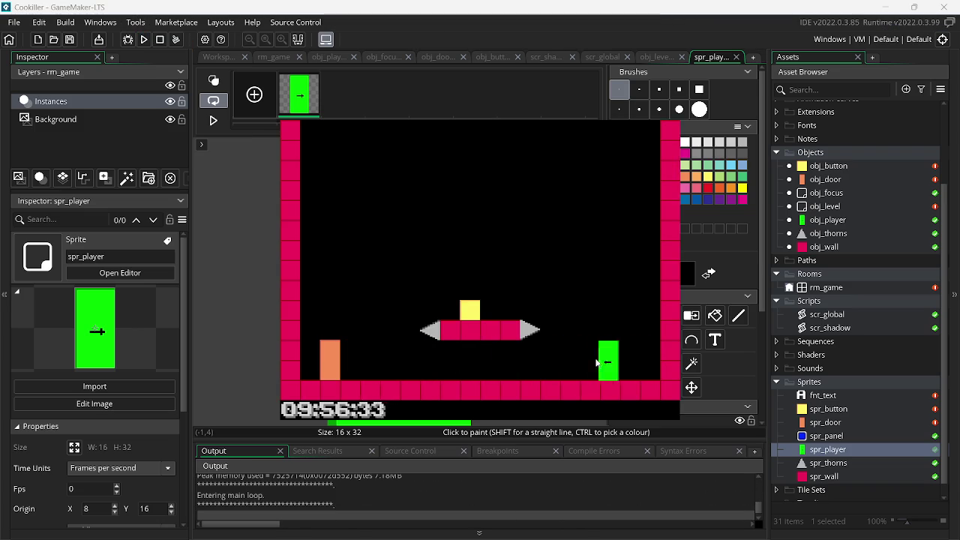
{"action": "key", "text": "Escape"}
{"action": "left_click", "coordinate": [300, 22]}
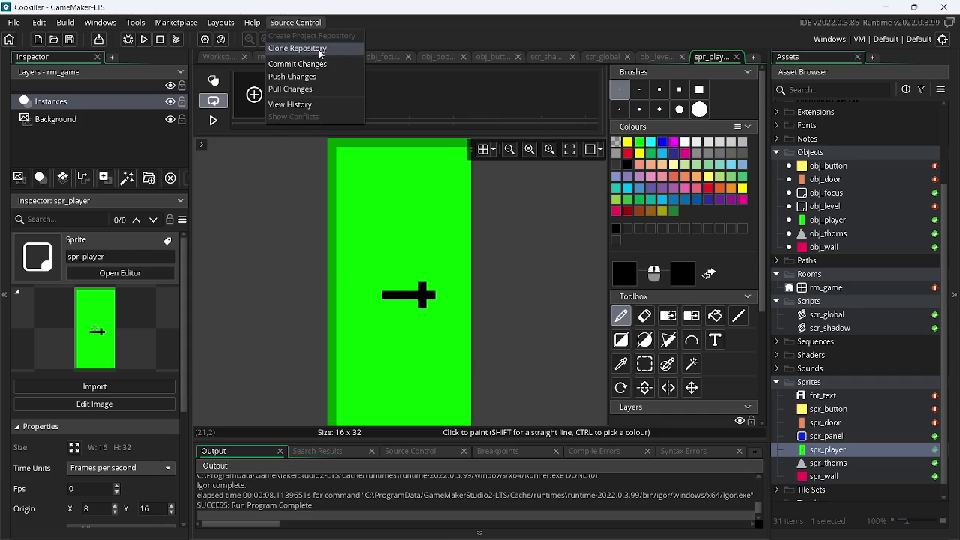
- Stage all changes, commit with message 'timer e boteos e portas configurados', and push
{"action": "left_click", "coordinate": [319, 62]}
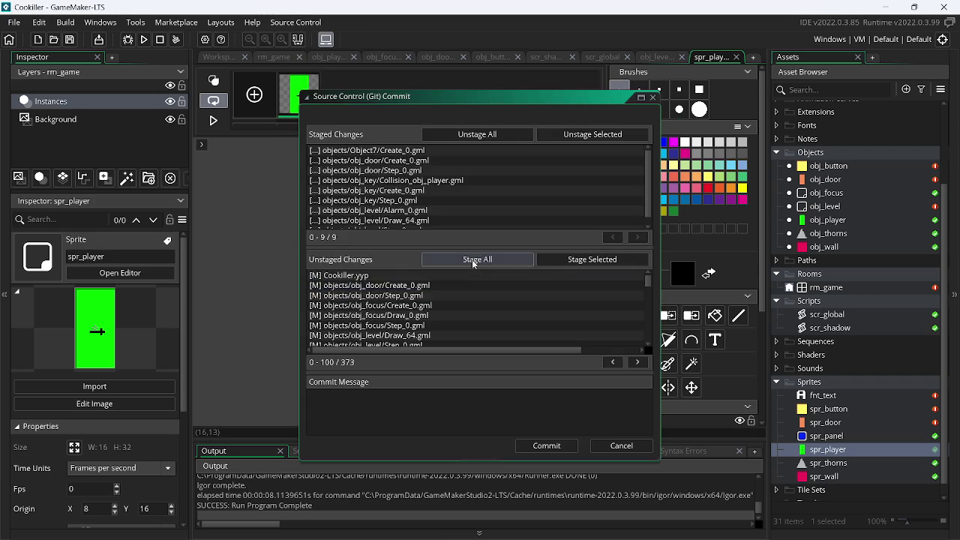
{"action": "left_click", "coordinate": [367, 406]}
{"action": "type", "text": "timer e boteos e por"}
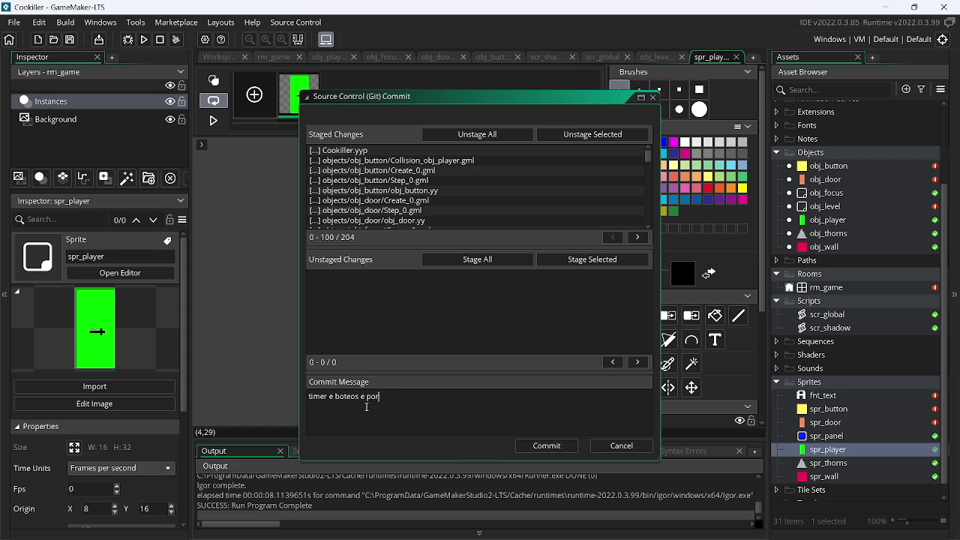
{"action": "type", "text": "tas conf"}
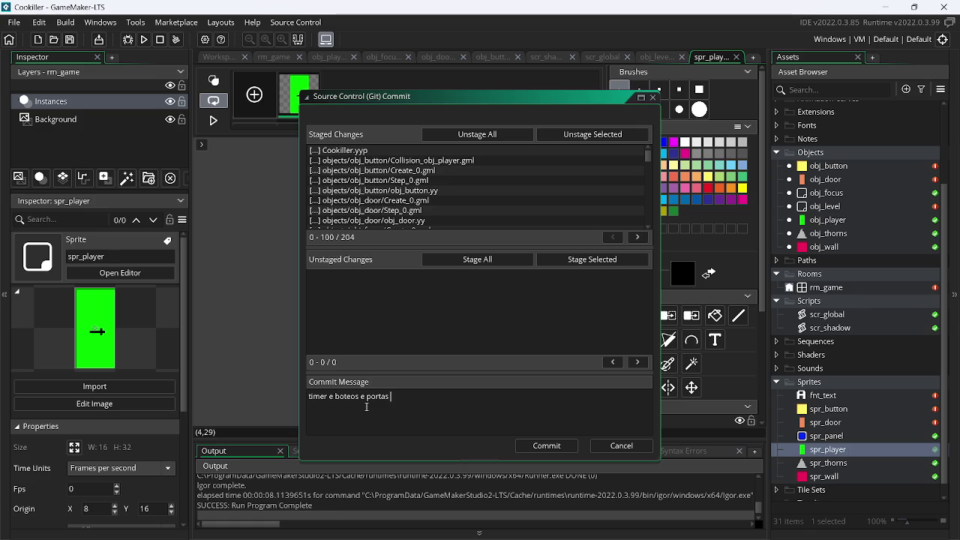
{"action": "type", "text": "igu"}
{"action": "type", "text": "os"}
{"action": "left_click", "coordinate": [544, 446]}
{"action": "left_click", "coordinate": [296, 22]}
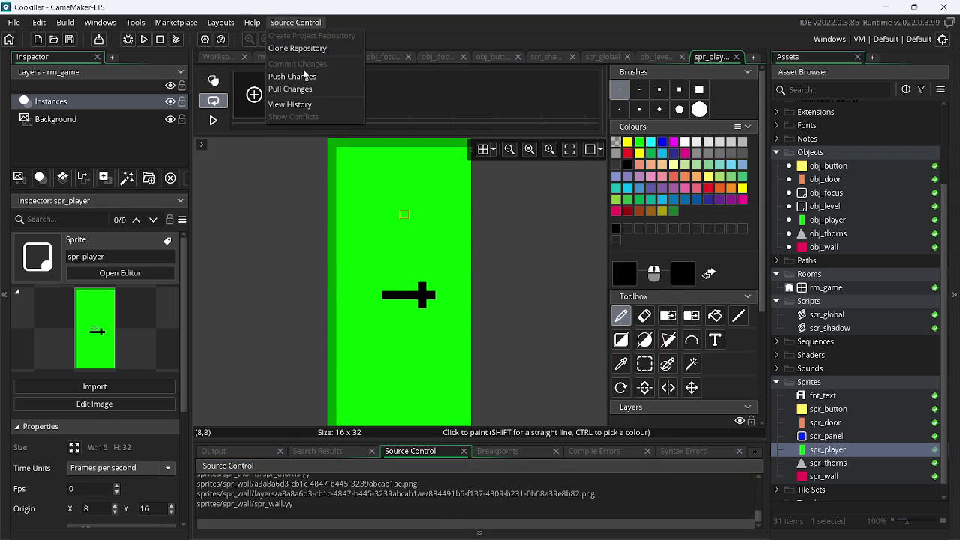
{"action": "left_click", "coordinate": [304, 77]}
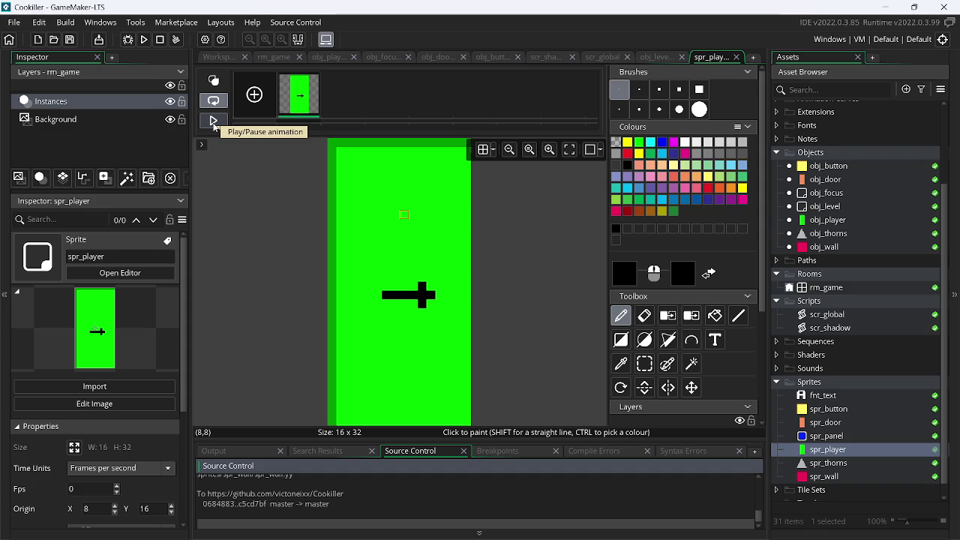
- After the push finishes, run the game again for another play-test
{"action": "left_click", "coordinate": [144, 39]}
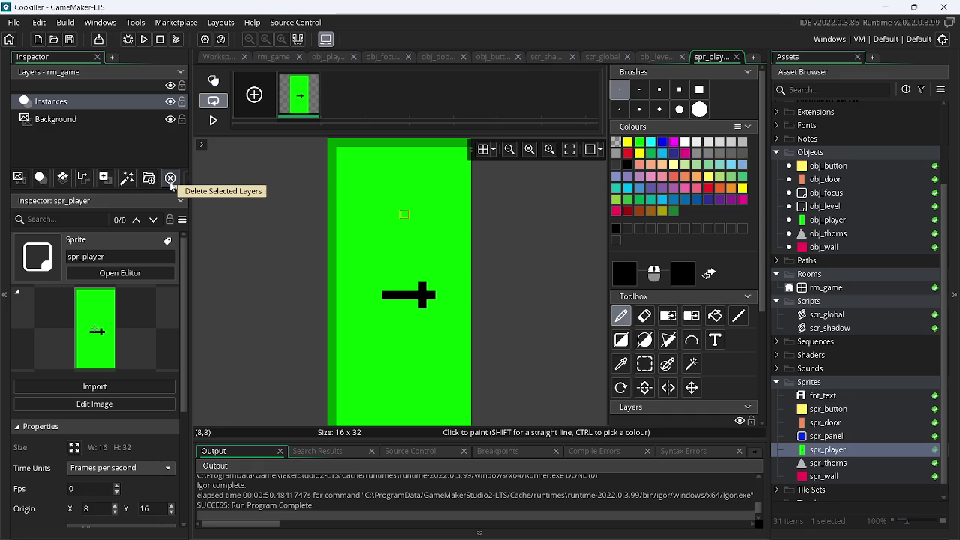
- In Chrome, go to the YouTube 'while (1<2)' tab and pause the music
{"action": "key", "text": "alt+Tab"}
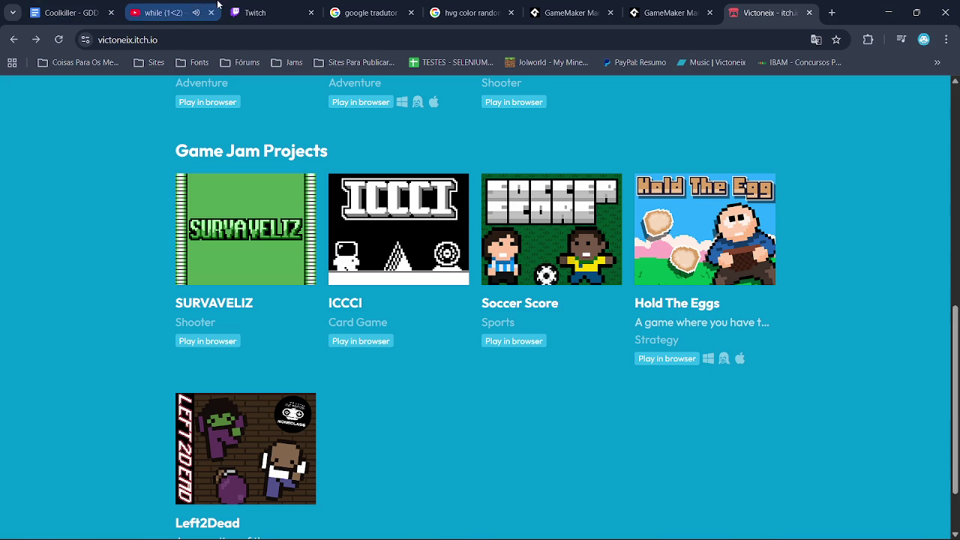
{"action": "left_click", "coordinate": [259, 13]}
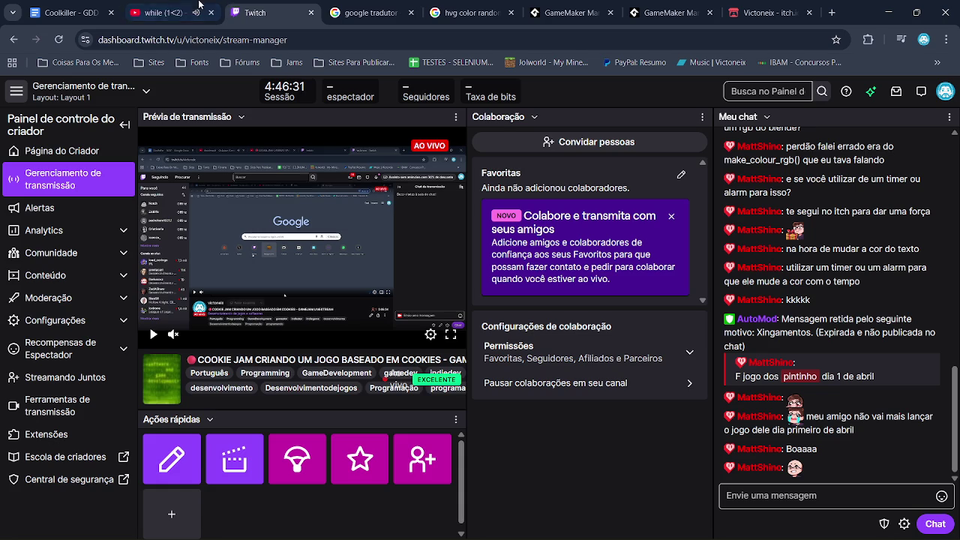
{"action": "left_click", "coordinate": [178, 10]}
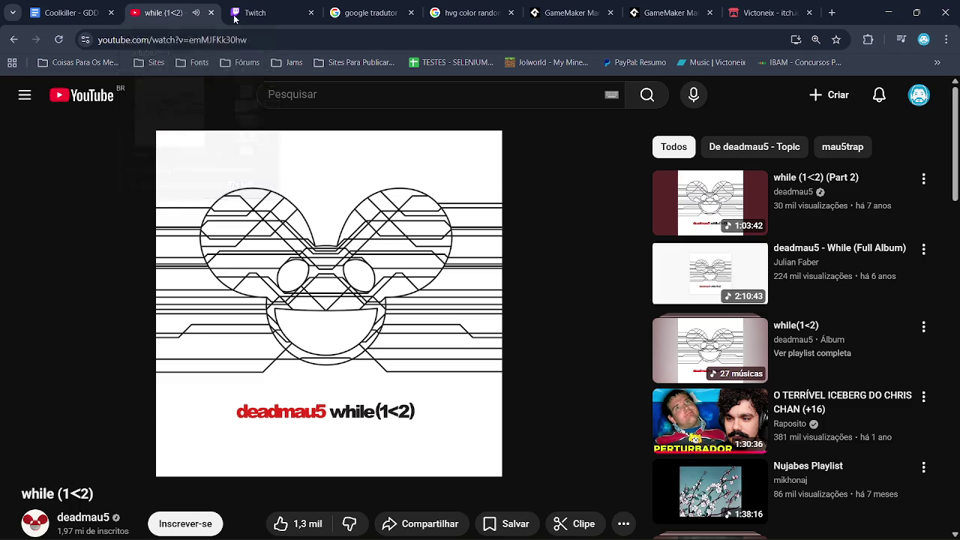
{"action": "left_click", "coordinate": [357, 227]}
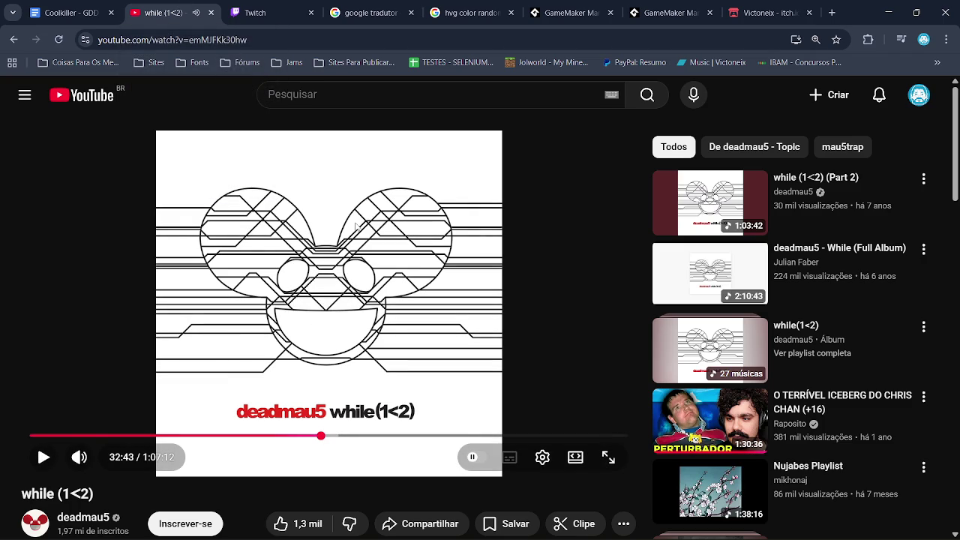
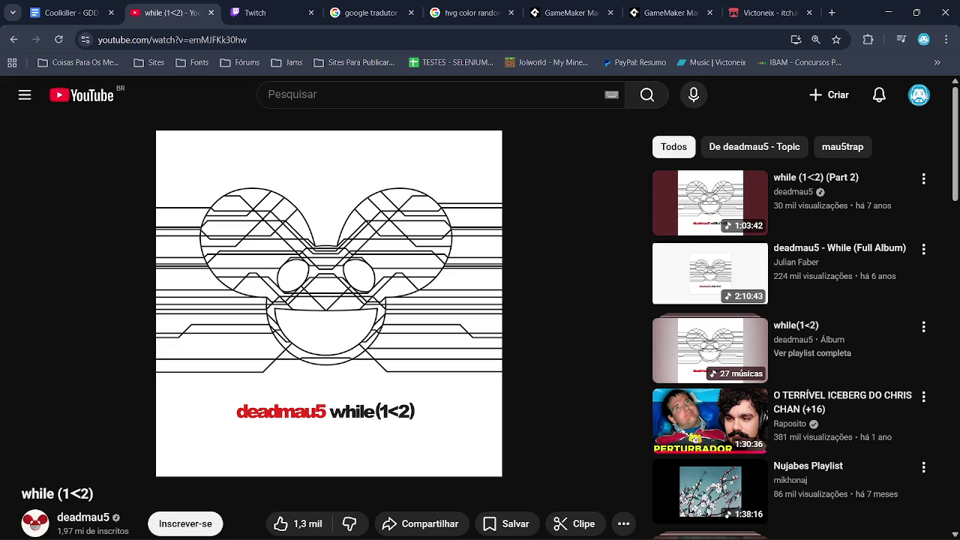
- Resume the deadmau5 video, minimize Chrome and switch to assets.png in Paint.NET
{"action": "left_click", "coordinate": [576, 168]}
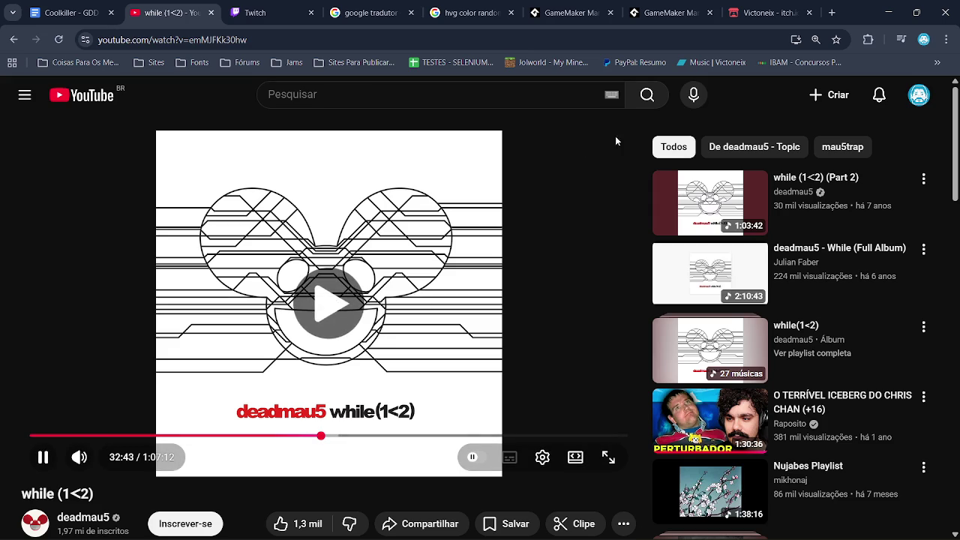
{"action": "left_click", "coordinate": [887, 13]}
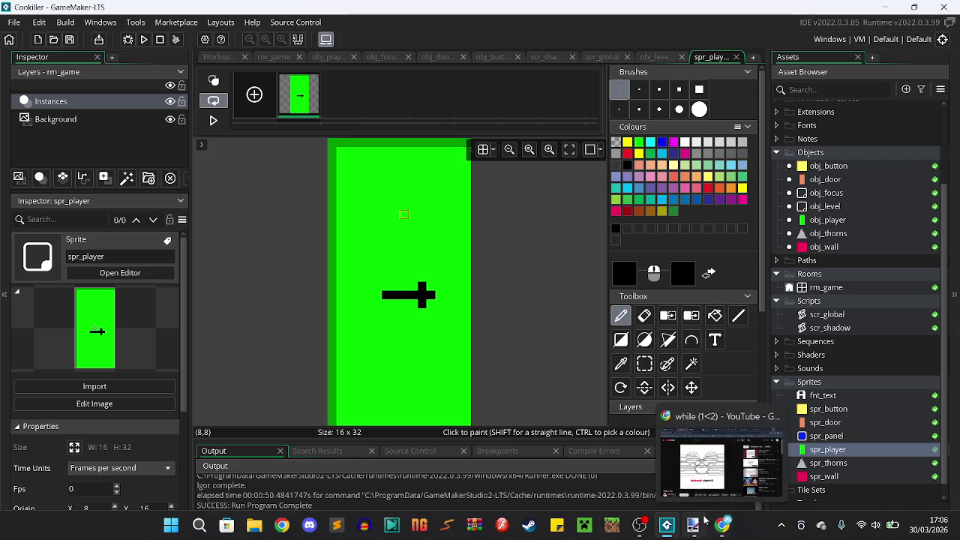
{"action": "left_click", "coordinate": [693, 525]}
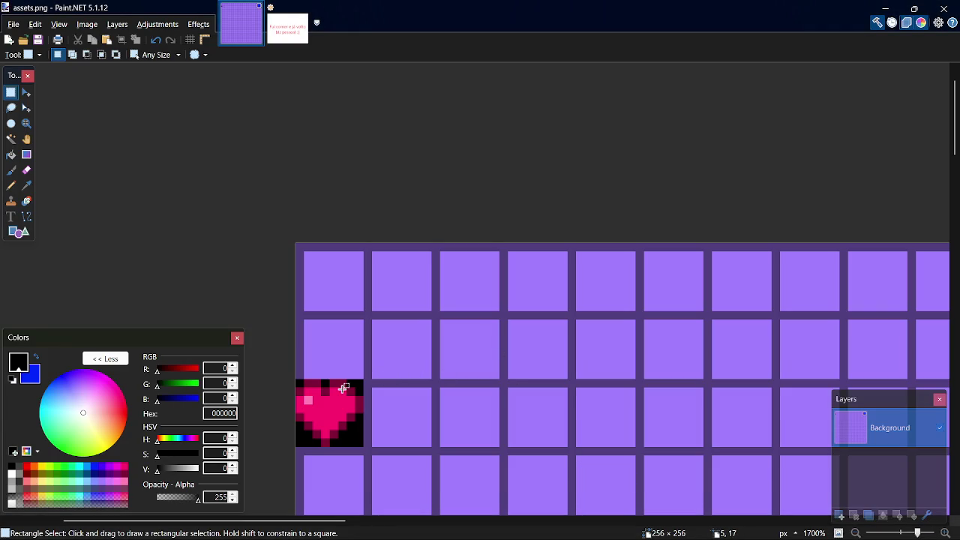
- Select the heart sprite and nudge it down one tile
{"action": "left_click_drag", "start_coordinate": [300, 384], "coordinate": [363, 446]}
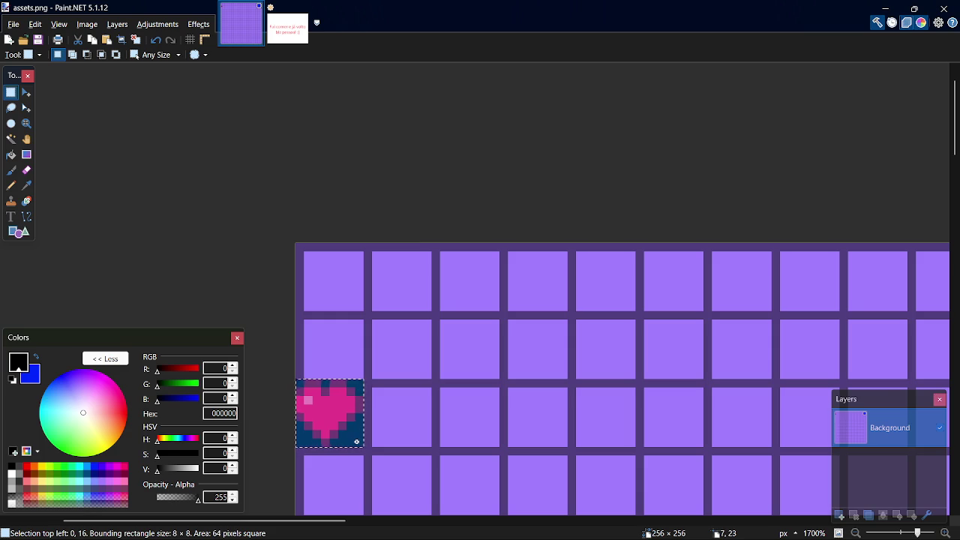
{"action": "key", "text": "m"}
{"action": "scroll", "coordinate": [384, 436], "scroll_direction": "down", "scroll_amount": 3}
{"action": "key", "text": "Down"}
{"action": "key", "text": "Down"}
{"action": "key", "text": "Down"}
{"action": "key", "text": "Down"}
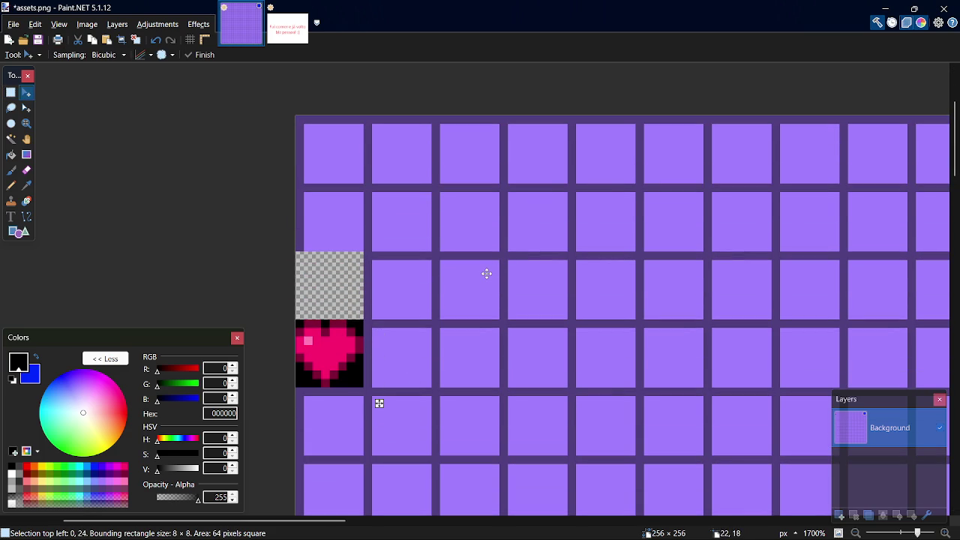
{"action": "key", "text": "s"}
- Slide the purple tile beside the empty square left into the gap, then deselect
{"action": "left_click_drag", "start_coordinate": [366, 257], "coordinate": [425, 312]}
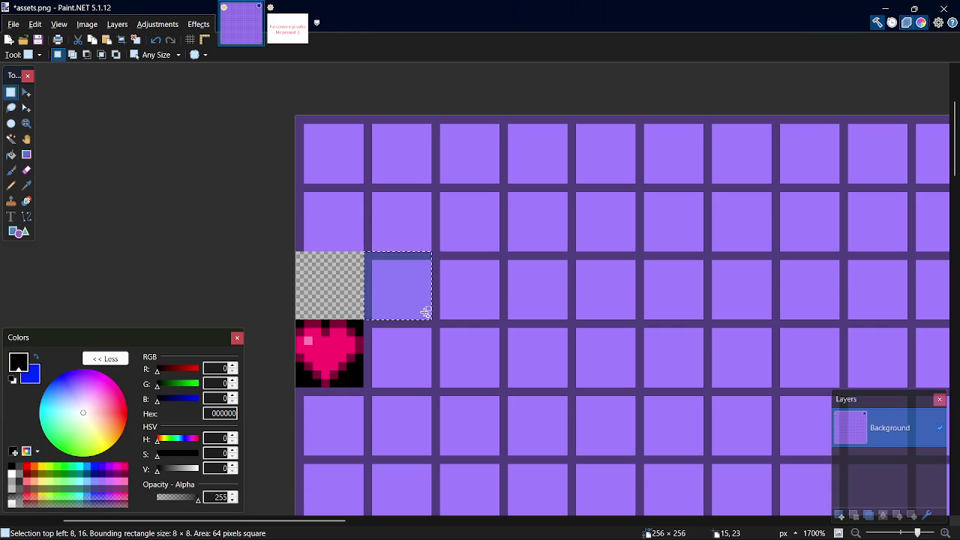
{"action": "key", "text": "m"}
{"action": "key", "text": "Left"}
{"action": "key", "text": "Left"}
{"action": "key", "text": "Left"}
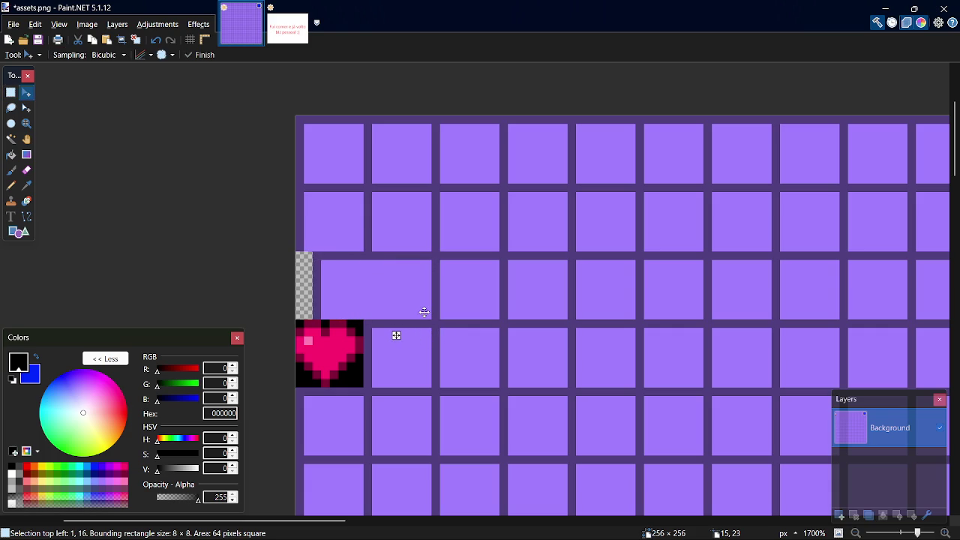
{"action": "key", "text": "Left"}
{"action": "key", "text": "Left"}
{"action": "key", "text": "s"}
{"action": "key", "text": "ctrl+d"}
- Move the heart down another tile and shift the neighbouring purple tile left into its old spot
{"action": "mouse_move", "coordinate": [300, 326]}
{"action": "left_mouse_down"}
{"action": "mouse_move", "coordinate": [363, 394]}
{"action": "mouse_move", "coordinate": [360, 384]}
{"action": "left_mouse_up"}
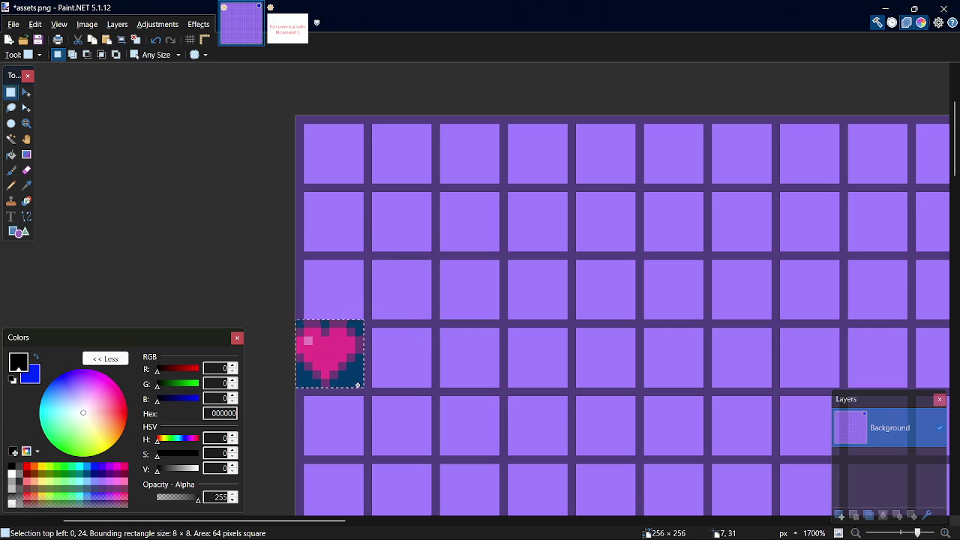
{"action": "key", "text": "m"}
{"action": "key", "text": "Down"}
{"action": "key", "text": "Down"}
{"action": "key", "text": "Down"}
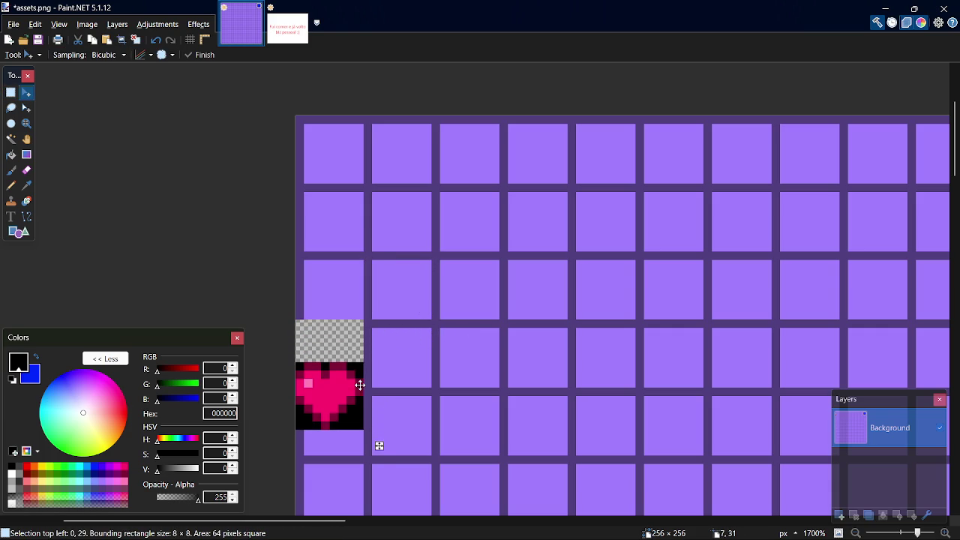
{"action": "key", "text": "s"}
{"action": "left_click_drag", "start_coordinate": [366, 321], "coordinate": [427, 383]}
{"action": "key", "text": "m"}
{"action": "key", "text": "Left"}
{"action": "key", "text": "Left"}
{"action": "key", "text": "Left"}
{"action": "key", "text": "Left"}
{"action": "key", "text": "Left"}
{"action": "key", "text": "Left"}
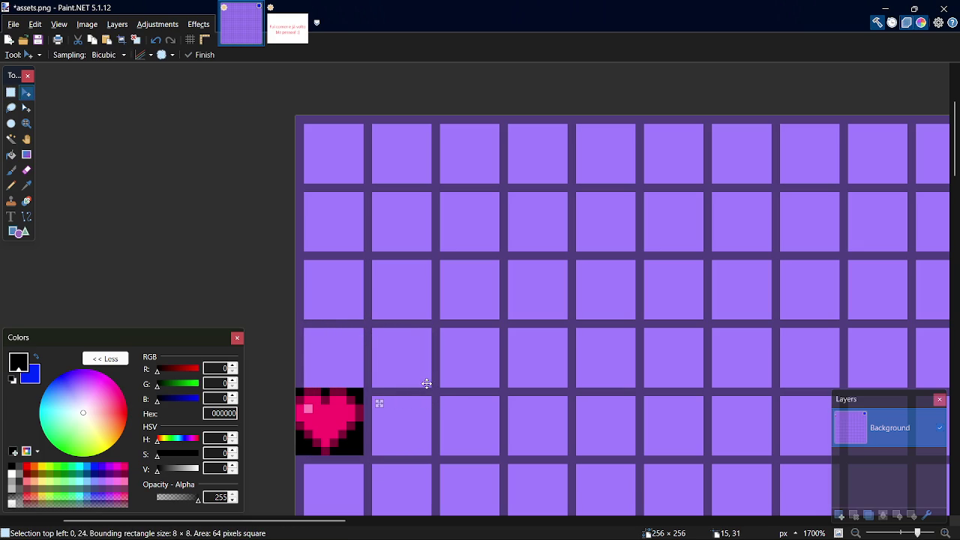
- Draw a filled black 16×32 rectangle from the sheet's top-left corner using the Rectangle shape type
{"action": "key", "text": "s"}
{"action": "key", "text": "o"}
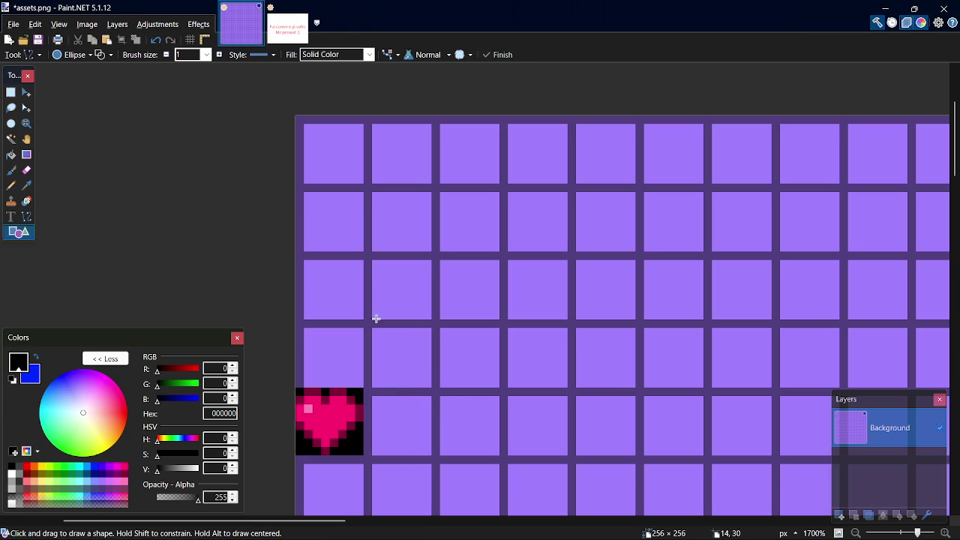
{"action": "left_click_drag", "start_coordinate": [297, 118], "coordinate": [401, 305]}
{"action": "key", "text": "Escape"}
{"action": "left_click", "coordinate": [62, 55]}
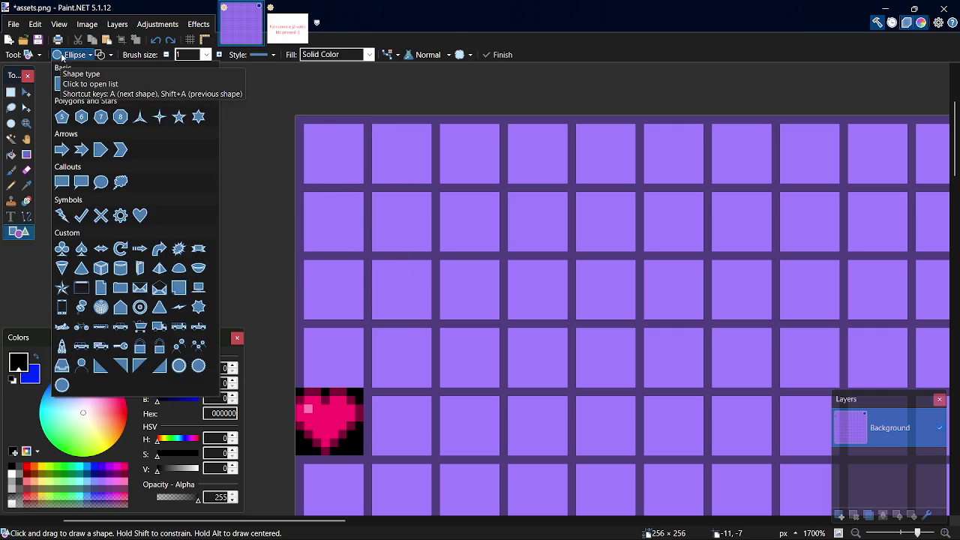
{"action": "left_click", "coordinate": [60, 81]}
{"action": "mouse_move", "coordinate": [298, 118]}
{"action": "left_mouse_down"}
{"action": "mouse_move", "coordinate": [345, 173]}
{"action": "mouse_move", "coordinate": [430, 343]}
{"action": "mouse_move", "coordinate": [430, 382]}
{"action": "left_mouse_up"}
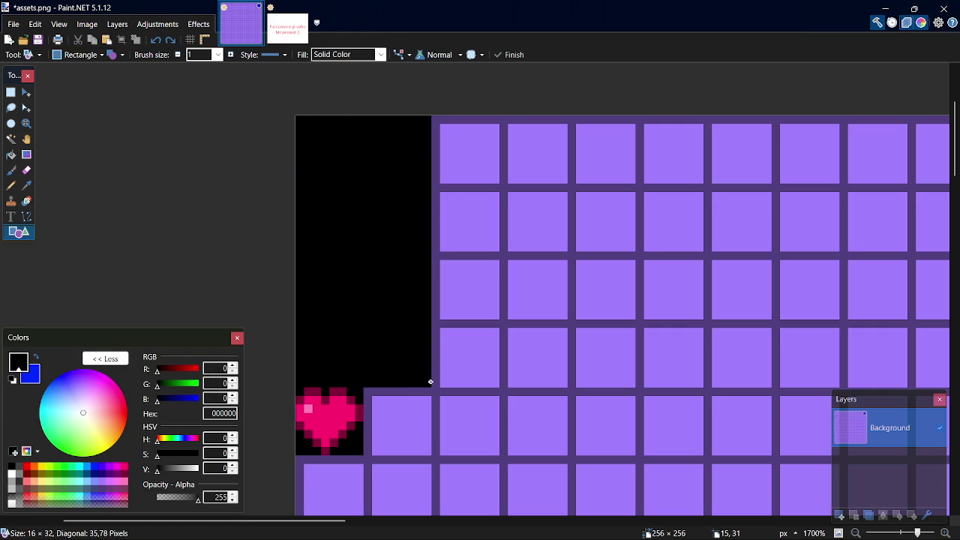
- With the Pencil in white, outline the top and left side of the head
{"action": "key", "text": "s"}
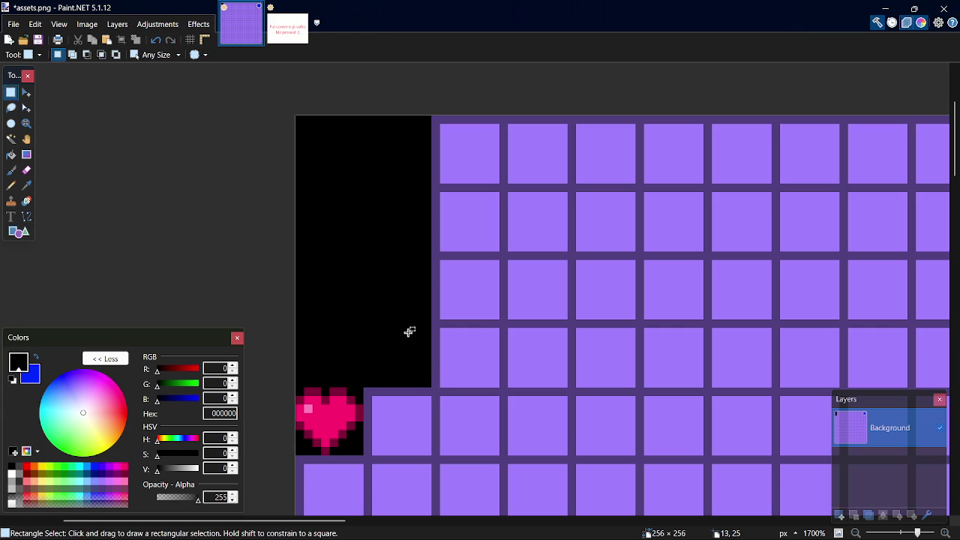
{"action": "key", "text": "p"}
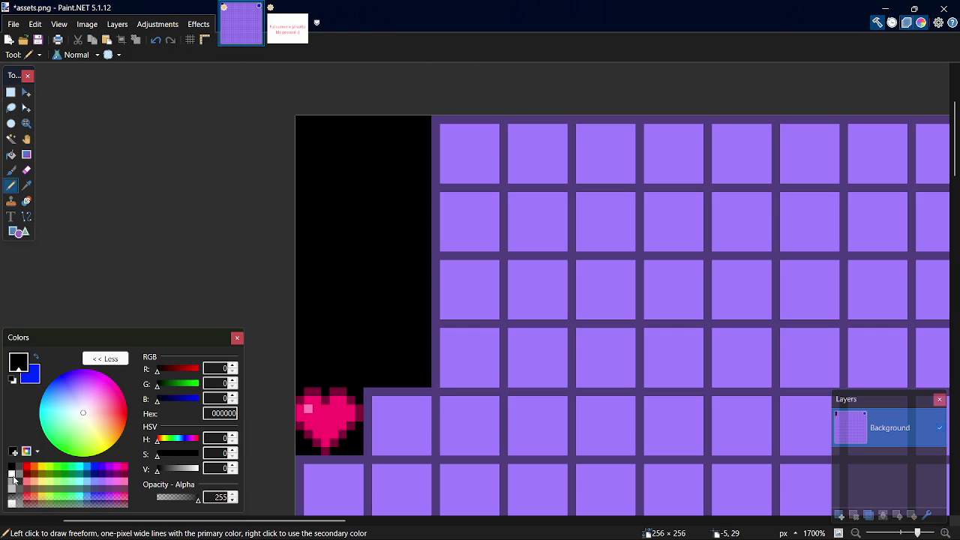
{"action": "left_click", "coordinate": [12, 471]}
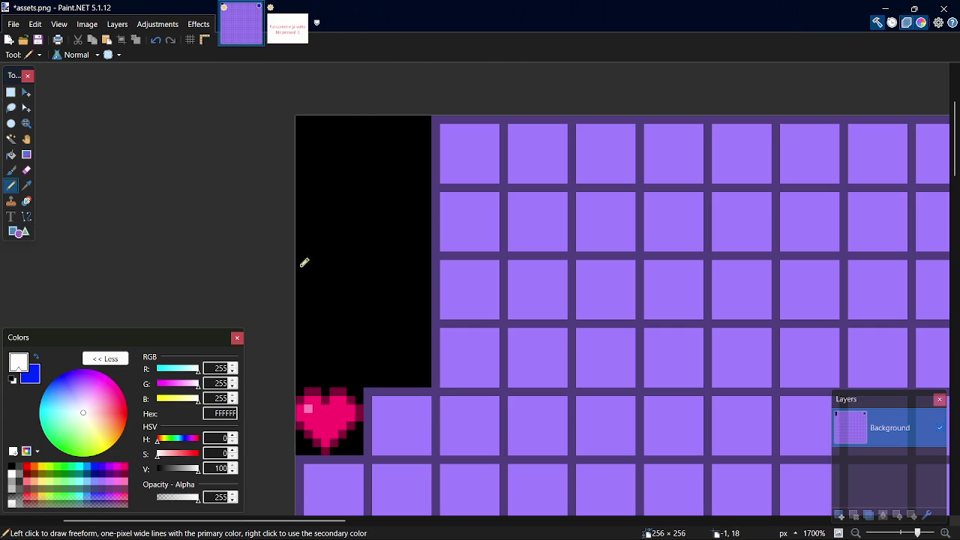
{"action": "mouse_move", "coordinate": [349, 114]}
{"action": "left_mouse_down"}
{"action": "mouse_move", "coordinate": [387, 120]}
{"action": "mouse_move", "coordinate": [329, 135]}
{"action": "mouse_move", "coordinate": [326, 175]}
{"action": "mouse_move", "coordinate": [359, 196]}
{"action": "left_mouse_up"}
{"action": "left_click", "coordinate": [335, 128]}
{"action": "left_click", "coordinate": [328, 184]}
{"action": "key", "text": "ctrl+z"}
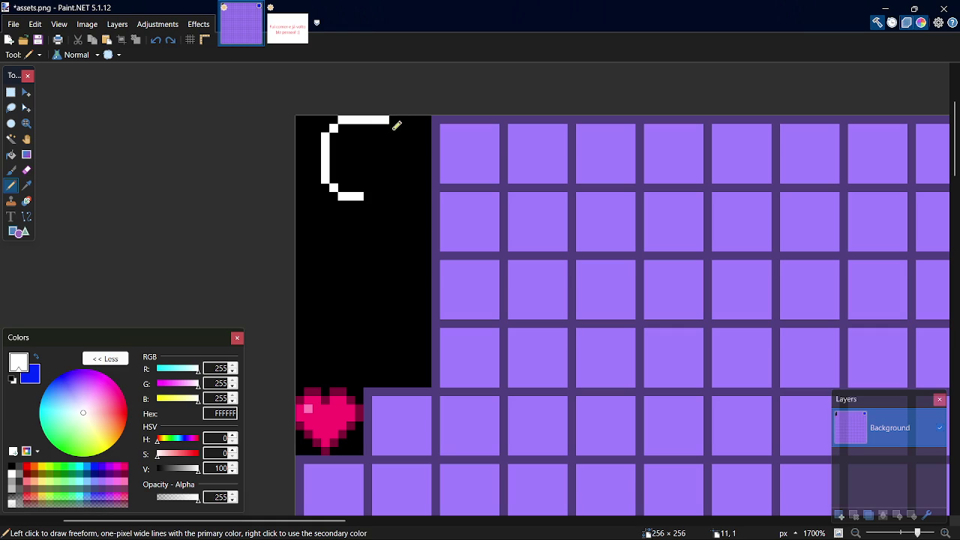
- Close the head outline on the right and fill it white with the Paint Bucket
{"action": "left_click_drag", "start_coordinate": [403, 129], "coordinate": [396, 179]}
{"action": "key", "text": "ctrl+z"}
{"action": "left_click_drag", "start_coordinate": [408, 139], "coordinate": [404, 182]}
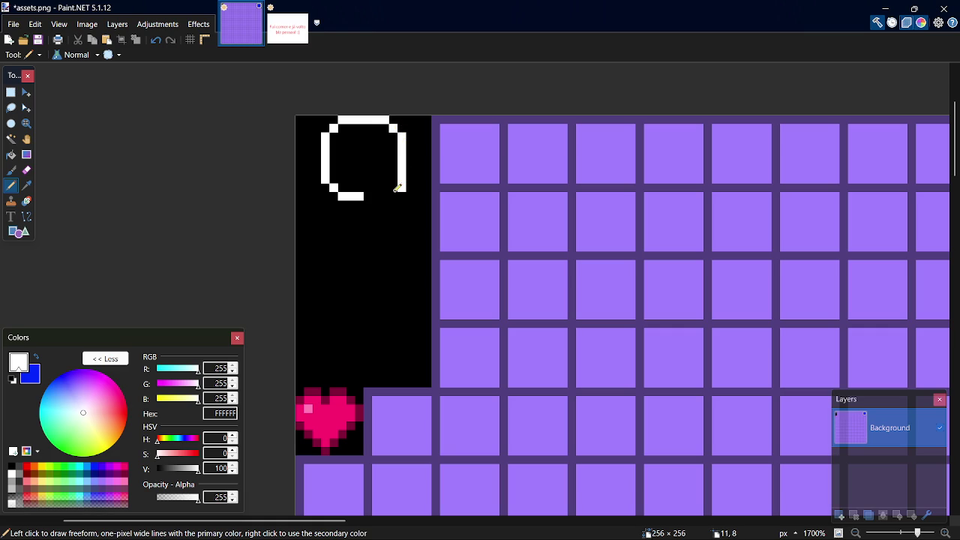
{"action": "key", "text": "ctrl+z"}
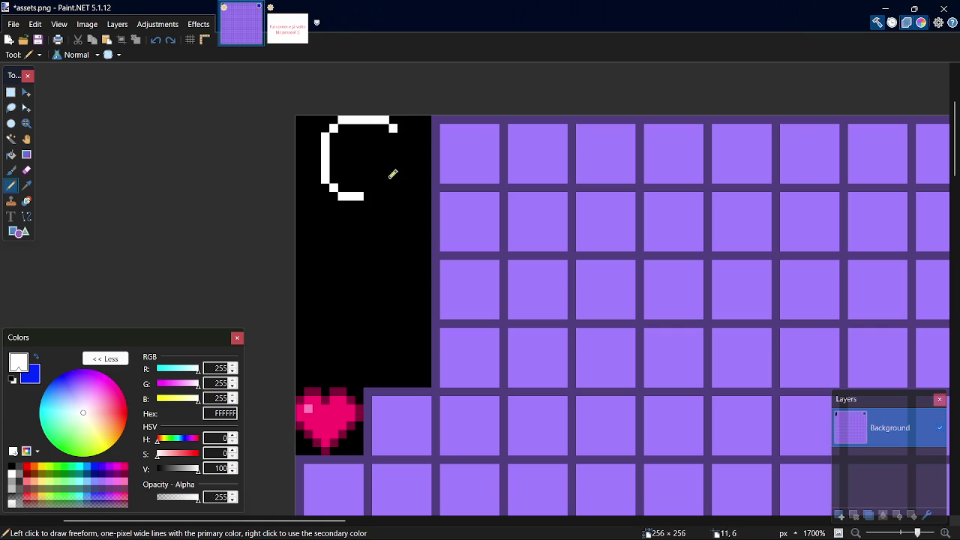
{"action": "left_click_drag", "start_coordinate": [366, 196], "coordinate": [380, 197]}
{"action": "left_click_drag", "start_coordinate": [393, 193], "coordinate": [402, 133]}
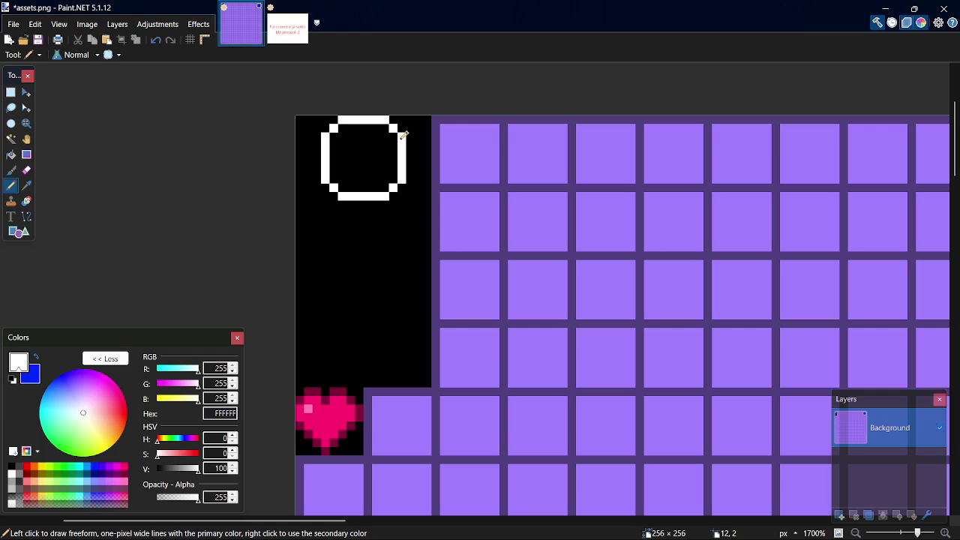
{"action": "key", "text": "f"}
{"action": "left_click", "coordinate": [381, 155]}
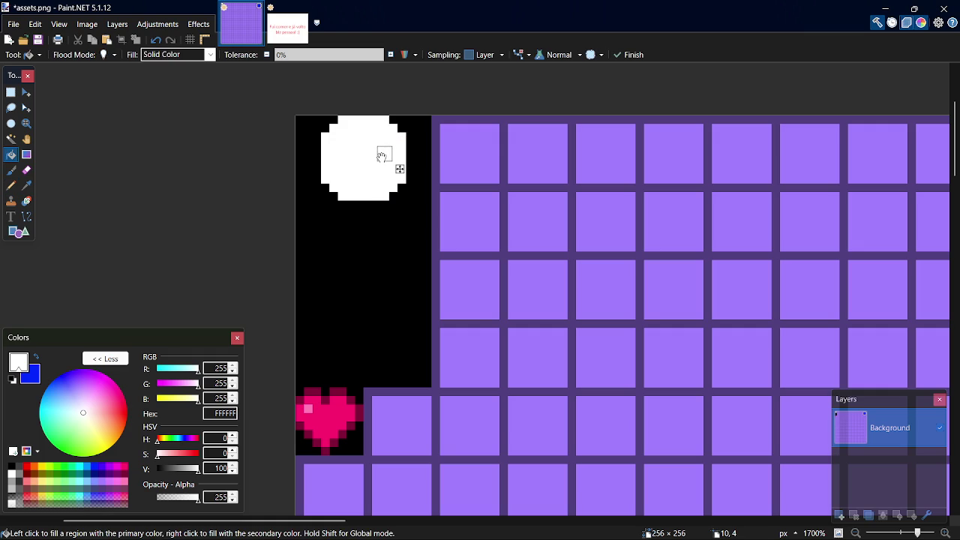
- Draw the white arm line and outline the body below the head
{"action": "key", "text": "p"}
{"action": "mouse_move", "coordinate": [315, 194]}
{"action": "left_mouse_down"}
{"action": "mouse_move", "coordinate": [304, 195]}
{"action": "mouse_move", "coordinate": [327, 190]}
{"action": "mouse_move", "coordinate": [302, 214]}
{"action": "mouse_move", "coordinate": [300, 276]}
{"action": "mouse_move", "coordinate": [314, 203]}
{"action": "mouse_move", "coordinate": [334, 196]}
{"action": "mouse_move", "coordinate": [335, 297]}
{"action": "left_mouse_up"}
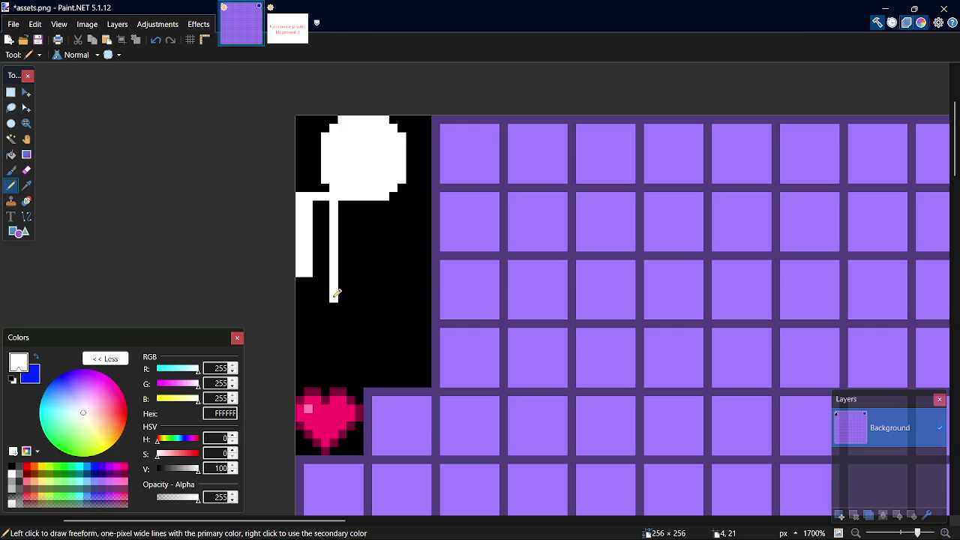
{"action": "left_click_drag", "start_coordinate": [388, 204], "coordinate": [383, 285]}
{"action": "key", "text": "ctrl+z"}
{"action": "mouse_move", "coordinate": [385, 204]}
{"action": "left_mouse_down"}
{"action": "mouse_move", "coordinate": [377, 303]}
{"action": "mouse_move", "coordinate": [344, 293]}
{"action": "left_mouse_up"}
{"action": "key", "text": "ctrl+z"}
{"action": "mouse_move", "coordinate": [388, 201]}
{"action": "left_mouse_down"}
{"action": "mouse_move", "coordinate": [386, 296]}
{"action": "mouse_move", "coordinate": [348, 294]}
{"action": "mouse_move", "coordinate": [359, 306]}
{"action": "mouse_move", "coordinate": [385, 306]}
{"action": "left_mouse_up"}
- Fill the body white, widen the left arm, and add pixels for the right arm
{"action": "key", "text": "f"}
{"action": "left_click", "coordinate": [366, 264]}
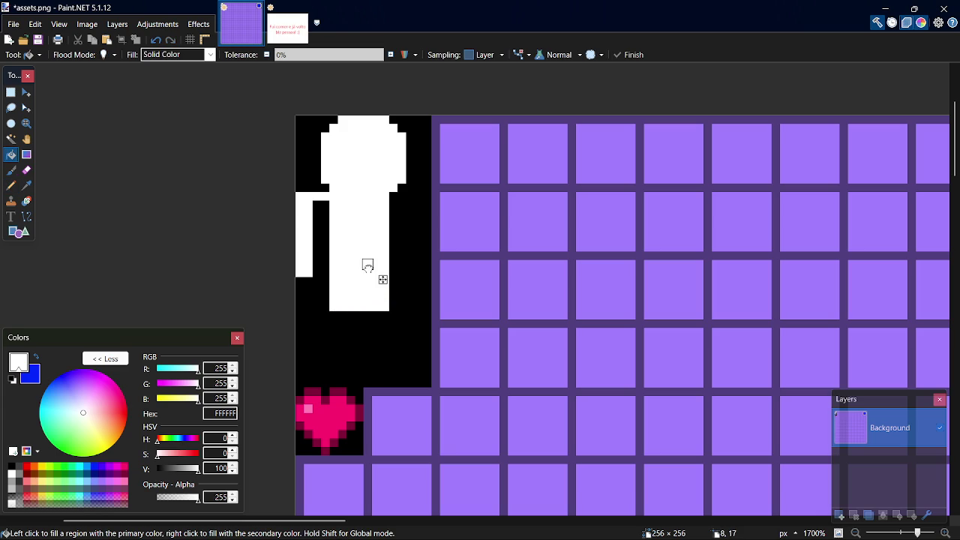
{"action": "key", "text": "p"}
{"action": "left_click_drag", "start_coordinate": [318, 205], "coordinate": [316, 271]}
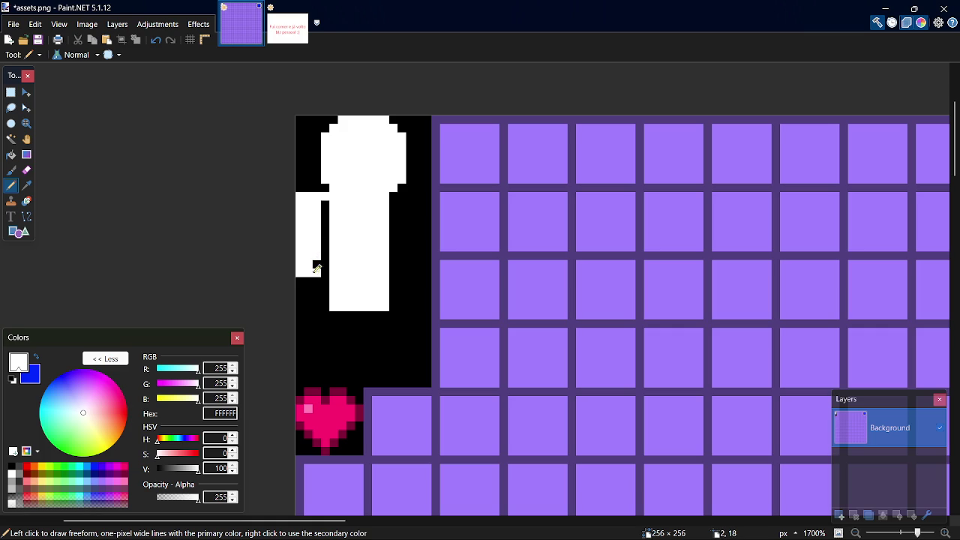
{"action": "left_click_drag", "start_coordinate": [326, 202], "coordinate": [327, 229]}
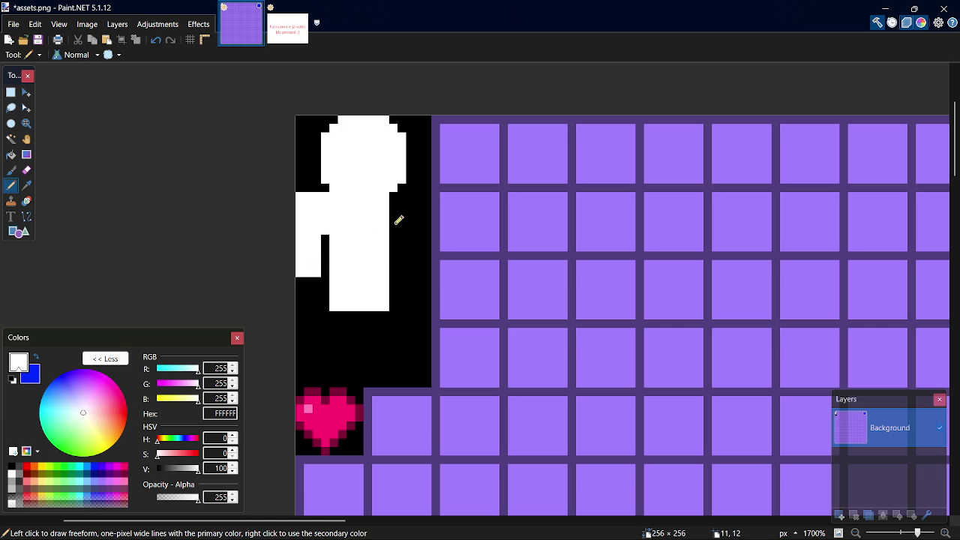
{"action": "left_click_drag", "start_coordinate": [398, 223], "coordinate": [395, 213]}
{"action": "mouse_move", "coordinate": [434, 177]}
{"action": "left_mouse_down"}
{"action": "mouse_move", "coordinate": [429, 231]}
{"action": "mouse_move", "coordinate": [403, 229]}
{"action": "mouse_move", "coordinate": [403, 202]}
{"action": "mouse_move", "coordinate": [414, 202]}
{"action": "mouse_move", "coordinate": [416, 223]}
{"action": "mouse_move", "coordinate": [417, 173]}
{"action": "mouse_move", "coordinate": [427, 169]}
{"action": "left_mouse_up"}
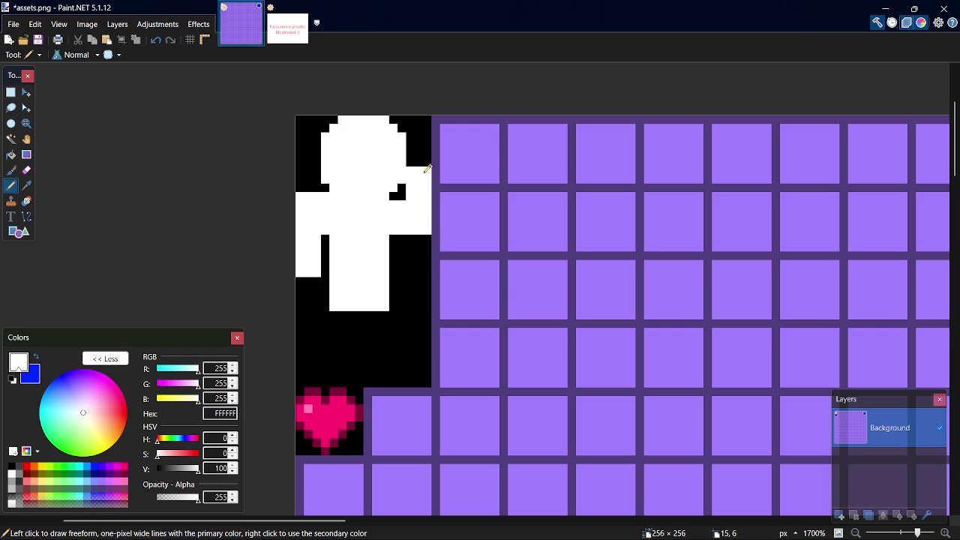
- Carve a stepped black shoulder edge with the Pencil and save the sheet
{"action": "key", "text": "k"}
{"action": "left_click", "coordinate": [394, 272]}
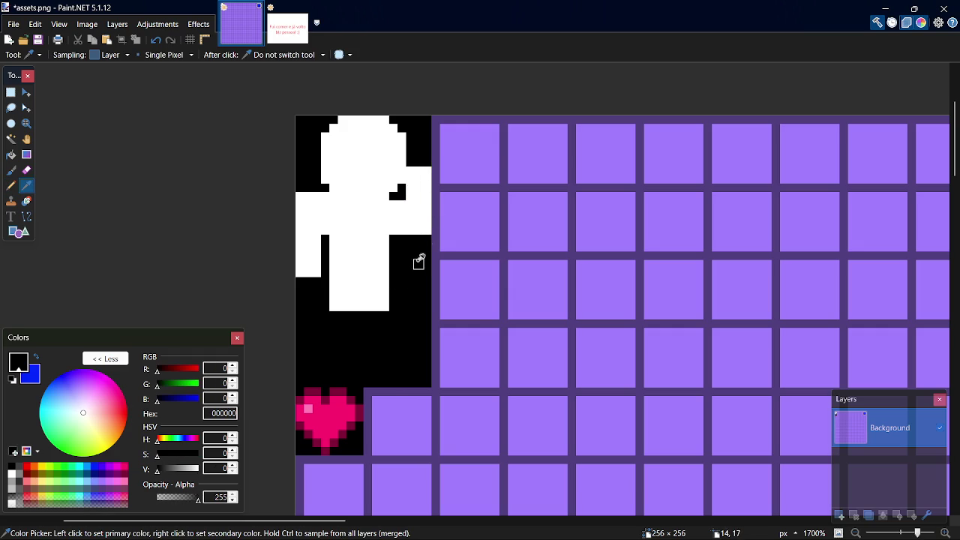
{"action": "key", "text": "p"}
{"action": "mouse_move", "coordinate": [428, 225]}
{"action": "left_mouse_down"}
{"action": "mouse_move", "coordinate": [420, 227]}
{"action": "mouse_move", "coordinate": [426, 221]}
{"action": "left_mouse_up"}
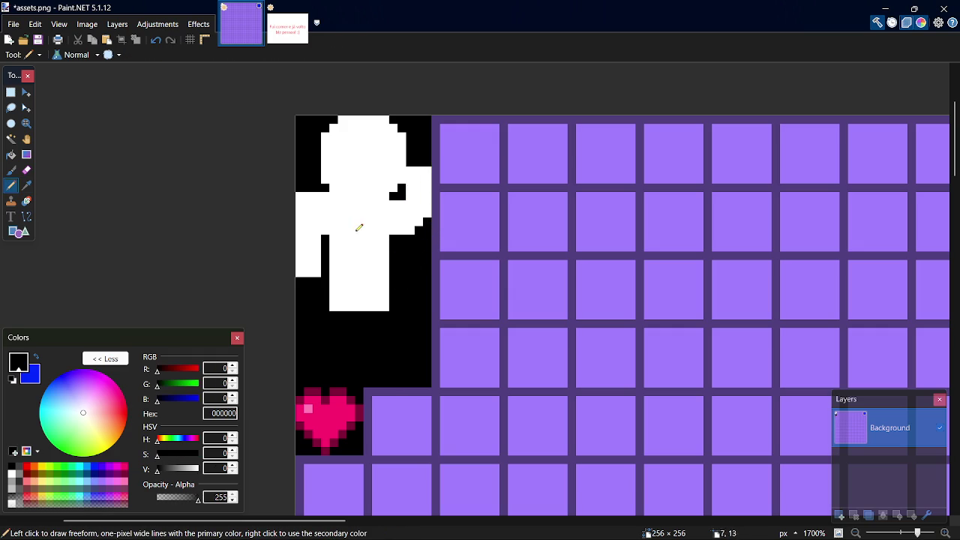
{"action": "mouse_move", "coordinate": [301, 194]}
{"action": "left_mouse_down"}
{"action": "mouse_move", "coordinate": [311, 192]}
{"action": "mouse_move", "coordinate": [297, 206]}
{"action": "left_mouse_up"}
{"action": "left_click_drag", "start_coordinate": [324, 233], "coordinate": [329, 239]}
{"action": "key", "text": "ctrl+z"}
{"action": "left_click", "coordinate": [394, 203]}
{"action": "key", "text": "ctrl+s"}
- Draw two white leg outlines down to the black block's bottom edge
{"action": "key", "text": "k"}
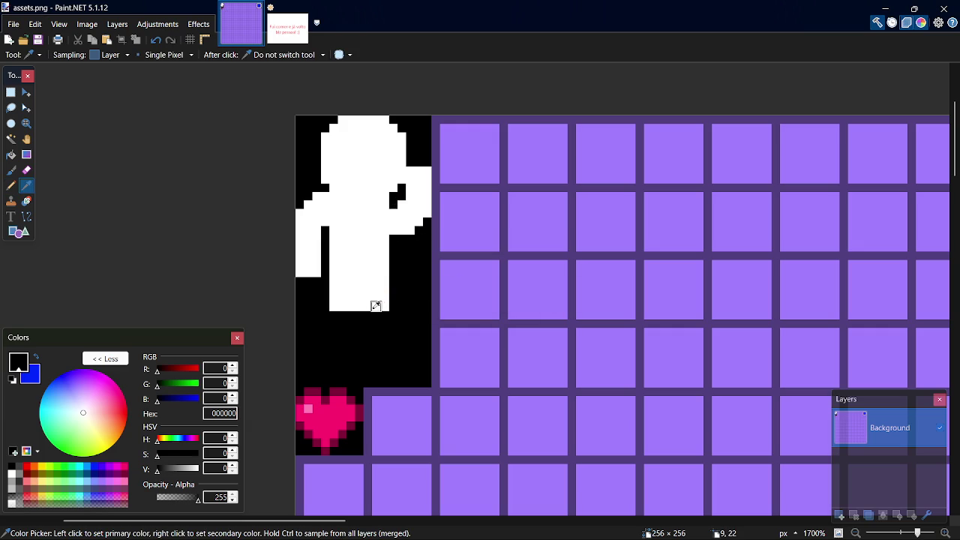
{"action": "left_click", "coordinate": [376, 306]}
{"action": "key", "text": "p"}
{"action": "left_click_drag", "start_coordinate": [335, 311], "coordinate": [338, 344]}
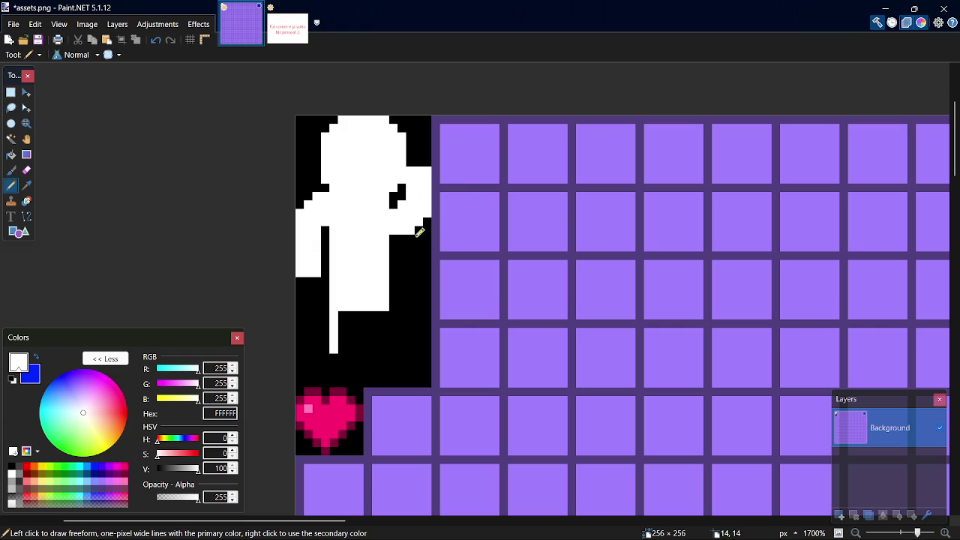
{"action": "key", "text": "s"}
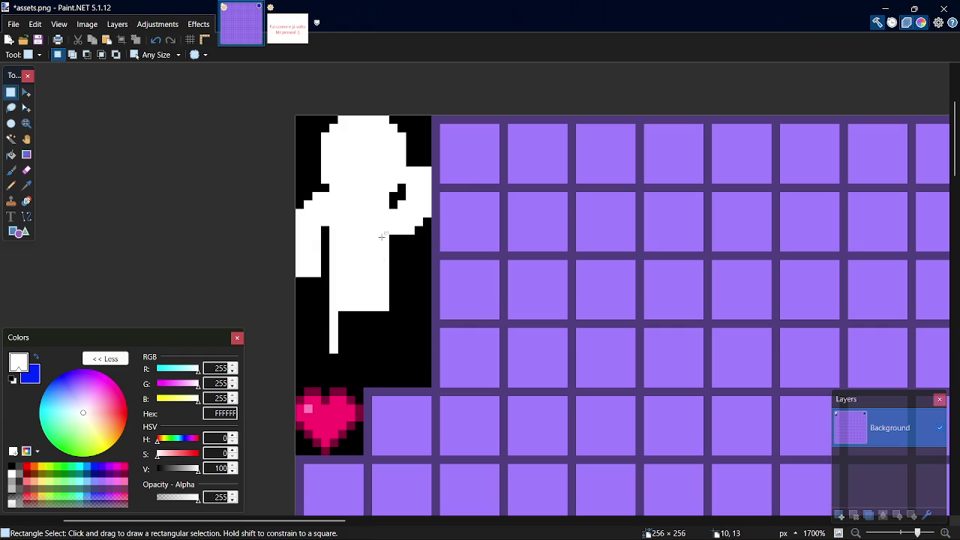
{"action": "key", "text": "k"}
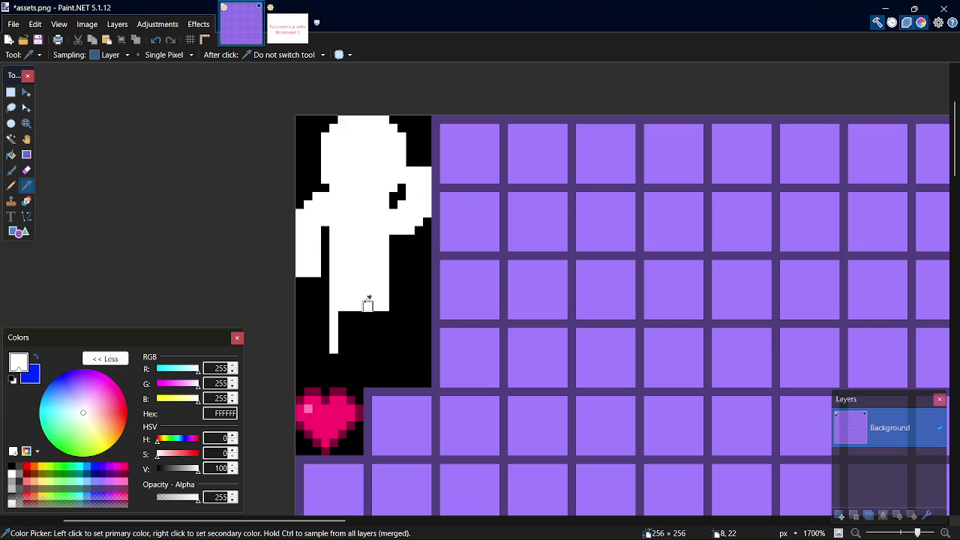
{"action": "key", "text": "p"}
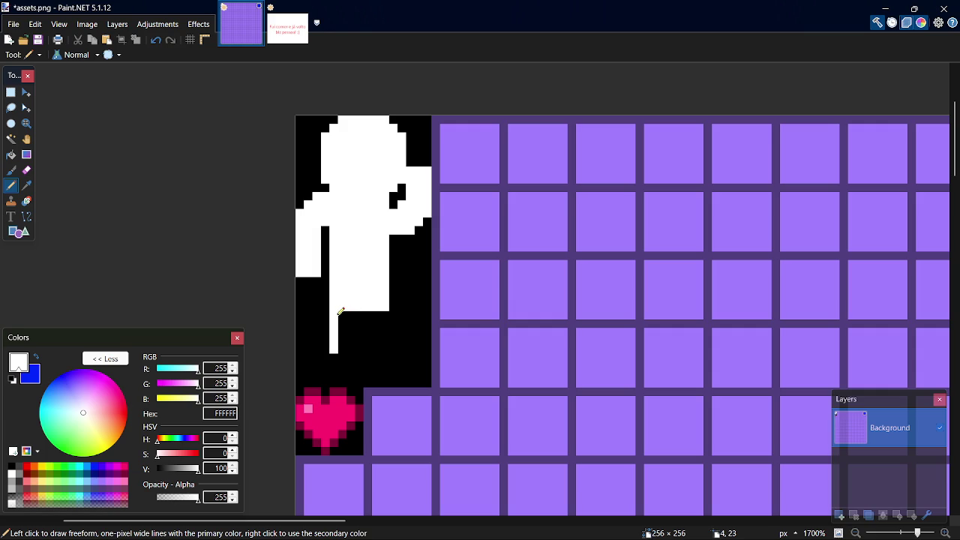
{"action": "left_click_drag", "start_coordinate": [338, 315], "coordinate": [335, 385]}
{"action": "left_click_drag", "start_coordinate": [381, 315], "coordinate": [383, 386]}
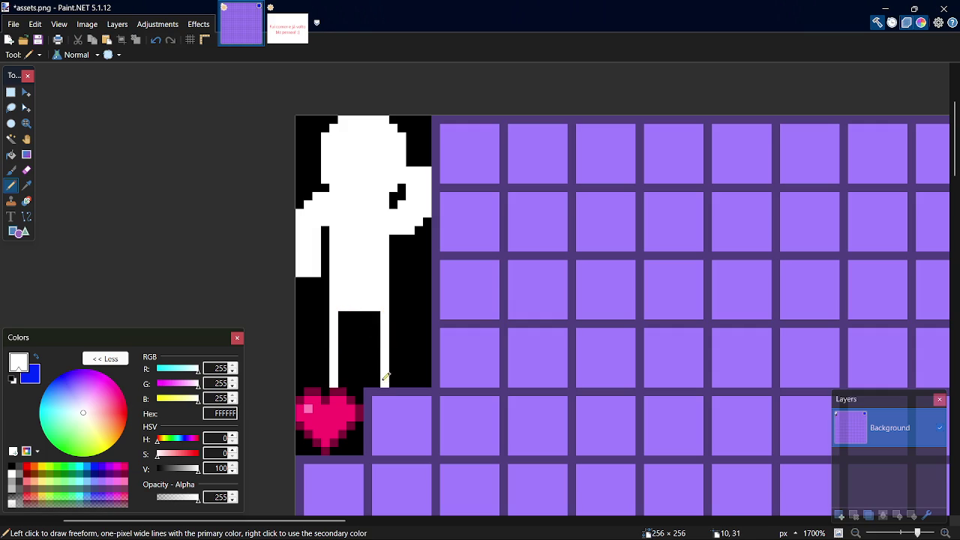
- Fill the black gap between the legs white, then select a patch at the figure's left edge
{"action": "key", "text": "f"}
{"action": "left_click", "coordinate": [357, 338]}
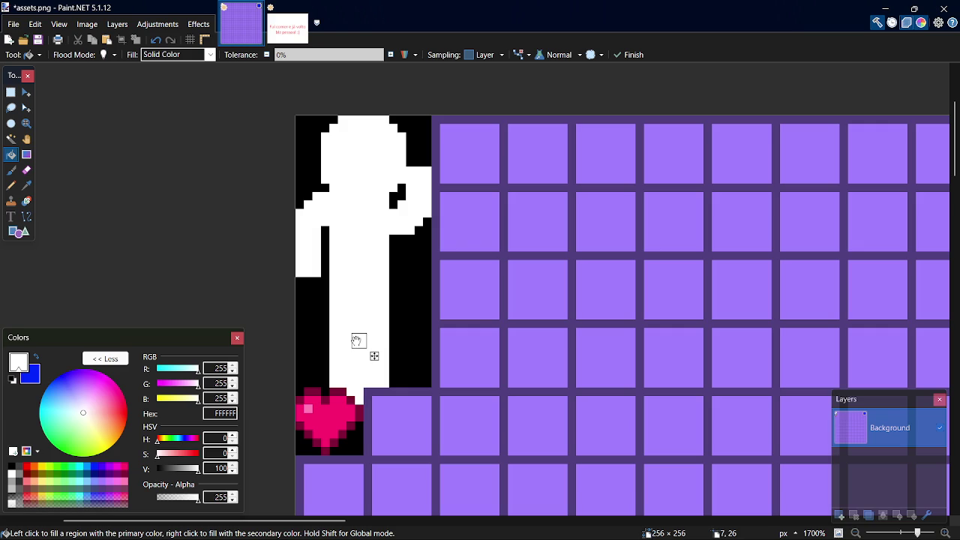
{"action": "key", "text": "ctrl+z"}
{"action": "key", "text": "p"}
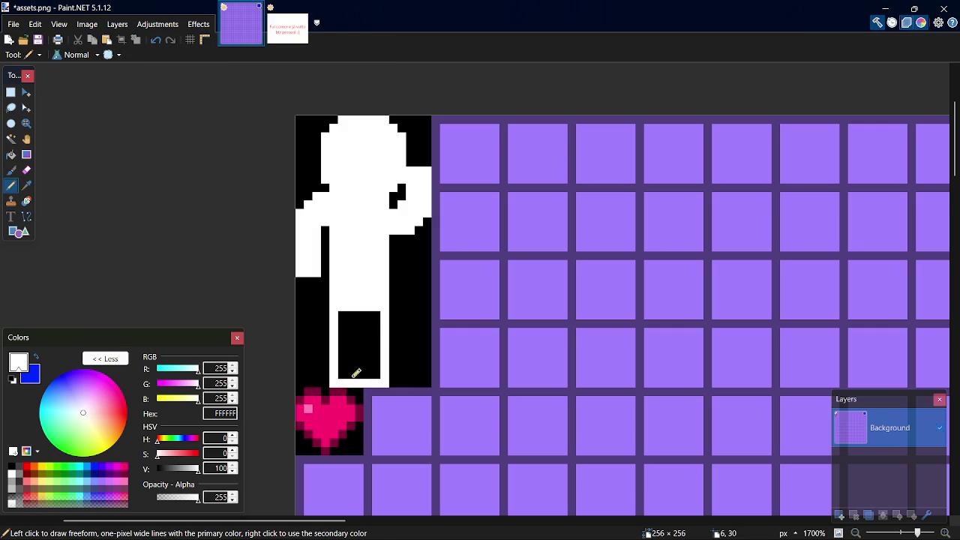
{"action": "key", "text": "f"}
{"action": "left_click", "coordinate": [358, 357]}
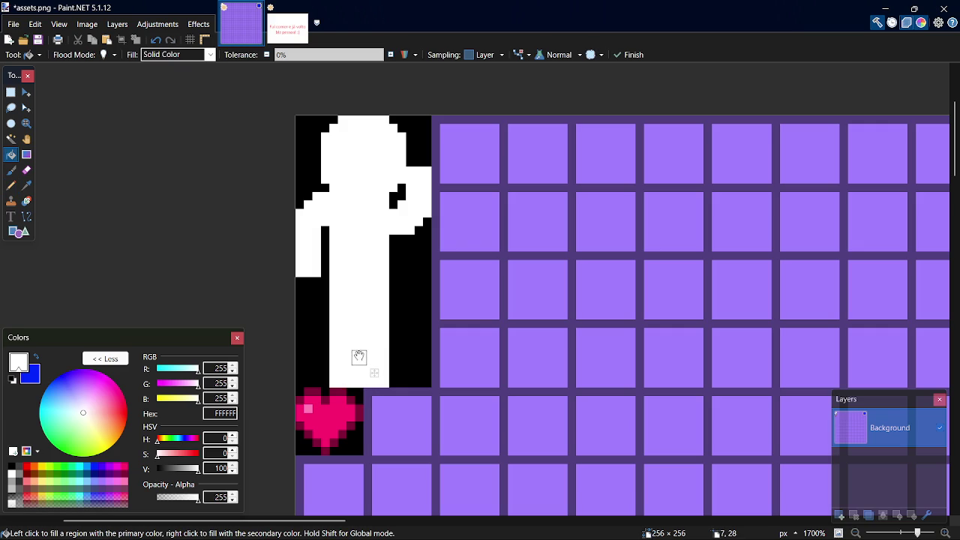
{"action": "key", "text": "s"}
{"action": "left_click_drag", "start_coordinate": [303, 193], "coordinate": [328, 234]}
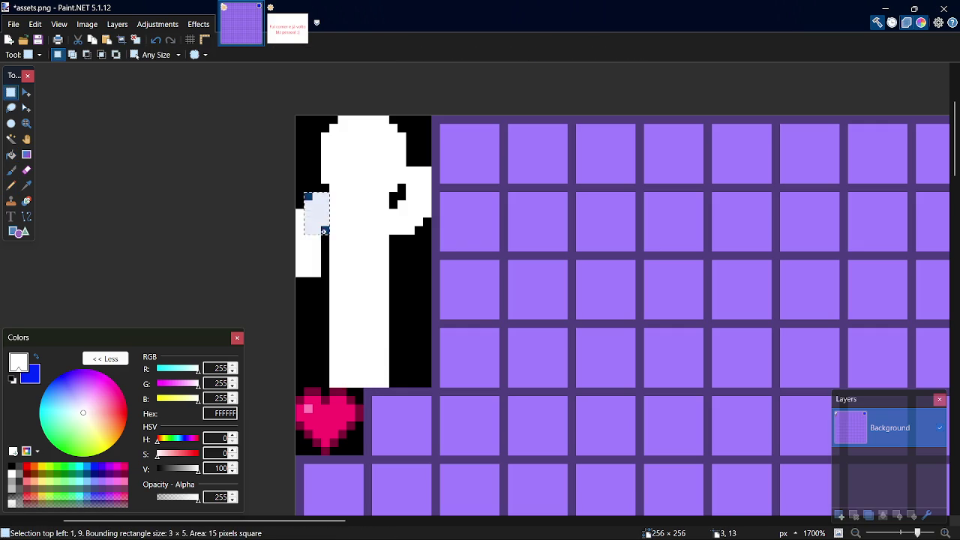
- Select the figure's left arm and nudge it down, leaving a gap above it
{"action": "key", "text": "s"}
{"action": "left_click", "coordinate": [300, 204]}
{"action": "key", "text": "s"}
{"action": "key", "text": "s"}
{"action": "key", "text": "s"}
{"action": "mouse_move", "coordinate": [298, 195]}
{"action": "left_mouse_down"}
{"action": "mouse_move", "coordinate": [328, 241]}
{"action": "mouse_move", "coordinate": [332, 277]}
{"action": "left_mouse_up"}
{"action": "key", "text": "m"}
{"action": "key", "text": "Down"}
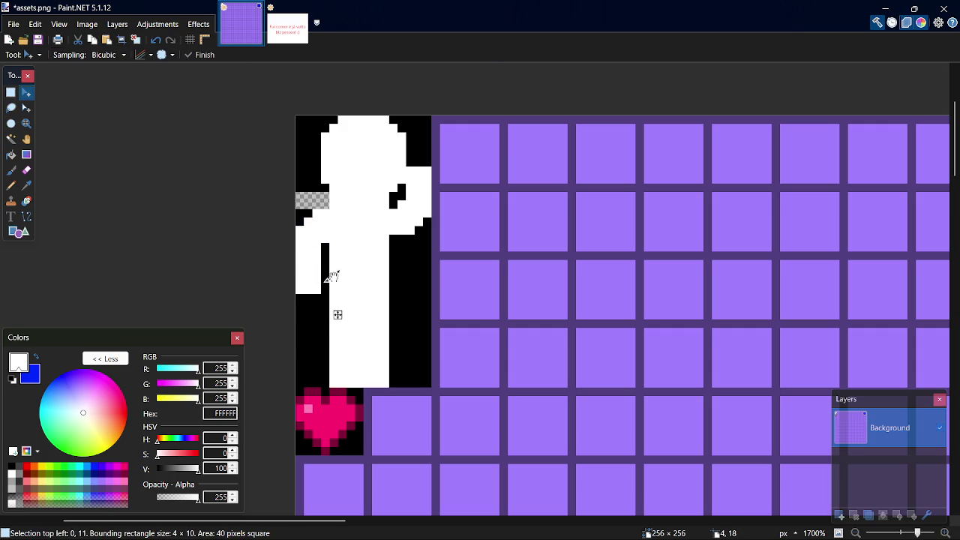
{"action": "key", "text": "s"}
- Paint the transparent gap above the left arm black with the Pencil
{"action": "key", "text": "k"}
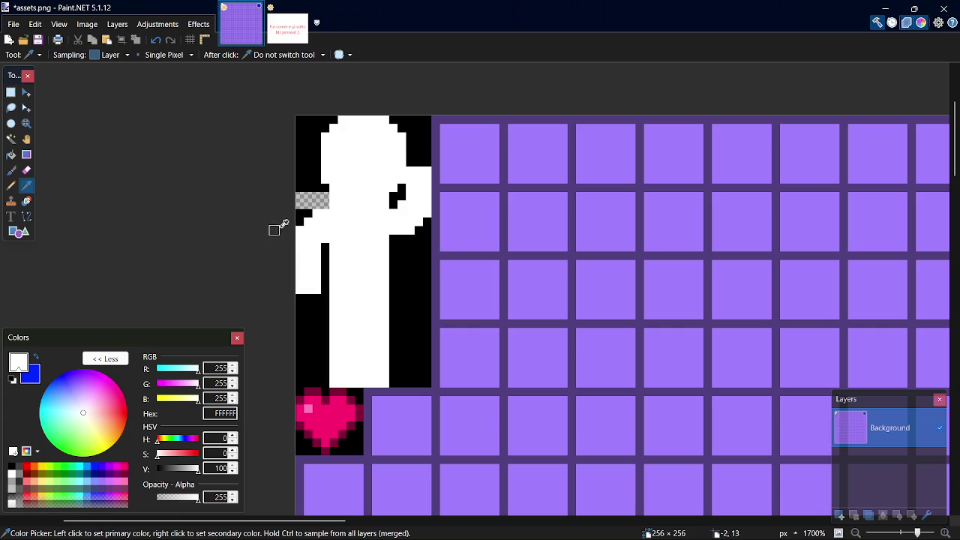
{"action": "left_click", "coordinate": [300, 220]}
{"action": "key", "text": "p"}
{"action": "mouse_move", "coordinate": [303, 210]}
{"action": "left_mouse_down"}
{"action": "mouse_move", "coordinate": [300, 196]}
{"action": "mouse_move", "coordinate": [326, 193]}
{"action": "mouse_move", "coordinate": [309, 207]}
{"action": "left_mouse_up"}
{"action": "left_click", "coordinate": [307, 205]}
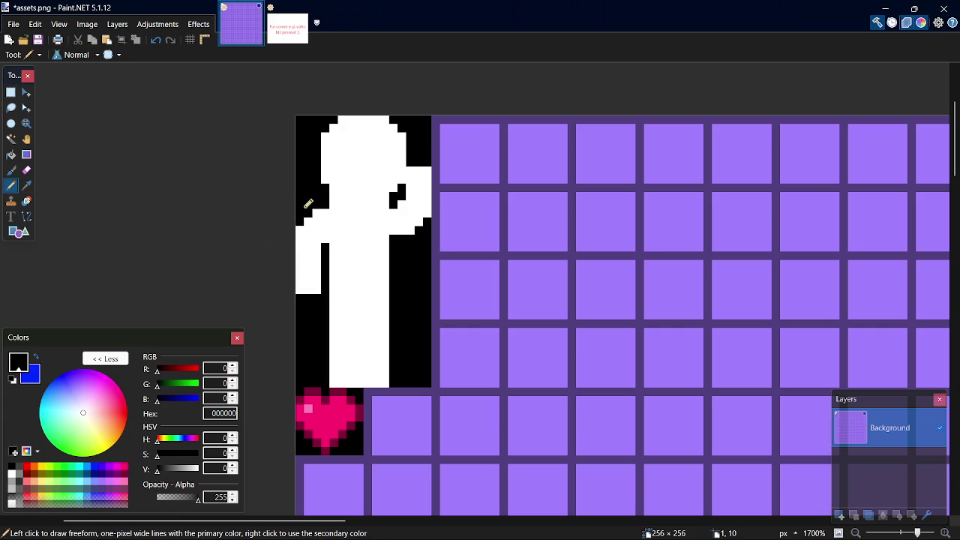
{"action": "key", "text": "k"}
{"action": "left_click", "coordinate": [350, 204]}
{"action": "key", "text": "p"}
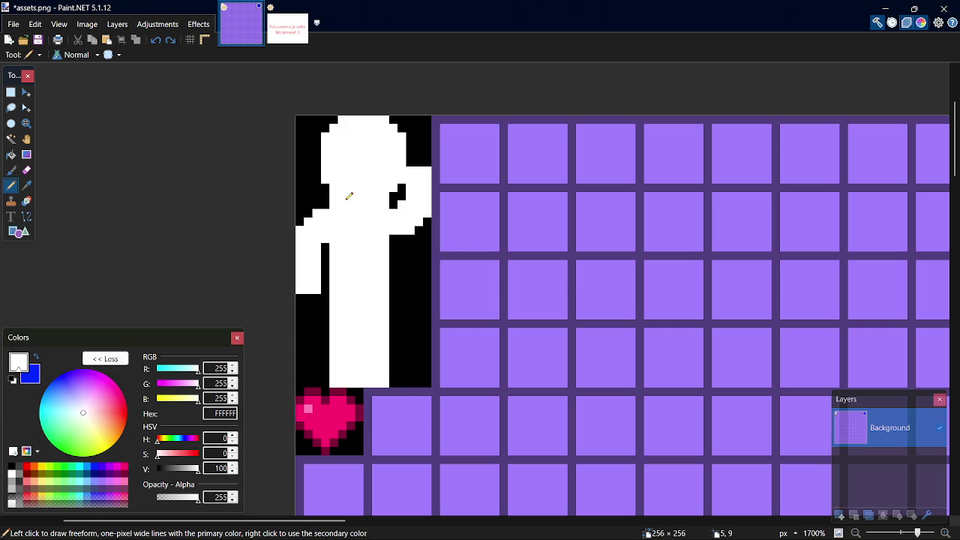
{"action": "key", "text": "k"}
{"action": "left_click", "coordinate": [316, 196]}
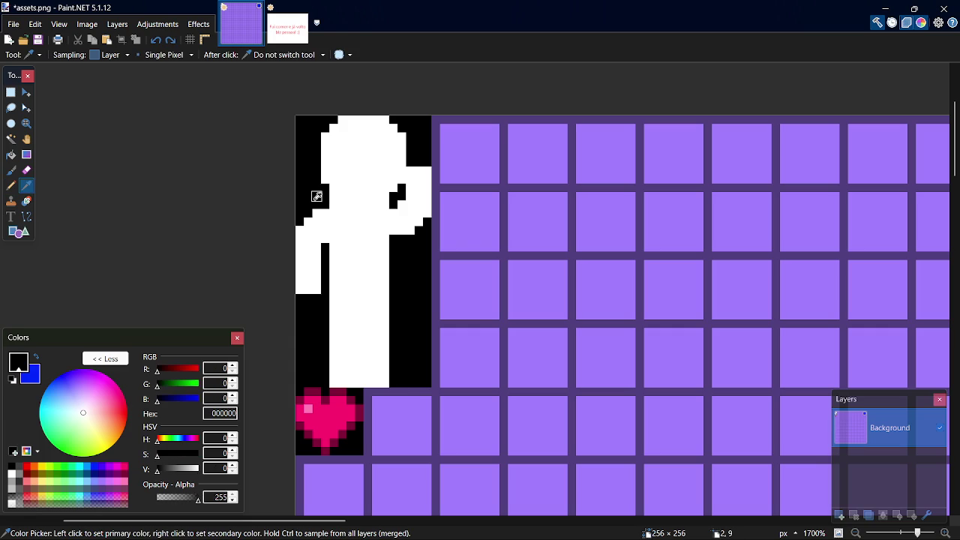
{"action": "key", "text": "p"}
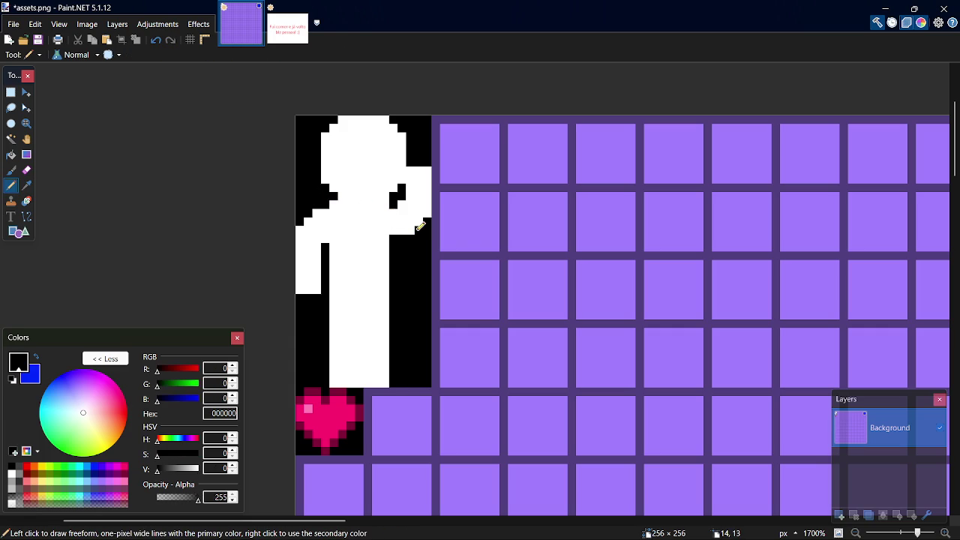
- Select the left arm block with its gap and shift it to the figure's right side
{"action": "key", "text": "s"}
{"action": "left_click_drag", "start_coordinate": [298, 211], "coordinate": [329, 277]}
{"action": "key", "text": "s"}
{"action": "key", "text": "ctrl+d"}
{"action": "key", "text": "s"}
{"action": "key", "text": "s"}
{"action": "key", "text": "s"}
{"action": "left_click_drag", "start_coordinate": [297, 201], "coordinate": [337, 292]}
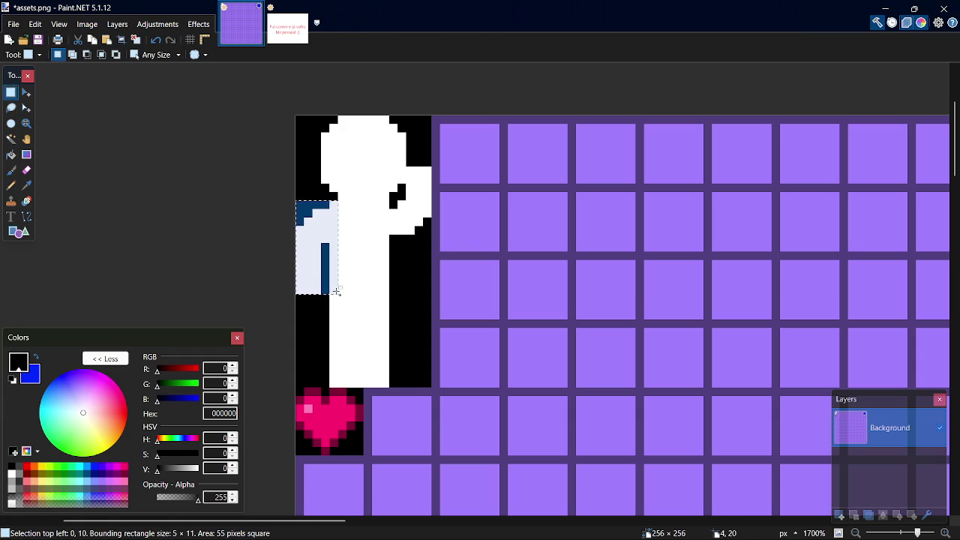
{"action": "key", "text": "m"}
{"action": "left_click_drag", "start_coordinate": [302, 250], "coordinate": [408, 257]}
{"action": "key", "text": "s"}
{"action": "key", "text": "ctrl+d"}
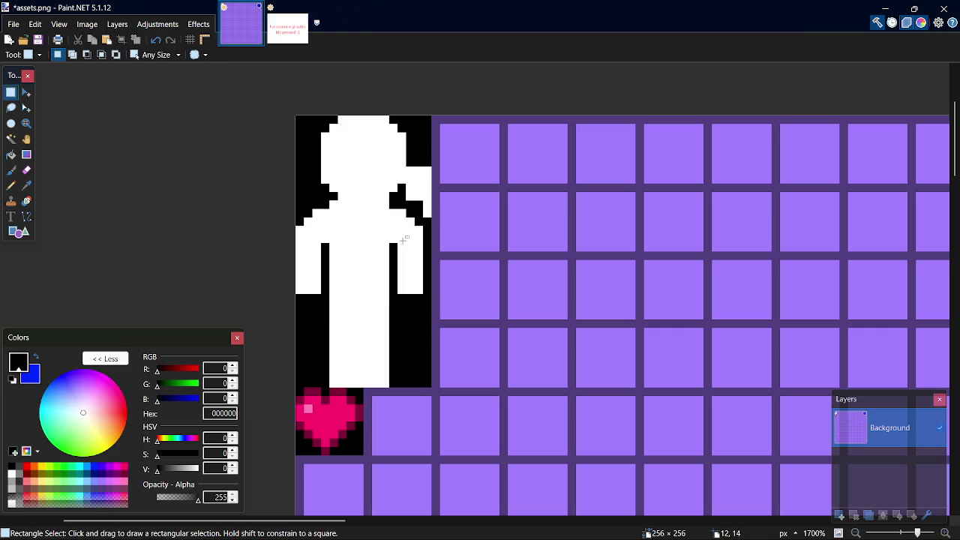
- Nudge the right arm block one pixel right, then deselect and sample black
{"action": "key", "text": "k"}
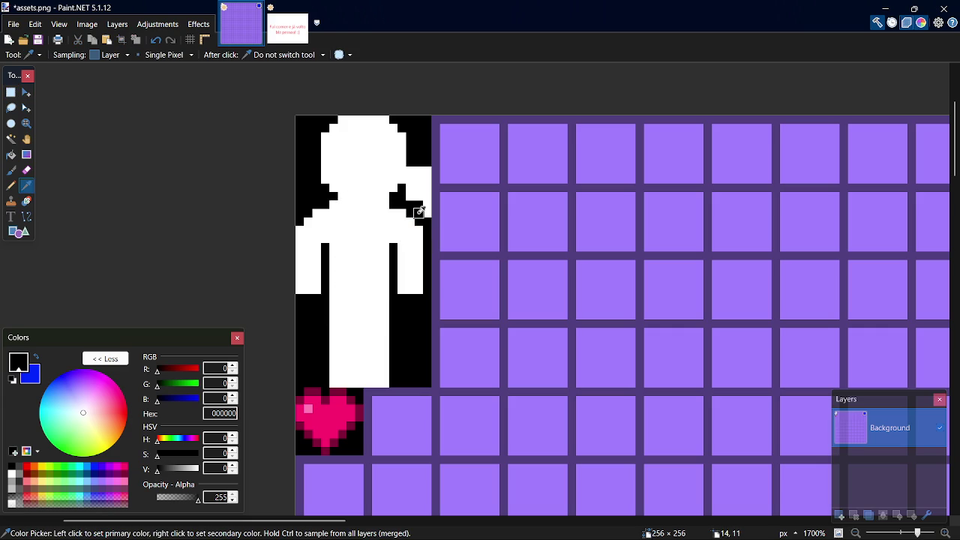
{"action": "key", "text": "ctrl+z"}
{"action": "left_click", "coordinate": [411, 255]}
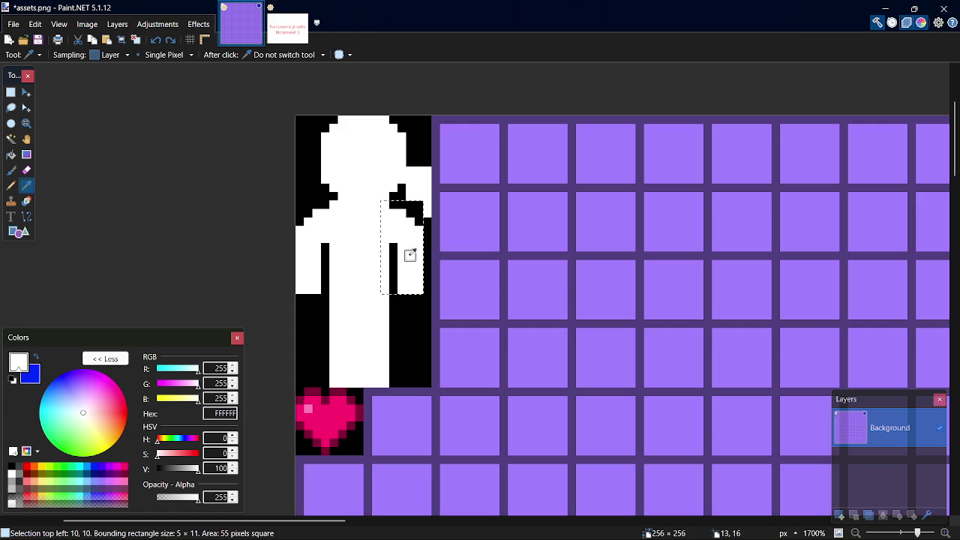
{"action": "key", "text": "m"}
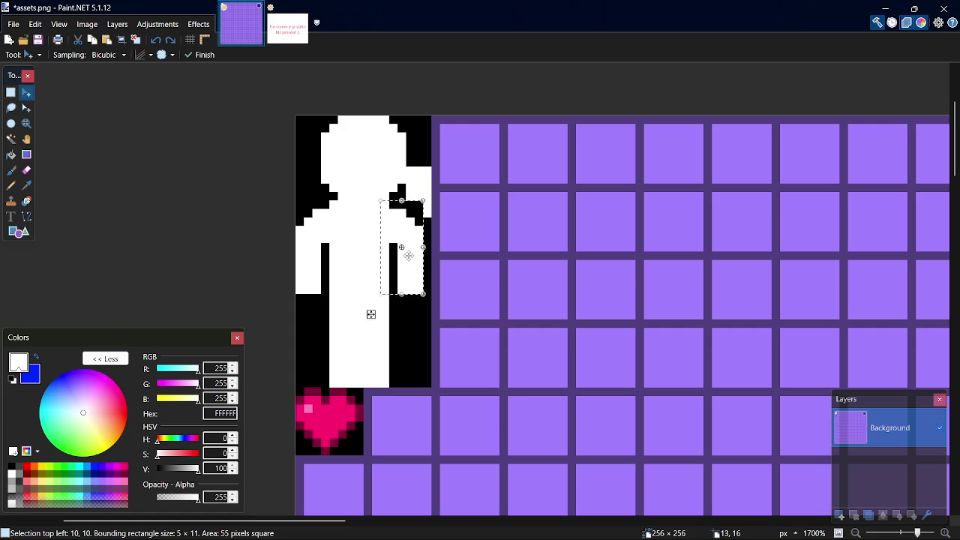
{"action": "key", "text": "Right"}
{"action": "key", "text": "s"}
{"action": "left_click", "coordinate": [411, 255]}
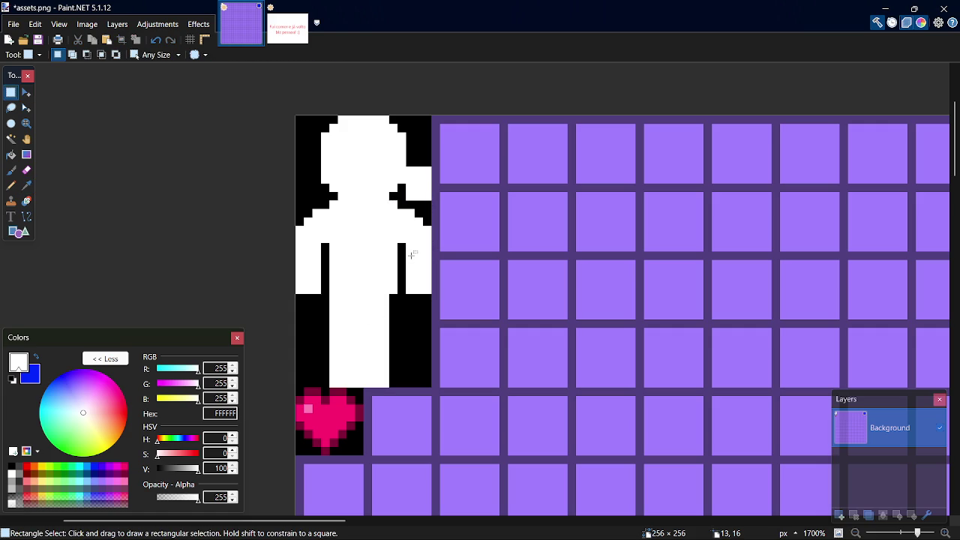
{"action": "key", "text": "k"}
{"action": "left_click", "coordinate": [417, 210]}
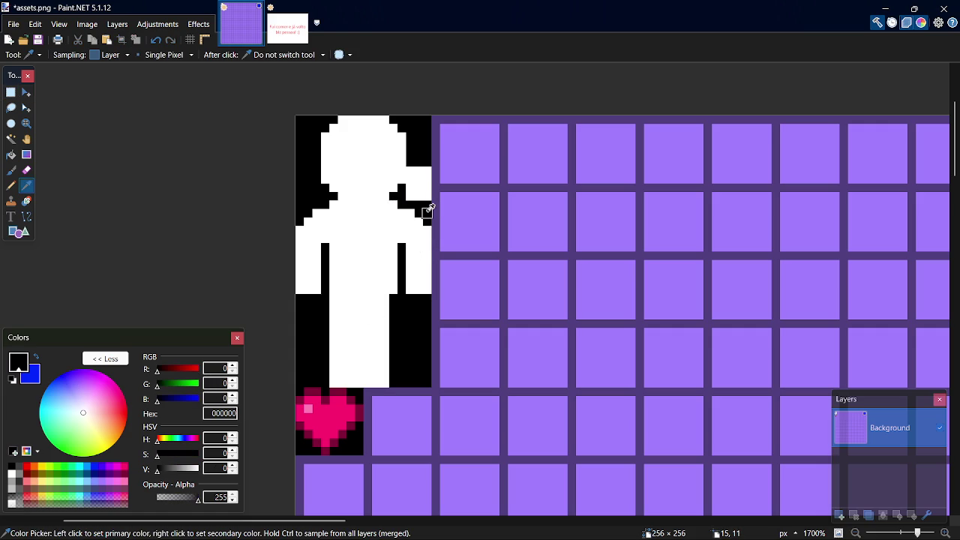
- Blacken pixels along the figure's right edge and sample the dark purple 503F7F grid colour
{"action": "key", "text": "p"}
{"action": "mouse_move", "coordinate": [414, 165]}
{"action": "left_mouse_down"}
{"action": "mouse_move", "coordinate": [433, 168]}
{"action": "mouse_move", "coordinate": [426, 190]}
{"action": "left_mouse_up"}
{"action": "key", "text": "k"}
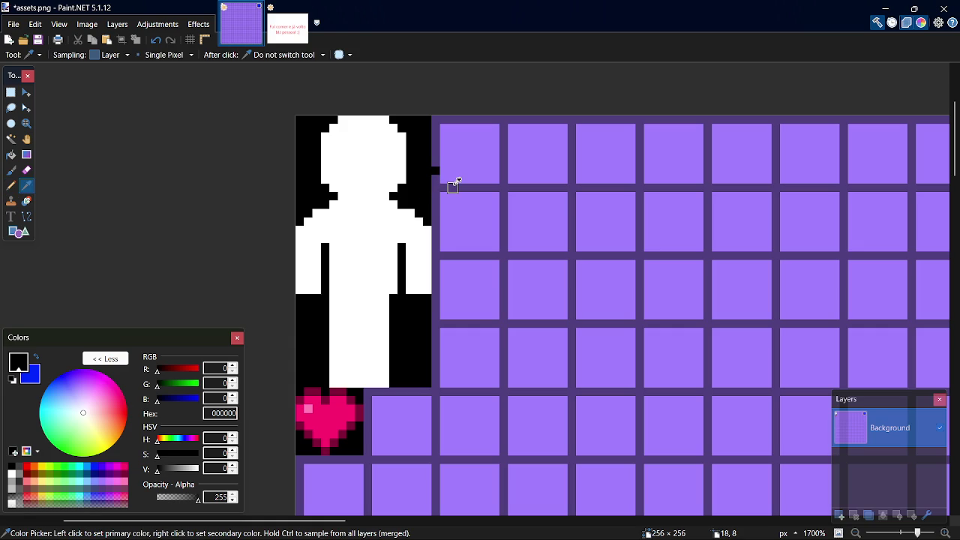
{"action": "left_click", "coordinate": [436, 193]}
{"action": "key", "text": "p"}
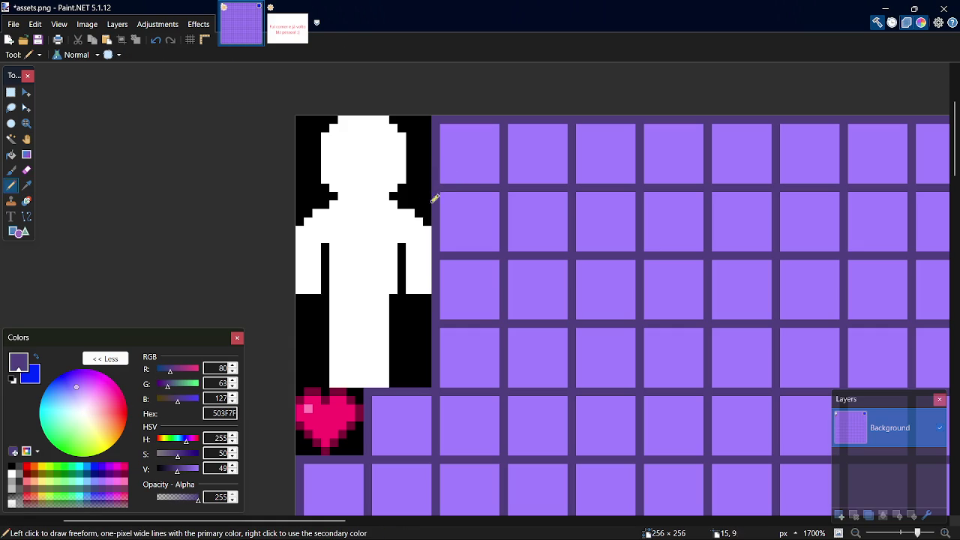
- Whiten the black column and row beside the right leg and the pixels under the left arm
{"action": "key", "text": "k"}
{"action": "left_click", "coordinate": [367, 290]}
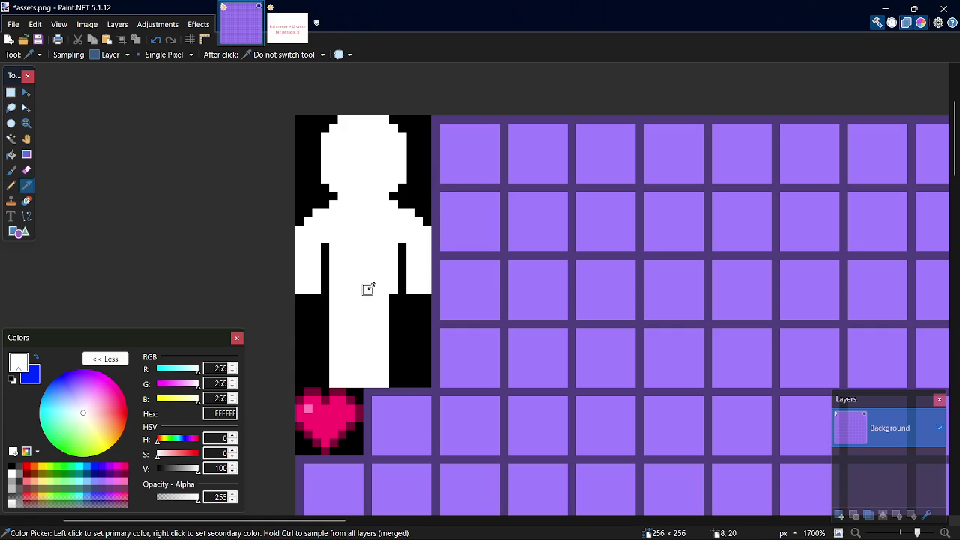
{"action": "key", "text": "p"}
{"action": "left_click_drag", "start_coordinate": [394, 296], "coordinate": [392, 377]}
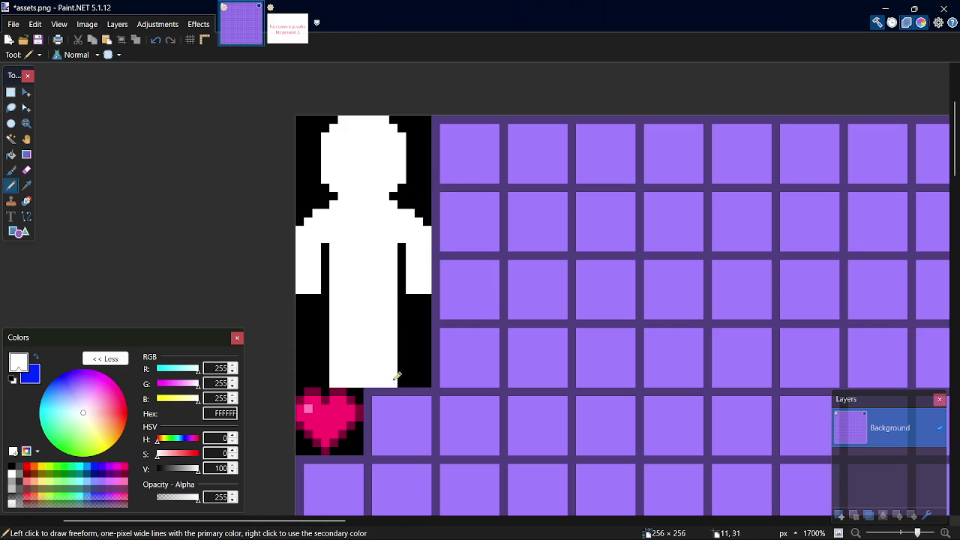
{"action": "mouse_move", "coordinate": [308, 299]}
{"action": "left_mouse_down"}
{"action": "mouse_move", "coordinate": [318, 301]}
{"action": "mouse_move", "coordinate": [303, 315]}
{"action": "mouse_move", "coordinate": [321, 314]}
{"action": "mouse_move", "coordinate": [327, 296]}
{"action": "left_mouse_up"}
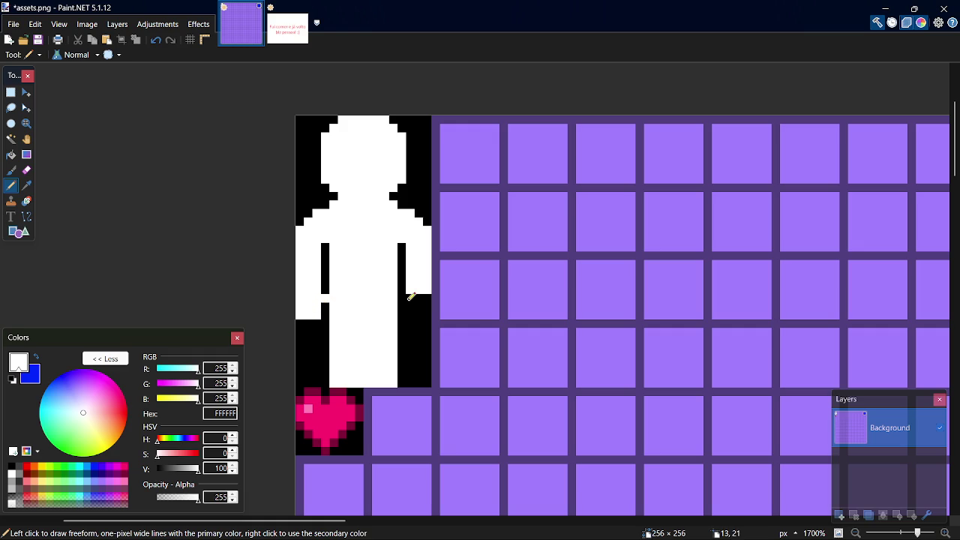
{"action": "left_click_drag", "start_coordinate": [413, 295], "coordinate": [429, 298]}
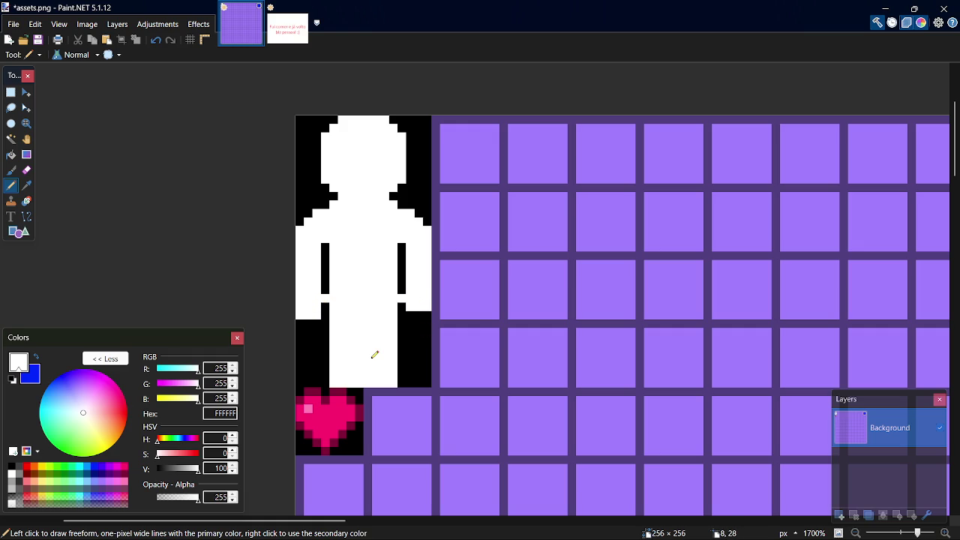
{"action": "key", "text": "ctrl+z"}
{"action": "key", "text": "ctrl+z"}
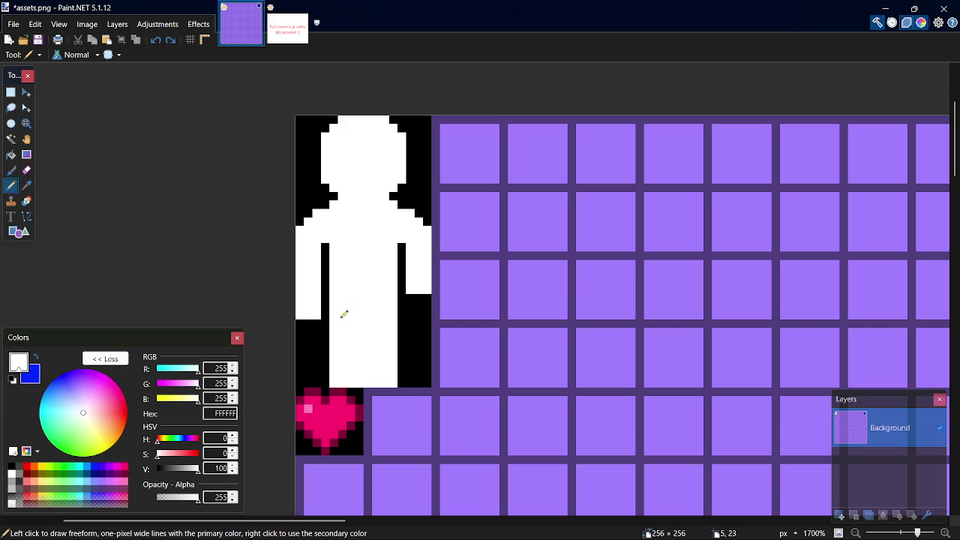
{"action": "mouse_move", "coordinate": [412, 295]}
{"action": "left_mouse_down"}
{"action": "mouse_move", "coordinate": [430, 298]}
{"action": "mouse_move", "coordinate": [426, 307]}
{"action": "mouse_move", "coordinate": [414, 302]}
{"action": "left_mouse_up"}
- In black, add diagonal foot pixels and a vertical line separating the legs
{"action": "key", "text": "k"}
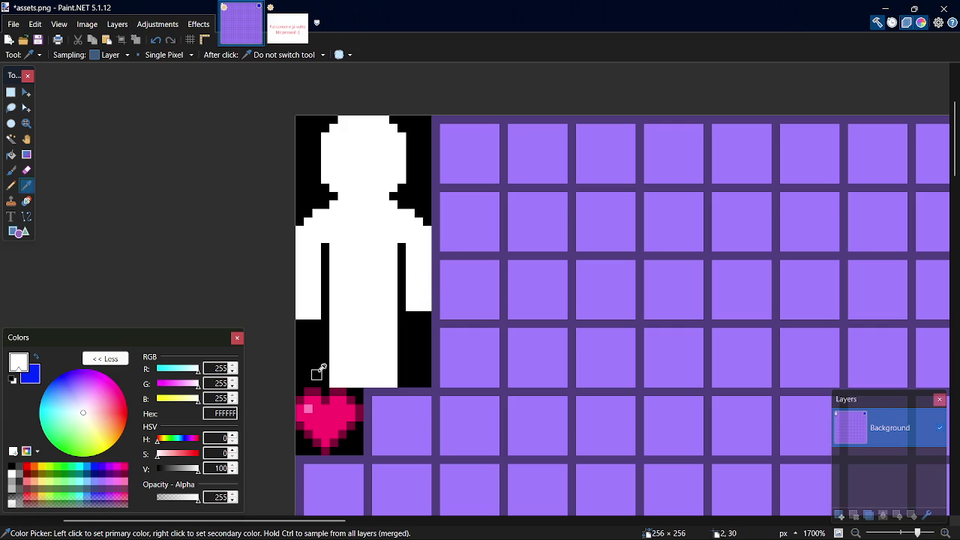
{"action": "left_click", "coordinate": [316, 373]}
{"action": "key", "text": "p"}
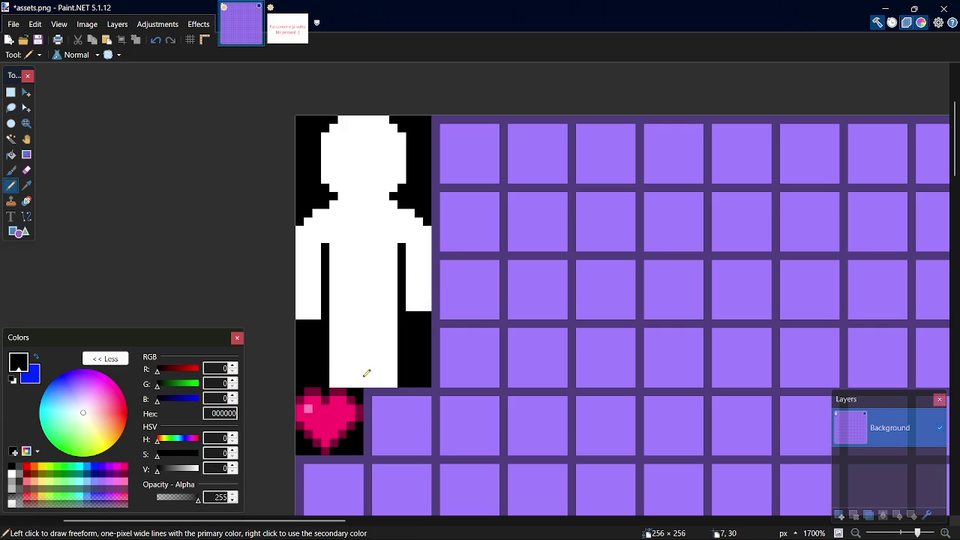
{"action": "key", "text": "ctrl+z"}
{"action": "left_click", "coordinate": [359, 366]}
{"action": "left_click", "coordinate": [368, 374]}
{"action": "left_click", "coordinate": [376, 382]}
{"action": "left_click_drag", "start_coordinate": [367, 357], "coordinate": [367, 305]}
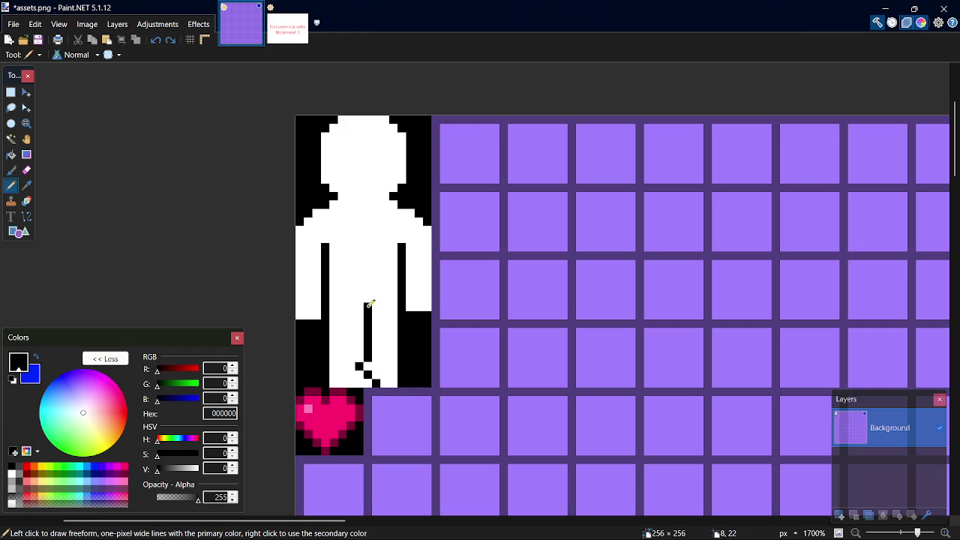
- Switch the drawing colour back to white and save assets.png
{"action": "key", "text": "k"}
{"action": "left_click", "coordinate": [391, 374]}
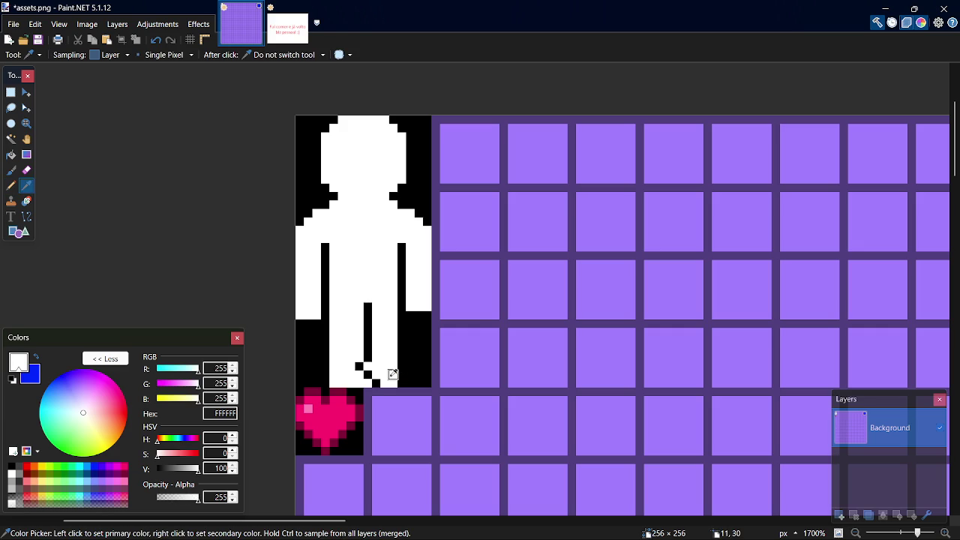
{"action": "key", "text": "p"}
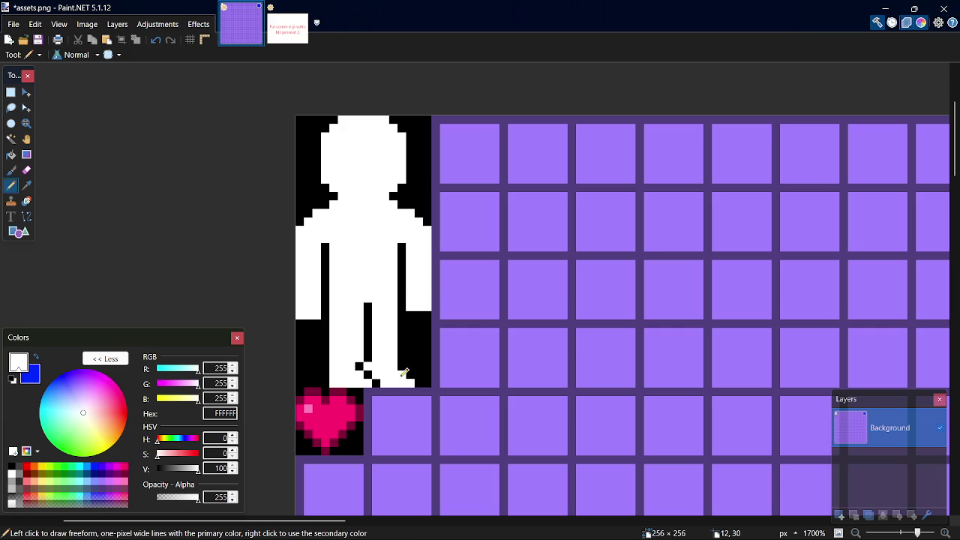
{"action": "key", "text": "ctrl+s"}
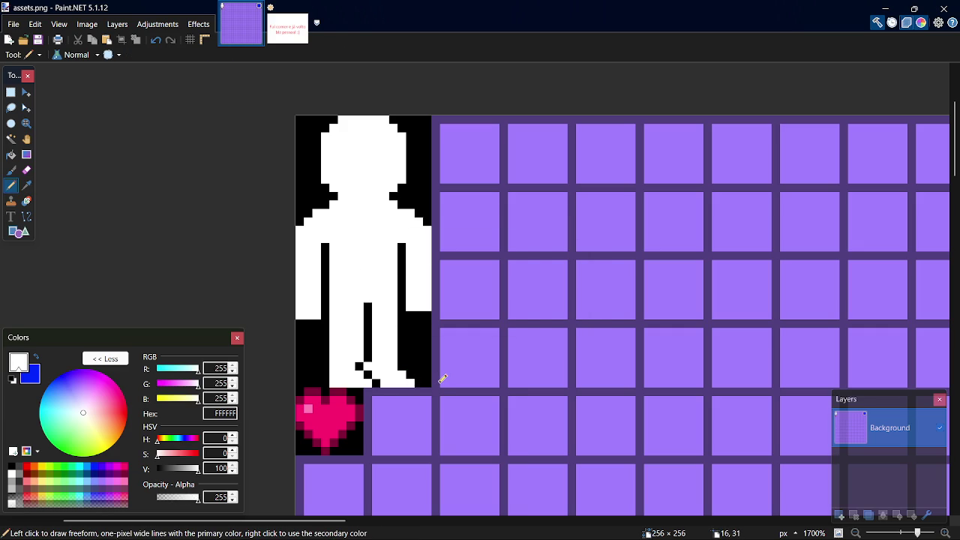
- Trim the figure's lower right and left edges with black pixels, then save assets.png again
{"action": "key", "text": "s"}
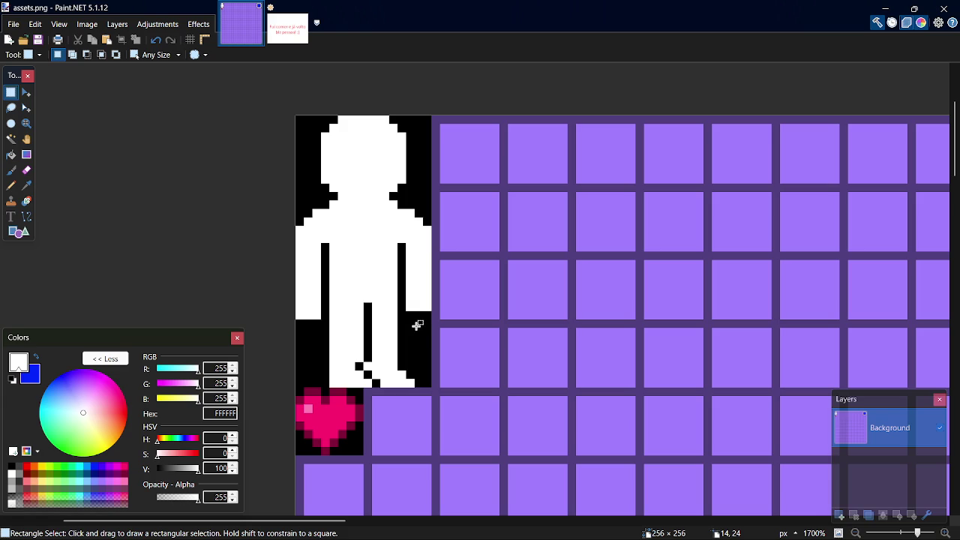
{"action": "key", "text": "b"}
{"action": "key", "text": "k"}
{"action": "left_click", "coordinate": [417, 322]}
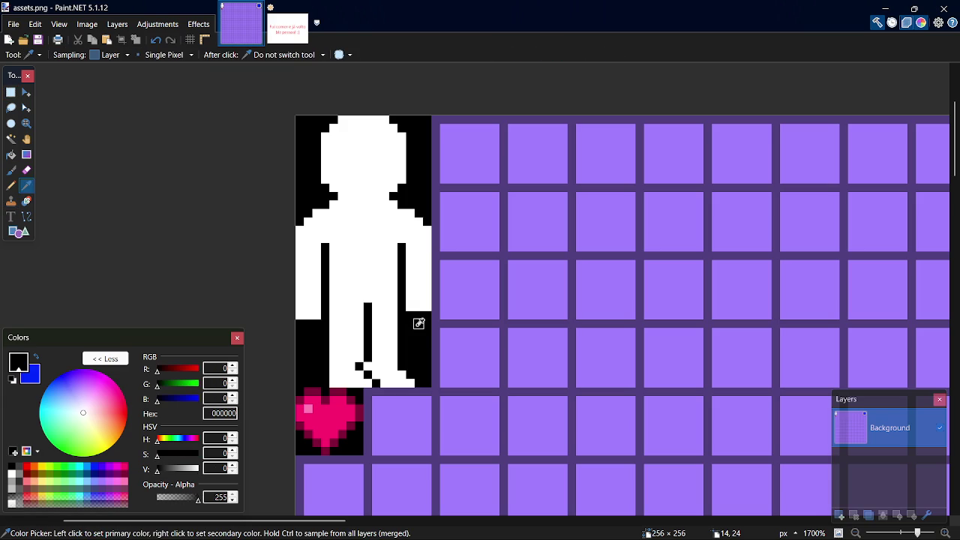
{"action": "key", "text": "p"}
{"action": "left_click_drag", "start_coordinate": [414, 301], "coordinate": [427, 295]}
{"action": "left_click_drag", "start_coordinate": [321, 310], "coordinate": [302, 312]}
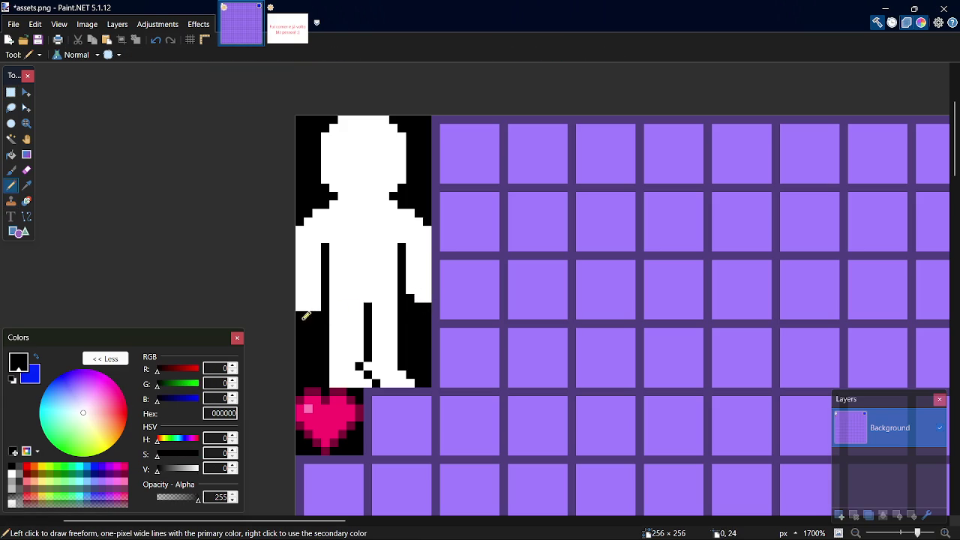
{"action": "key", "text": "ctrl+s"}
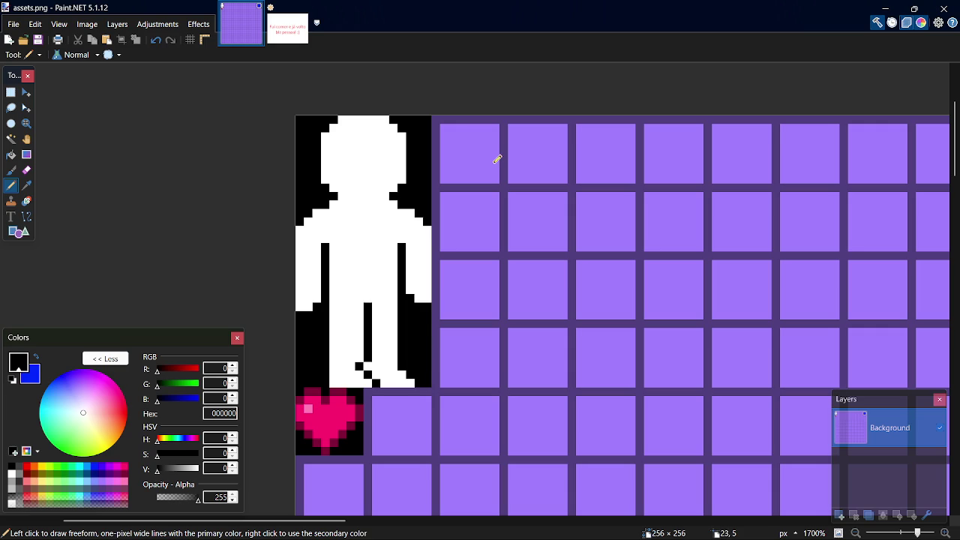
- Draw a solid black 24×32 rectangle over the purple tiles beside the figure, redrawing it once
{"action": "key", "text": "k"}
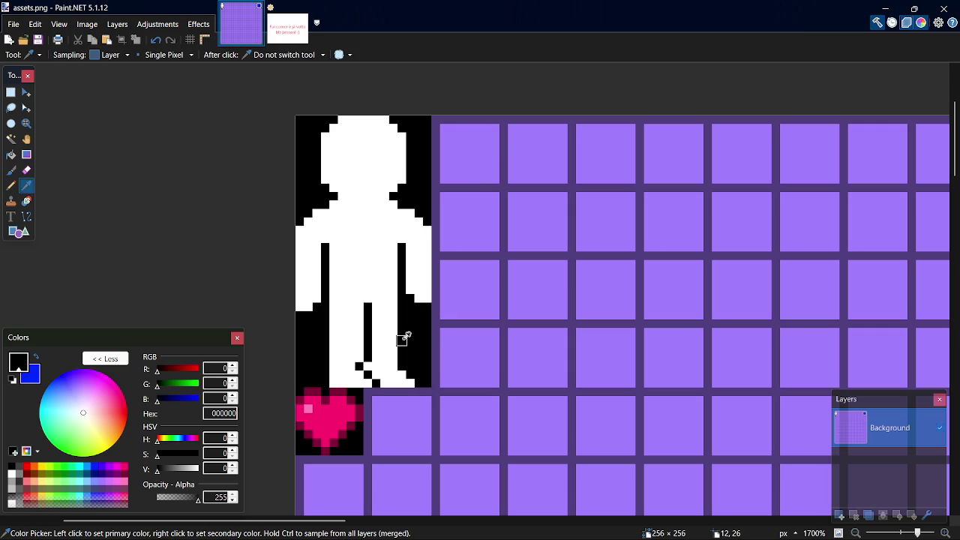
{"action": "key", "text": "b"}
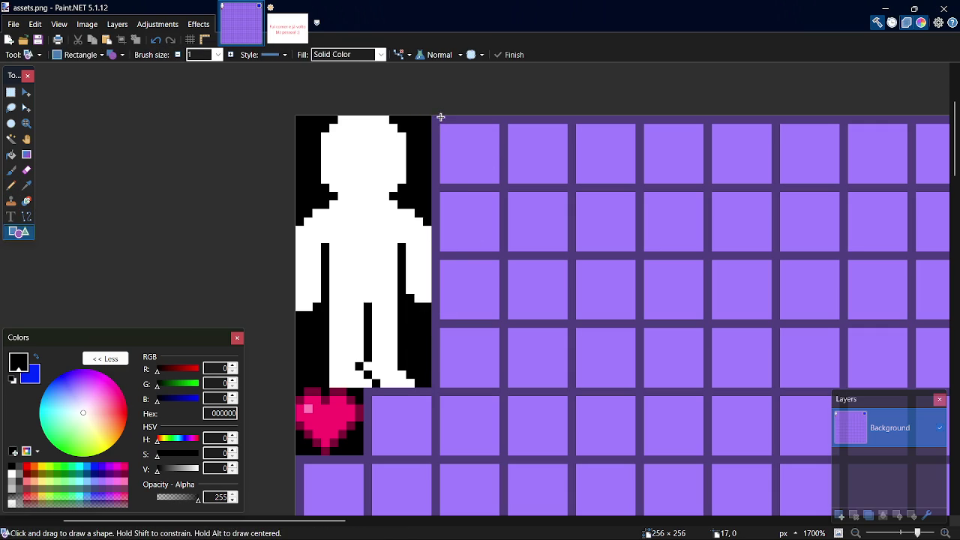
{"action": "mouse_move", "coordinate": [432, 117]}
{"action": "left_mouse_down"}
{"action": "mouse_move", "coordinate": [456, 128]}
{"action": "mouse_move", "coordinate": [697, 383]}
{"action": "mouse_move", "coordinate": [633, 383]}
{"action": "left_mouse_up"}
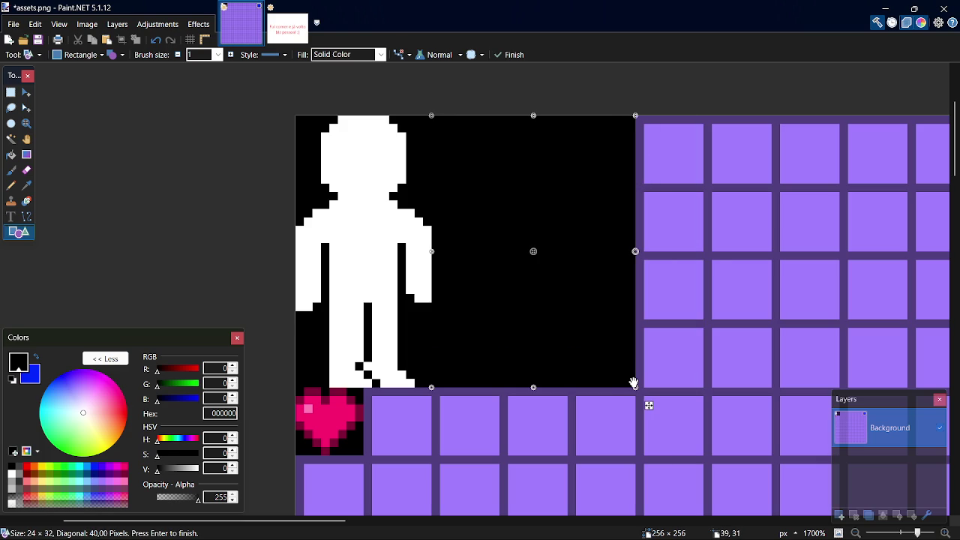
{"action": "key", "text": "ctrl+z"}
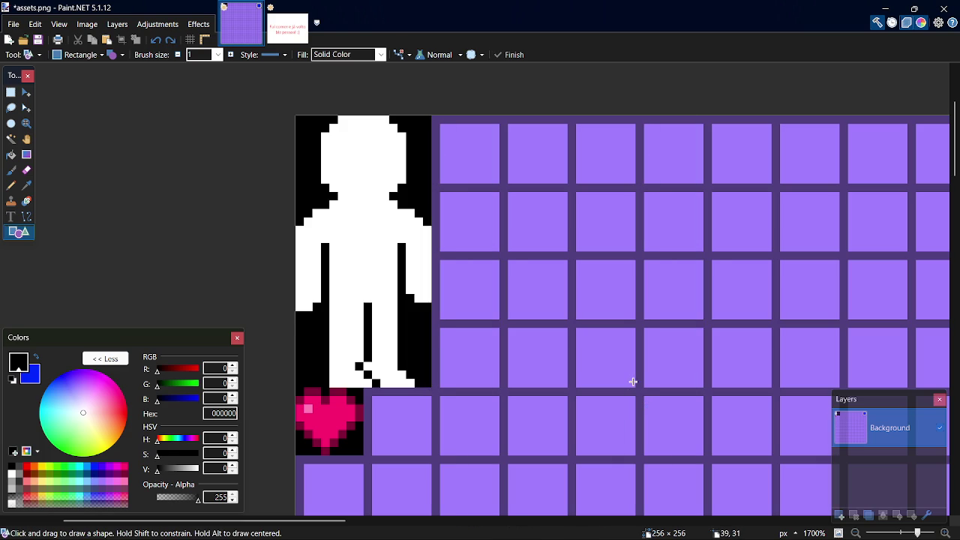
{"action": "mouse_move", "coordinate": [438, 120]}
{"action": "left_mouse_down"}
{"action": "mouse_move", "coordinate": [534, 227]}
{"action": "mouse_move", "coordinate": [629, 381]}
{"action": "left_mouse_up"}
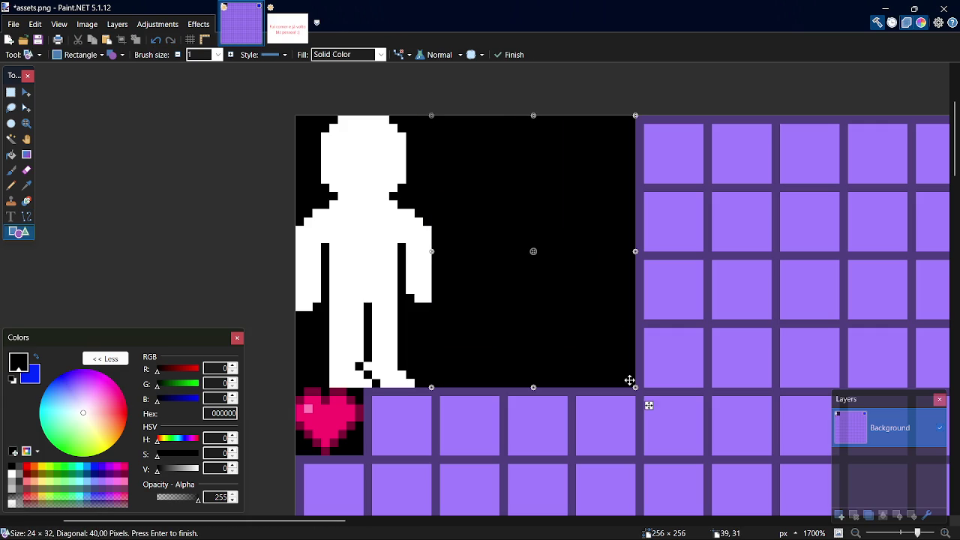
- Copy the original 16×32 figure and place the duplicate onto the new black block
{"action": "key", "text": "s"}
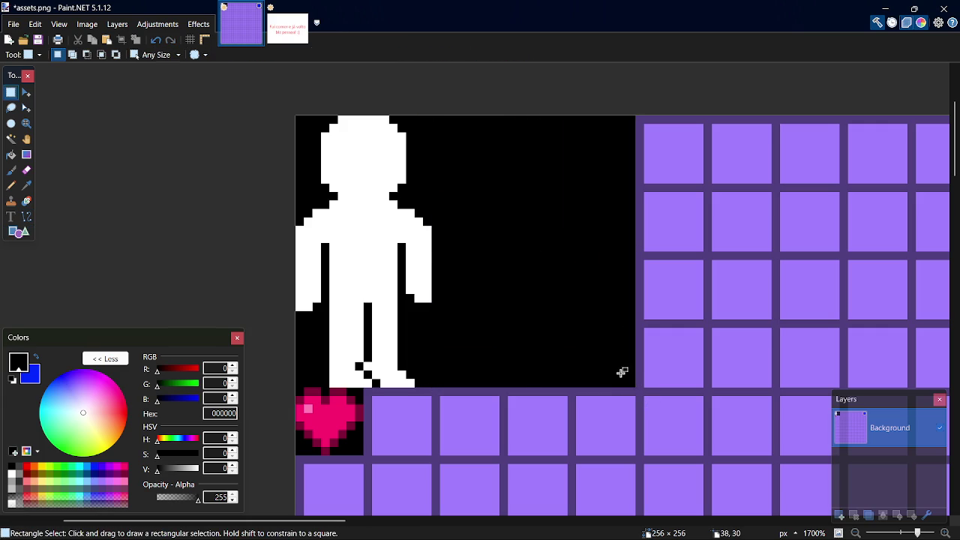
{"action": "mouse_move", "coordinate": [629, 382]}
{"action": "left_mouse_down"}
{"action": "mouse_move", "coordinate": [472, 148]}
{"action": "mouse_move", "coordinate": [435, 118]}
{"action": "left_mouse_up"}
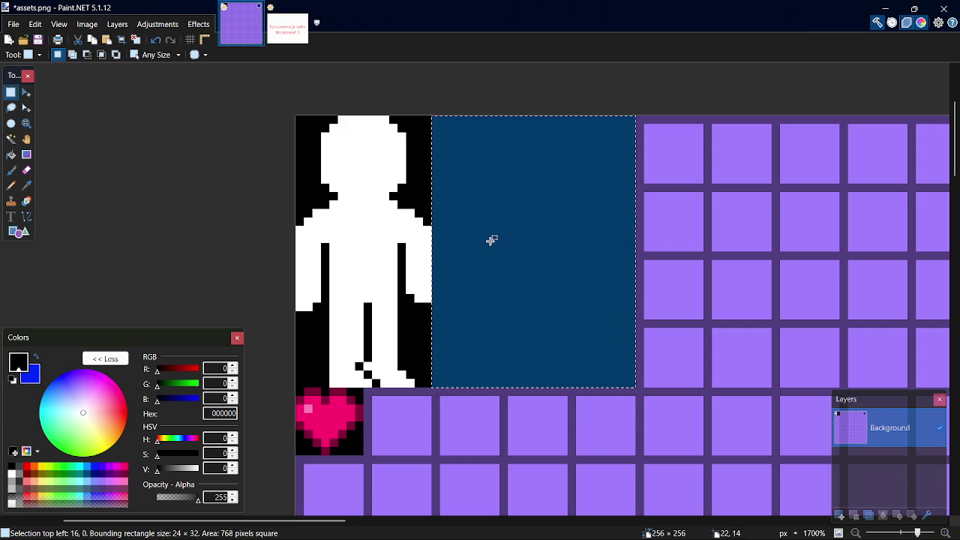
{"action": "mouse_move", "coordinate": [304, 118]}
{"action": "left_mouse_down"}
{"action": "mouse_move", "coordinate": [389, 252]}
{"action": "mouse_move", "coordinate": [429, 363]}
{"action": "mouse_move", "coordinate": [424, 383]}
{"action": "left_mouse_up"}
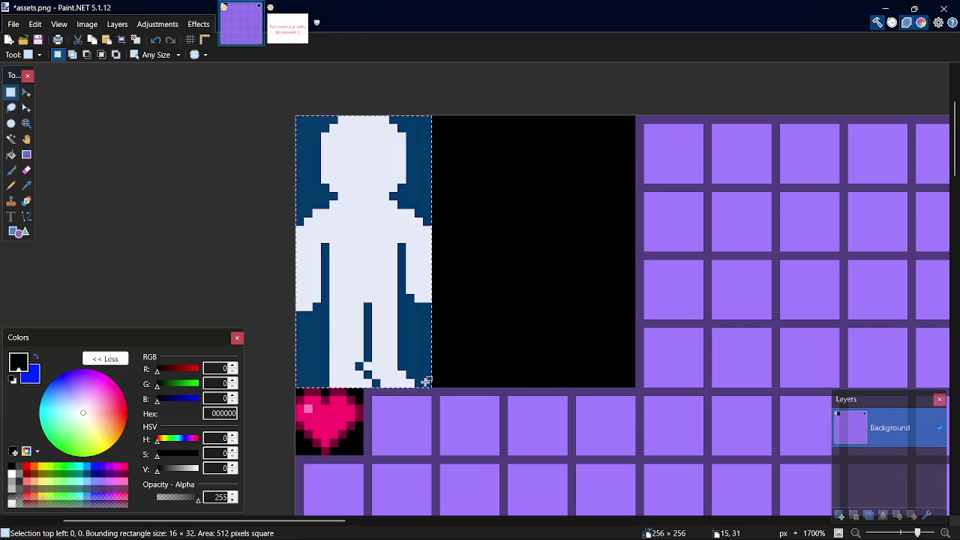
{"action": "key", "text": "ctrl+c"}
{"action": "key", "text": "ctrl+v"}
{"action": "left_click_drag", "start_coordinate": [381, 349], "coordinate": [559, 345]}
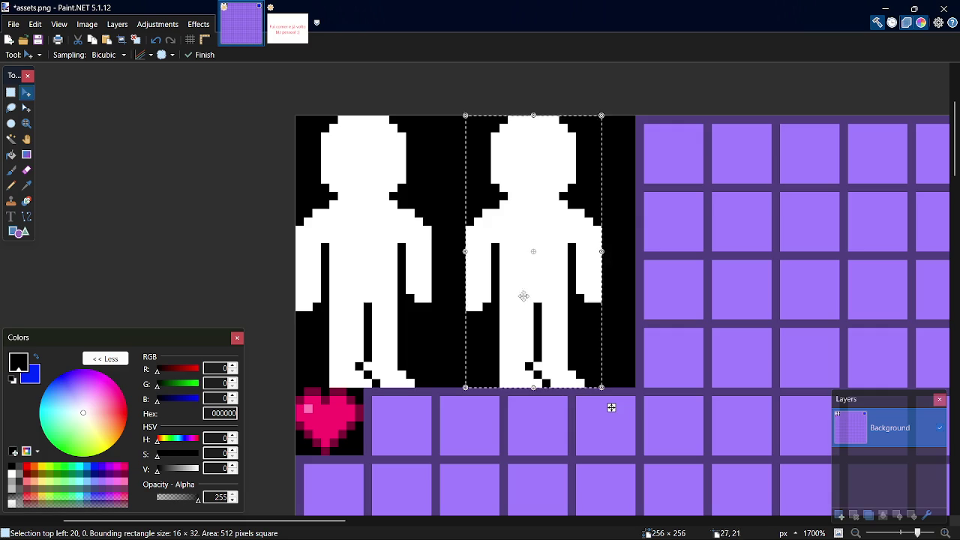
{"action": "key", "text": "s"}
- Black out part of the duplicate's right arm, then make white the drawing colour
{"action": "left_click_drag", "start_coordinate": [634, 380], "coordinate": [438, 116]}
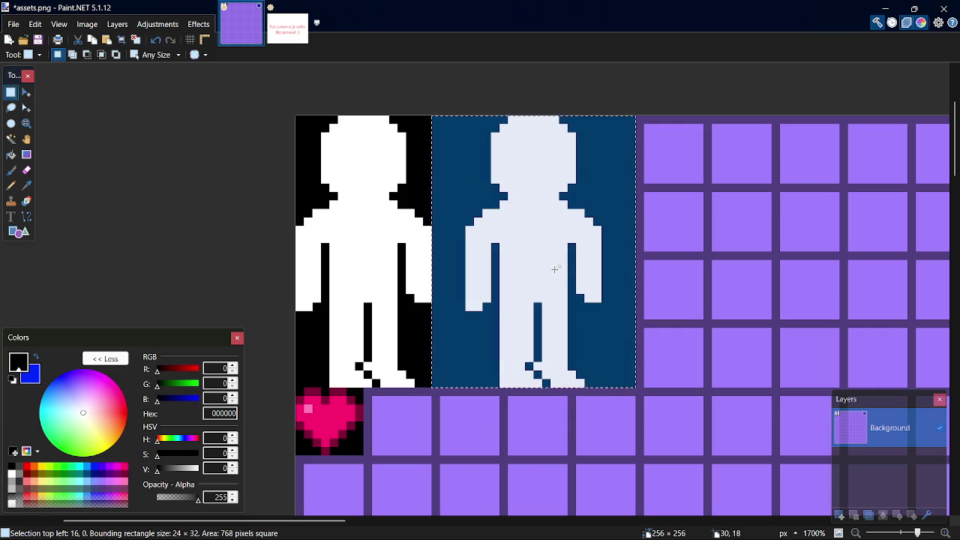
{"action": "key", "text": "k"}
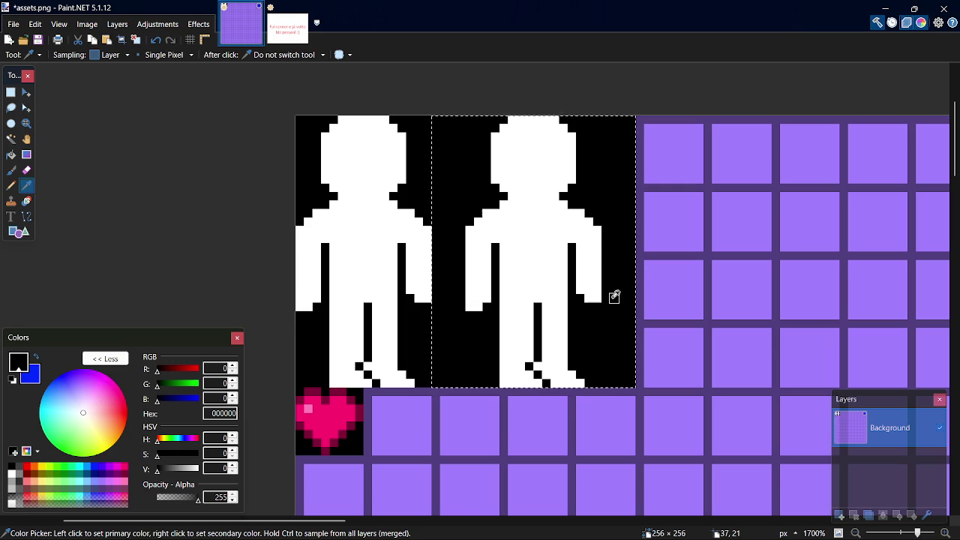
{"action": "key", "text": "p"}
{"action": "mouse_move", "coordinate": [596, 289]}
{"action": "left_mouse_down"}
{"action": "mouse_move", "coordinate": [578, 206]}
{"action": "mouse_move", "coordinate": [573, 232]}
{"action": "mouse_move", "coordinate": [587, 229]}
{"action": "mouse_move", "coordinate": [604, 247]}
{"action": "mouse_move", "coordinate": [590, 289]}
{"action": "left_mouse_up"}
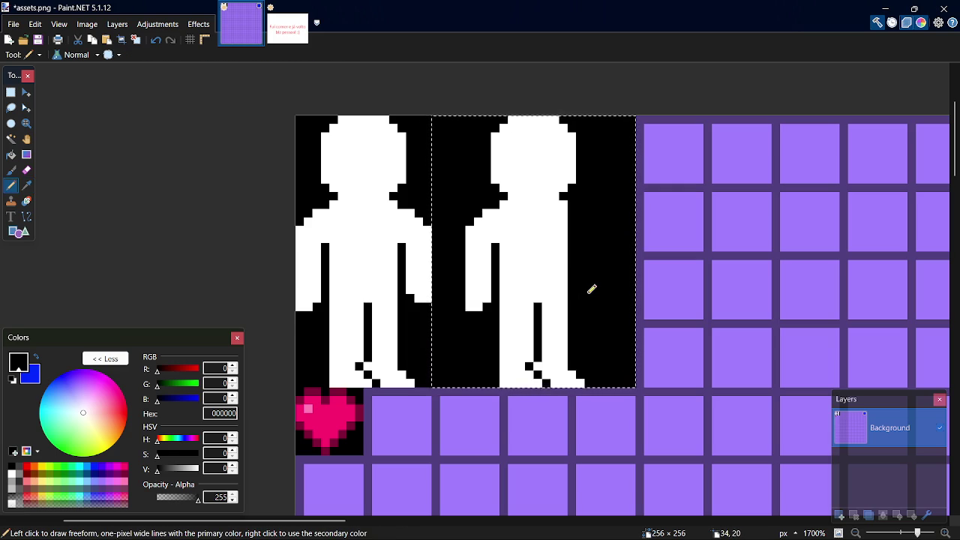
{"action": "left_click", "coordinate": [563, 217], "text": "ctrl"}
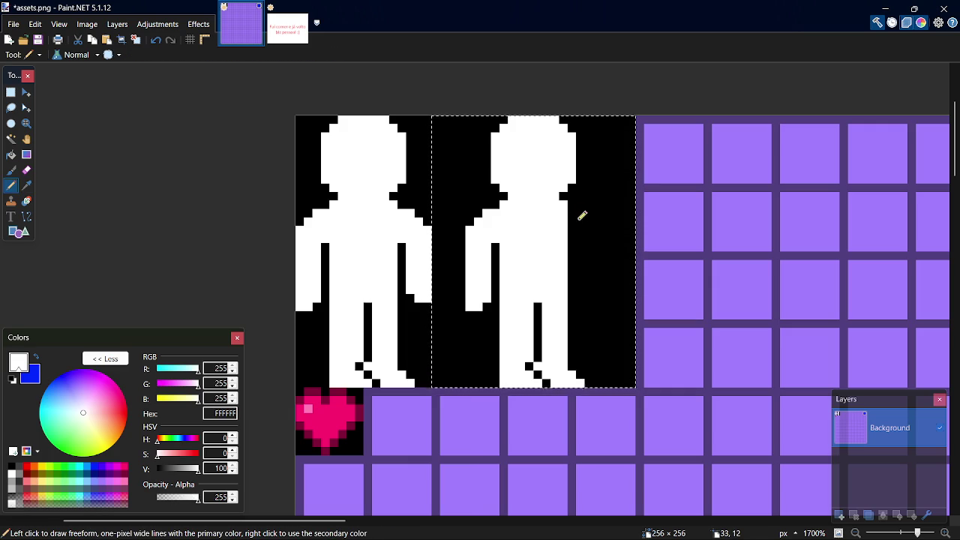